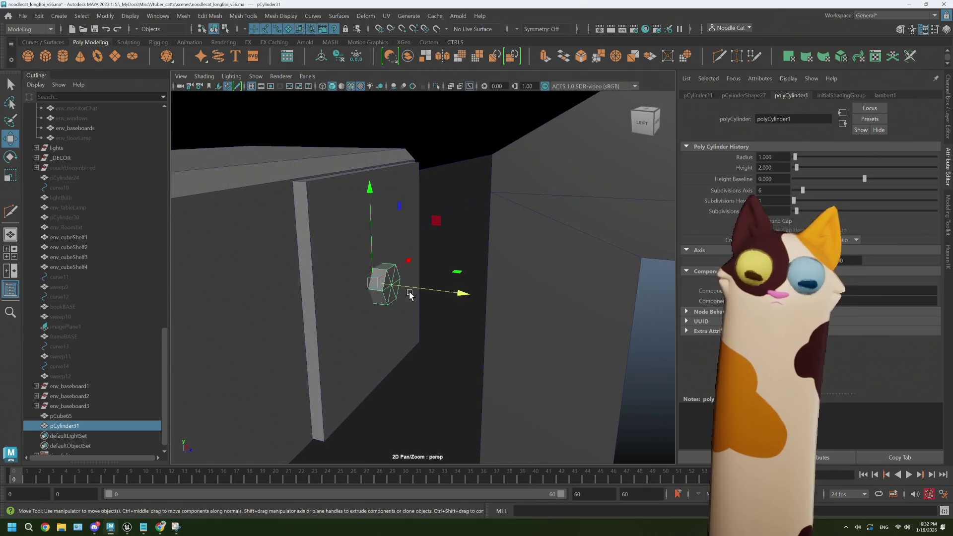
- Flatten hex cylinder pCylinder31, slide it along X onto the wall panel, and show the reference browser
key("r")
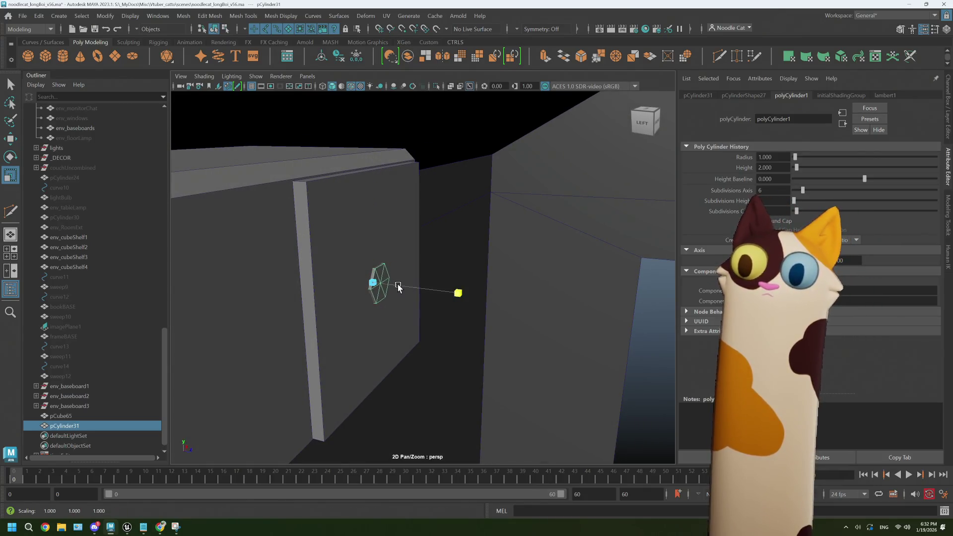
key("w")
mouse_move(449, 293)
left_mouse_down()
mouse_move(473, 294)
mouse_move(411, 289)
left_mouse_up()
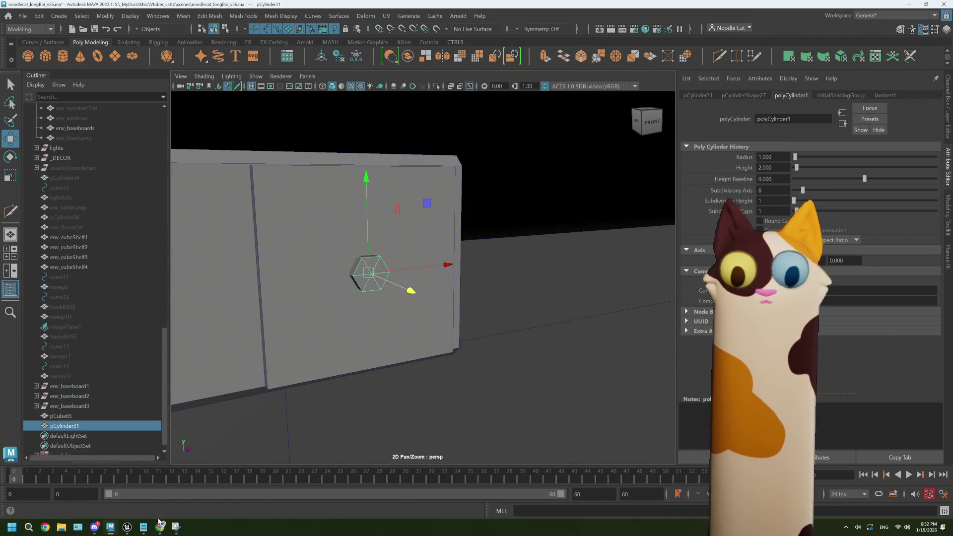
left_click(160, 526)
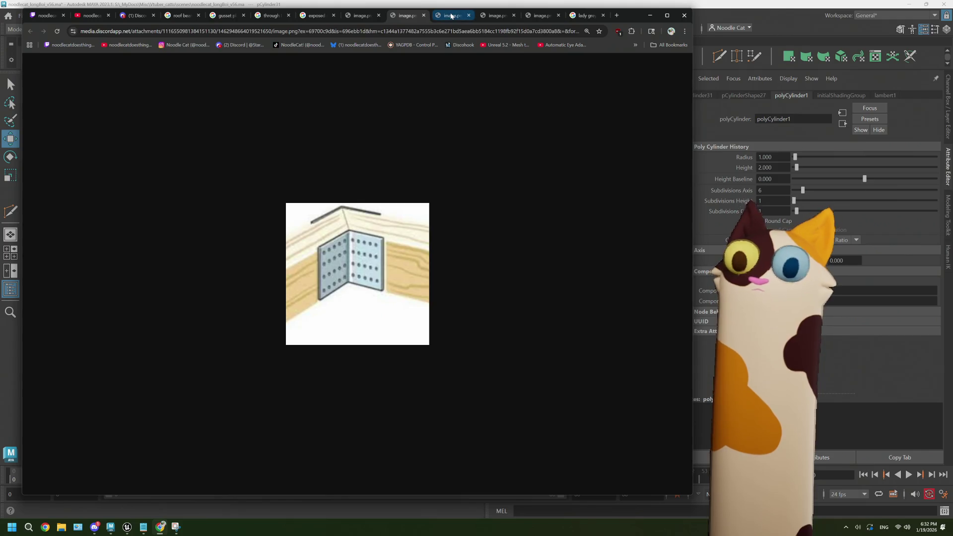
- Cycle through the rafter, X-brace and metal bracket reference tabs, ending on the gusset bracket image
left_click(450, 16)
left_click(487, 18)
left_click(532, 16)
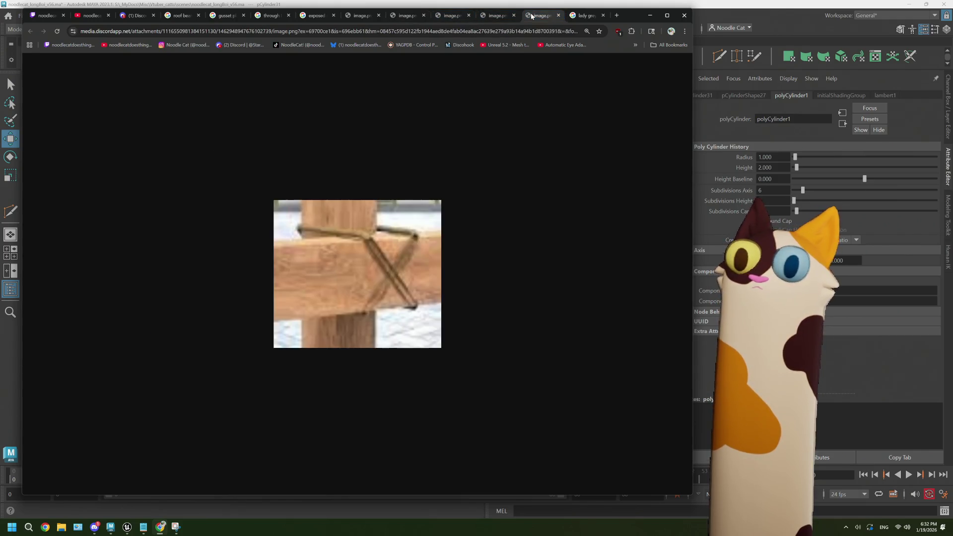
left_click(408, 16)
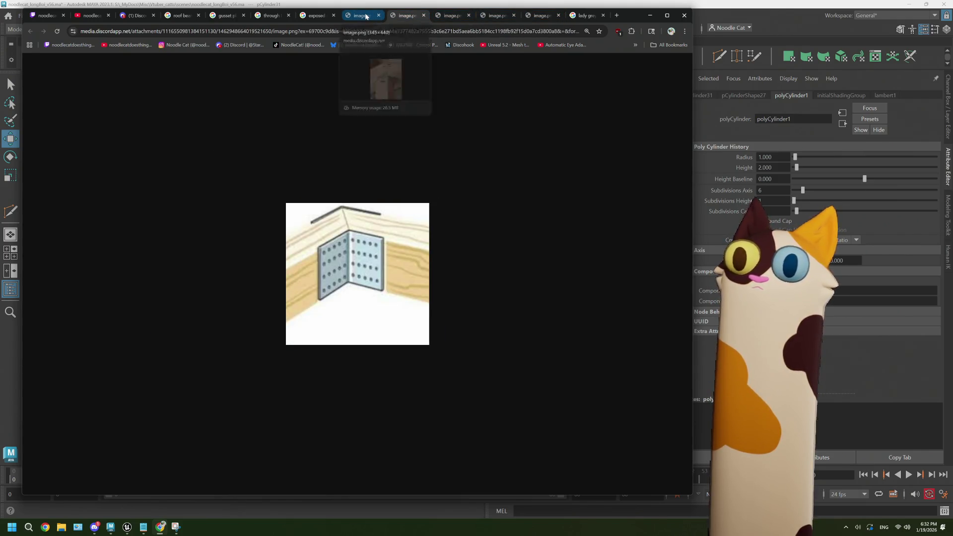
left_click(366, 16)
- Browse the 'exposed rafters in house' image results and preview the Shutterstock image
left_click(316, 15)
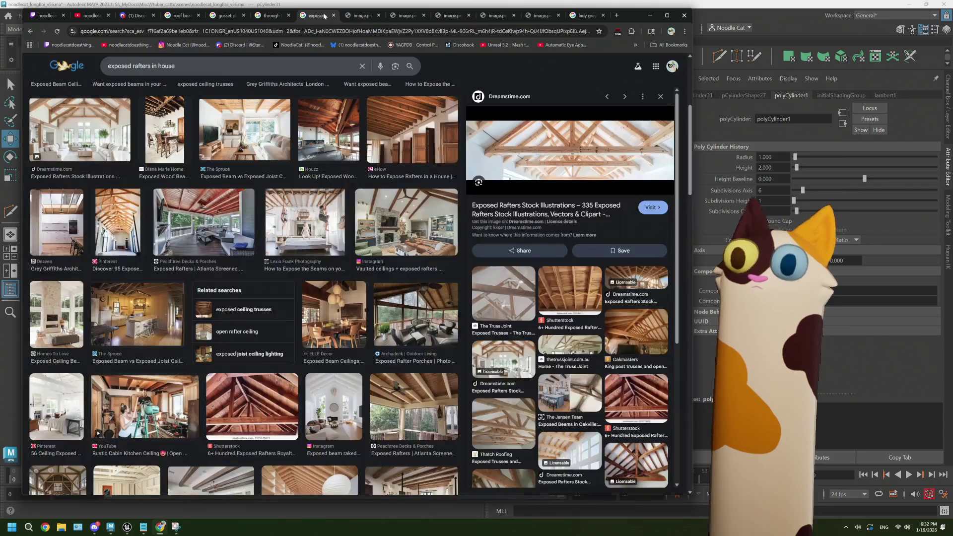
scroll(313, 184, "up", 5)
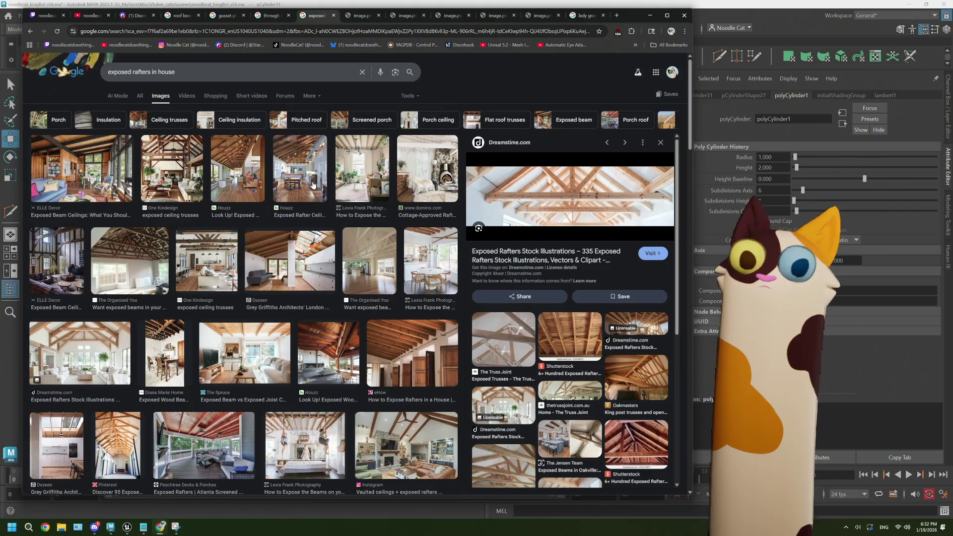
scroll(219, 229, "down", 5)
scroll(218, 229, "down", 4)
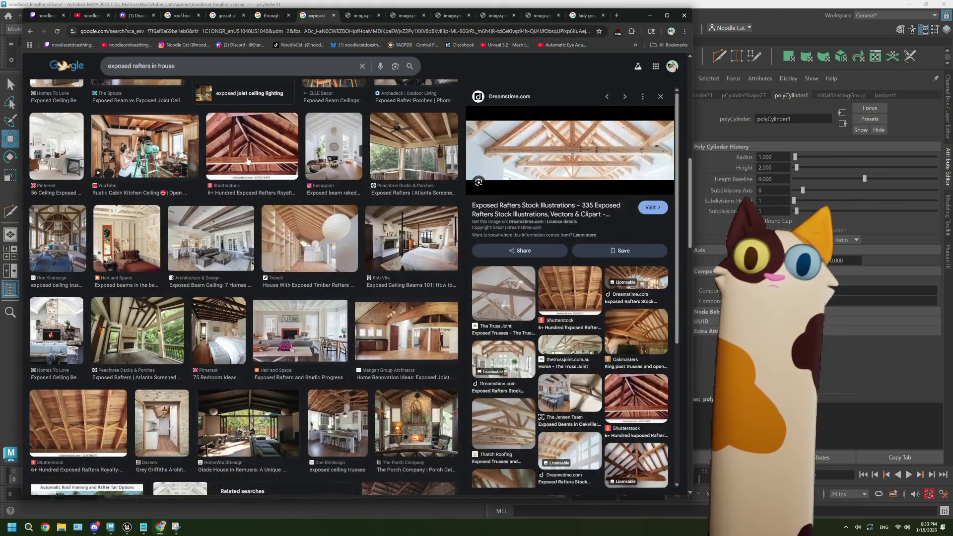
left_click(247, 160)
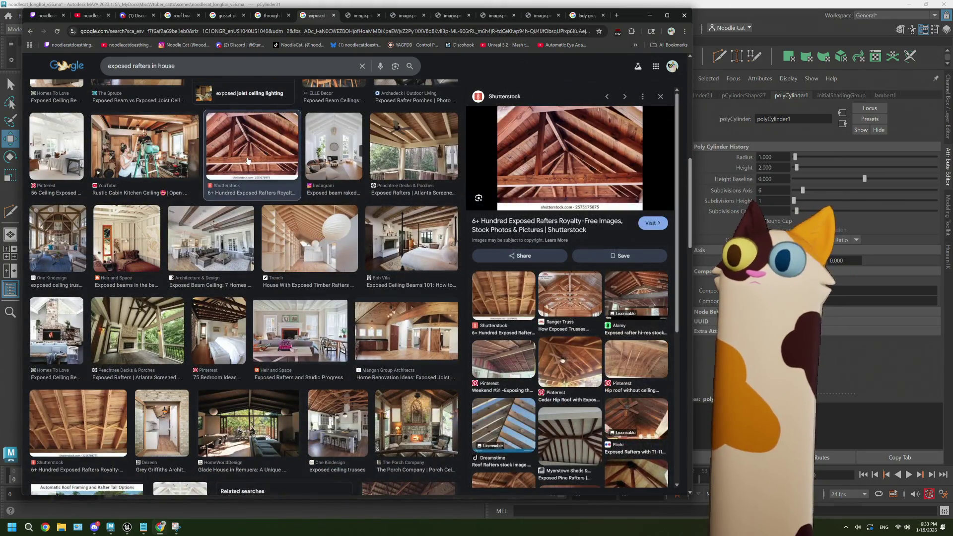
scroll(287, 280, "down", 1)
scroll(287, 281, "down", 4)
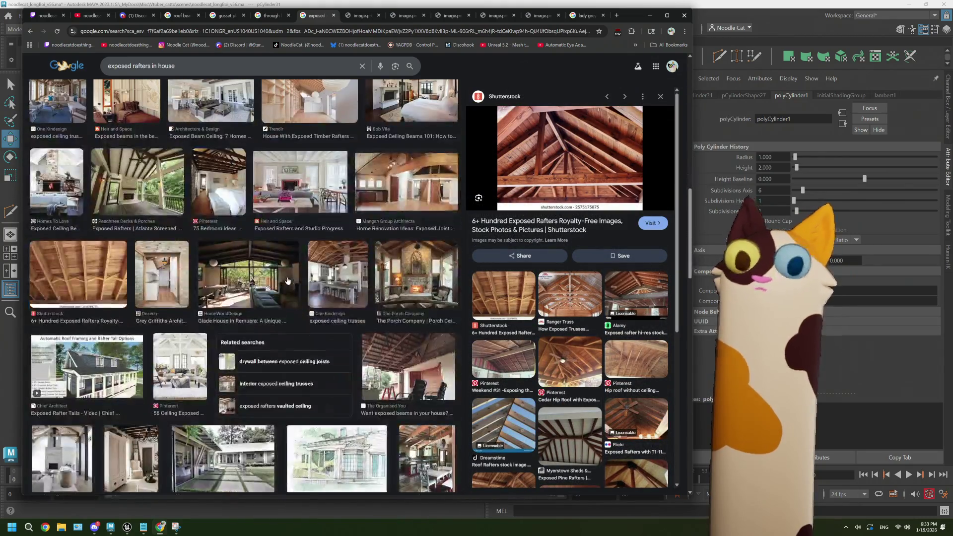
scroll(286, 280, "down", 5)
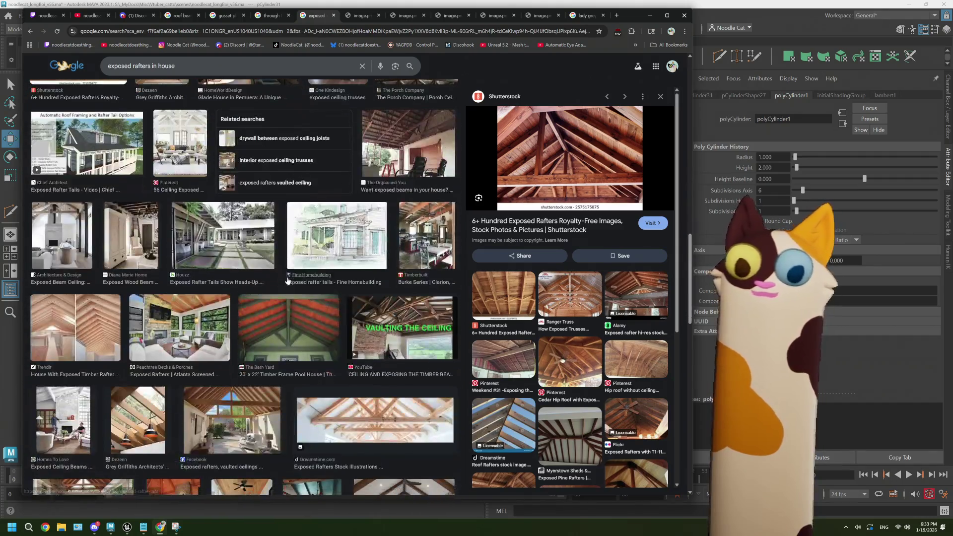
scroll(287, 280, "down", 3)
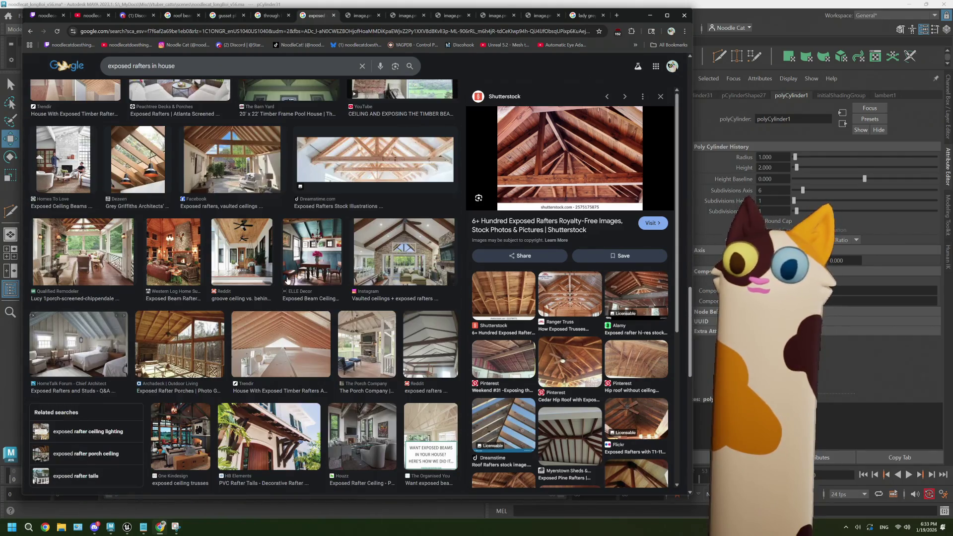
scroll(287, 280, "down", 5)
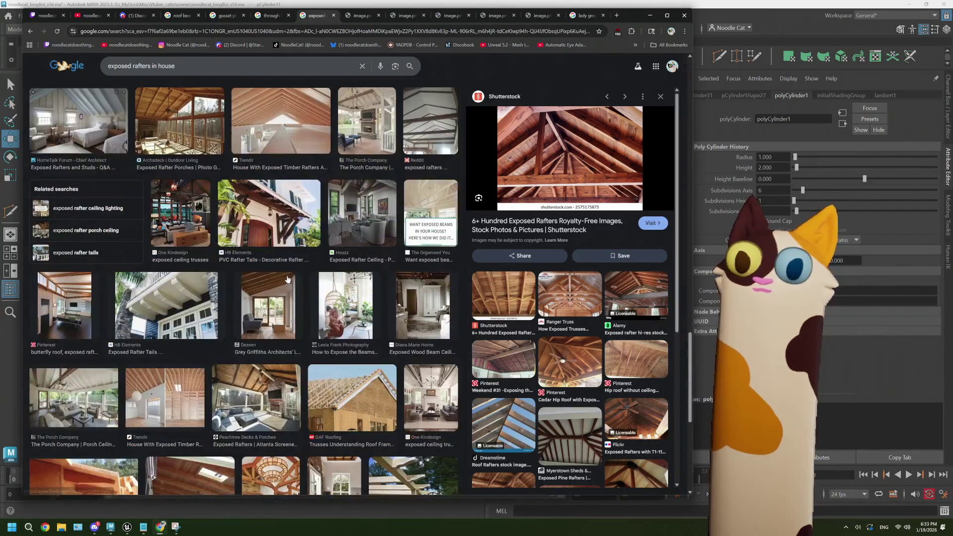
- Preview the PVC Rafter Tails, living-room trusses, Houzz, exposed wood beam and Dezeen images
left_click(282, 212)
left_click(206, 215)
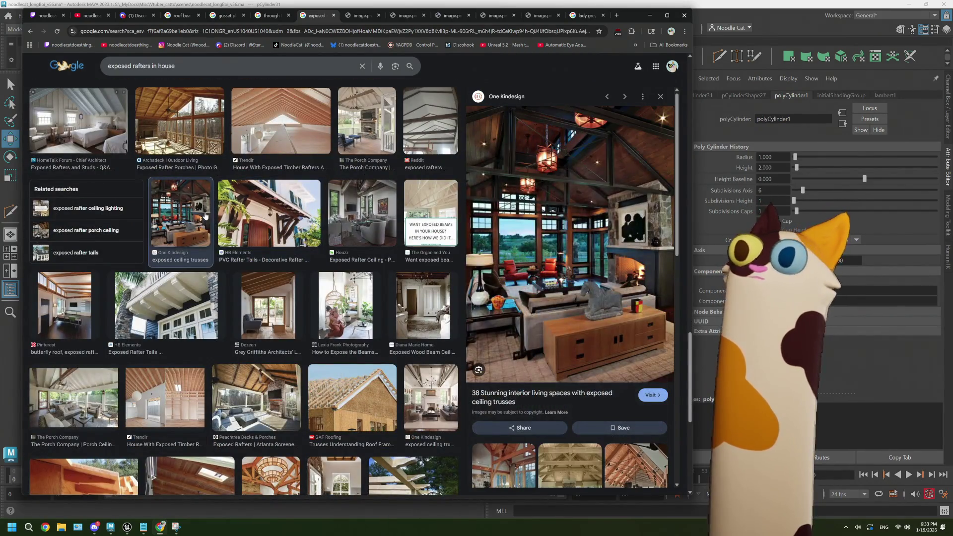
left_click(362, 213)
left_click(400, 295)
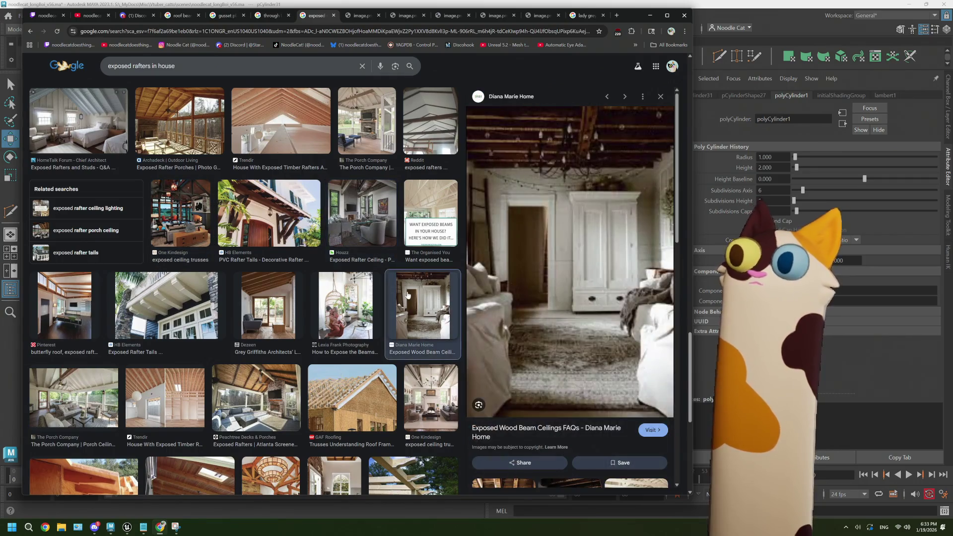
left_click(365, 296)
left_click(285, 309)
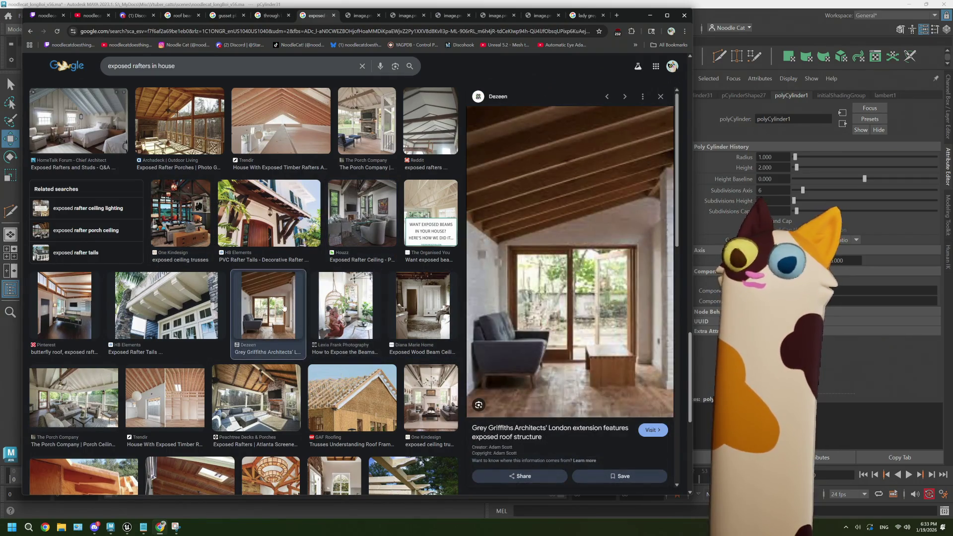
scroll(220, 328, "down", 2)
- Preview the Peachtree Decks, GAF Roofing and One Kindesign images, then go to 'through bolts roofing' results
left_click(233, 329)
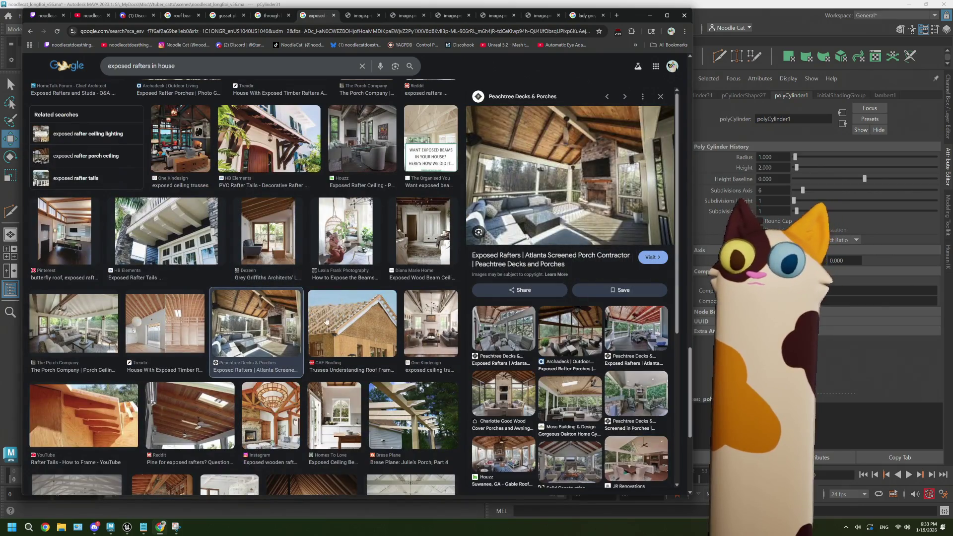
left_click(314, 320)
left_click(410, 316)
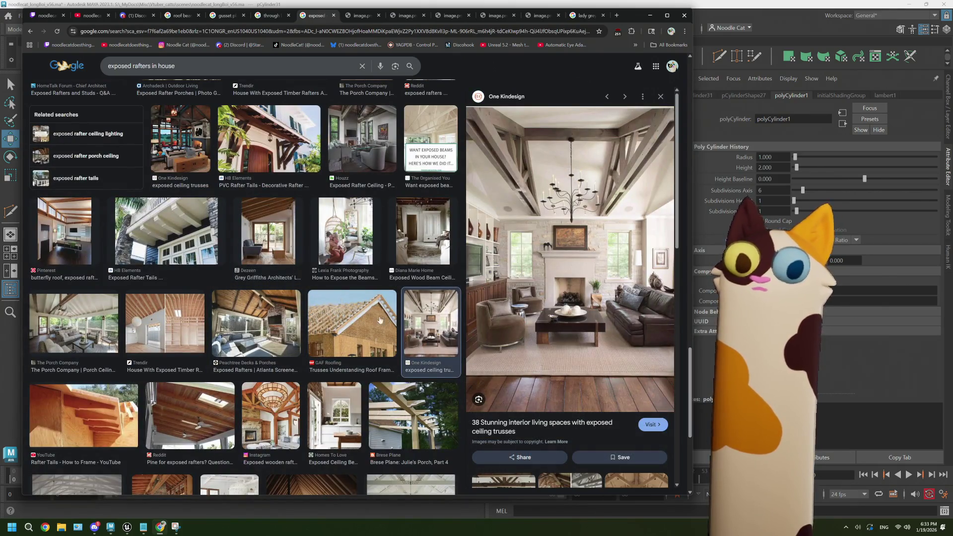
scroll(297, 331, "down", 3)
scroll(219, 334, "down", 3)
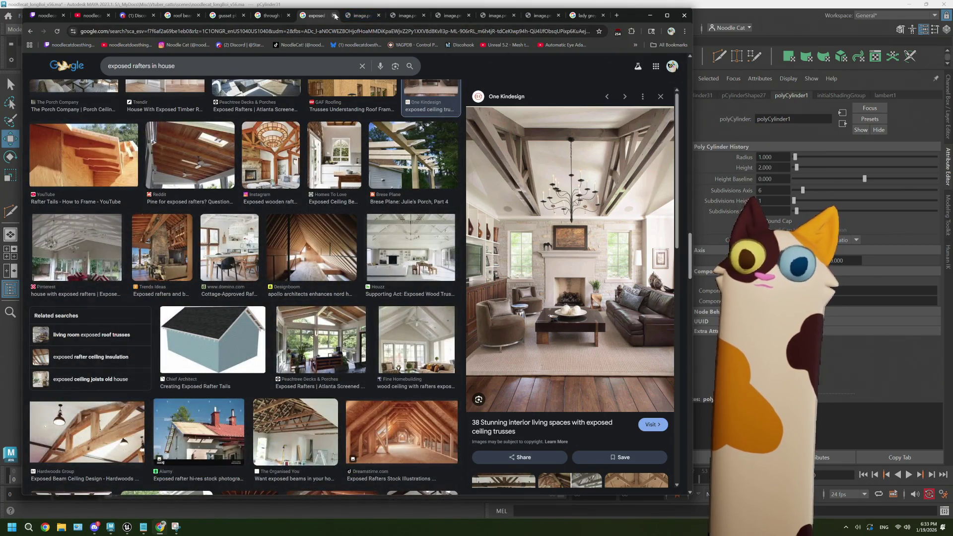
left_click(276, 18)
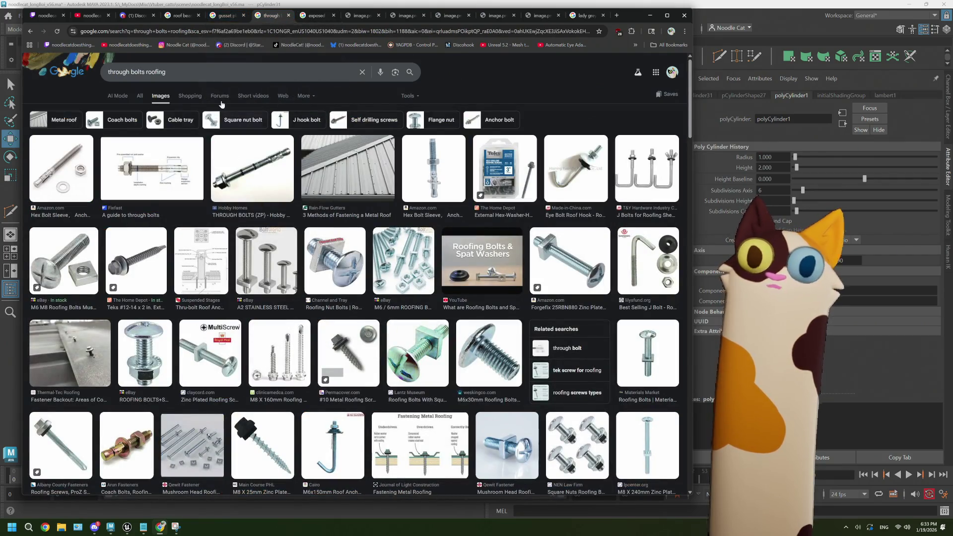
- Switch to the gusset plates results and preview the Ram Caddsys and InterNACHI images
left_click(215, 19)
scroll(378, 217, "up", 5)
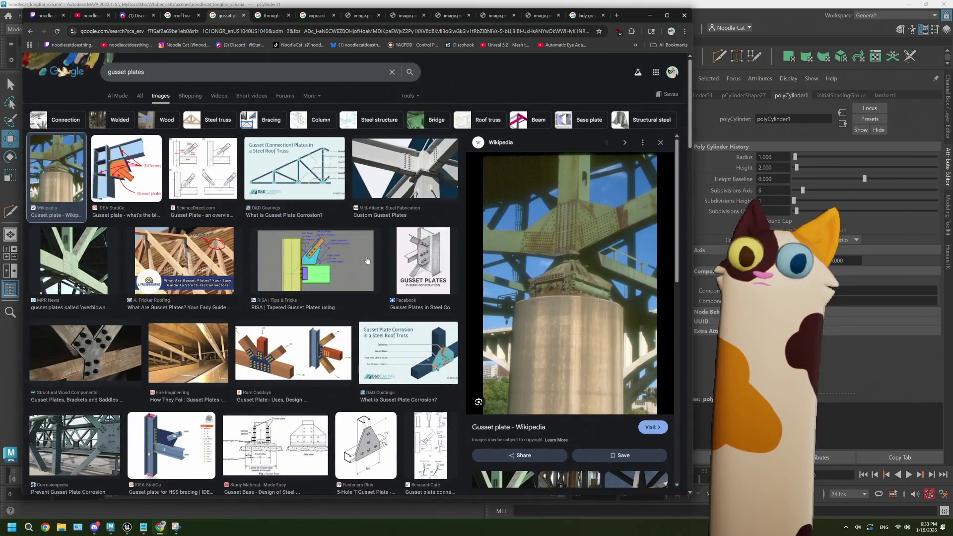
scroll(367, 260, "down", 2)
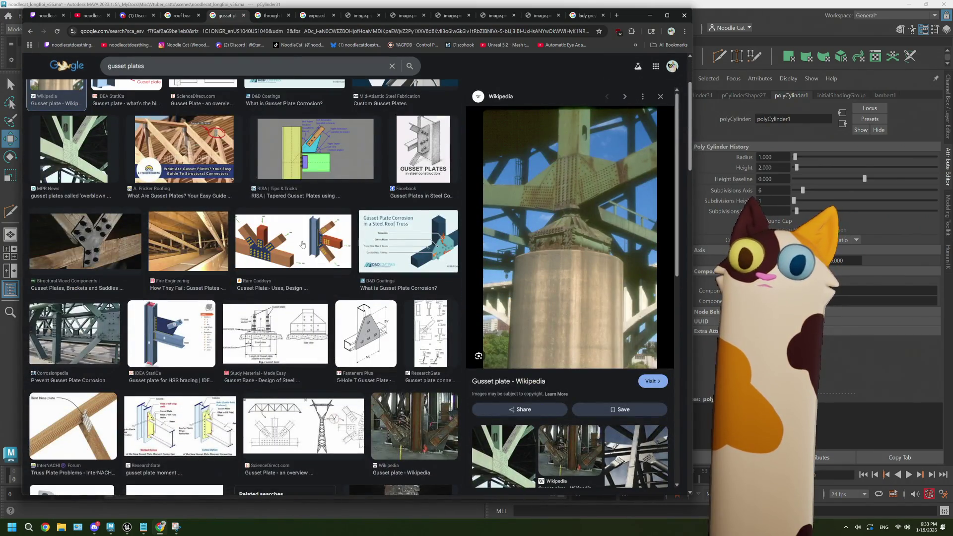
left_click(302, 244)
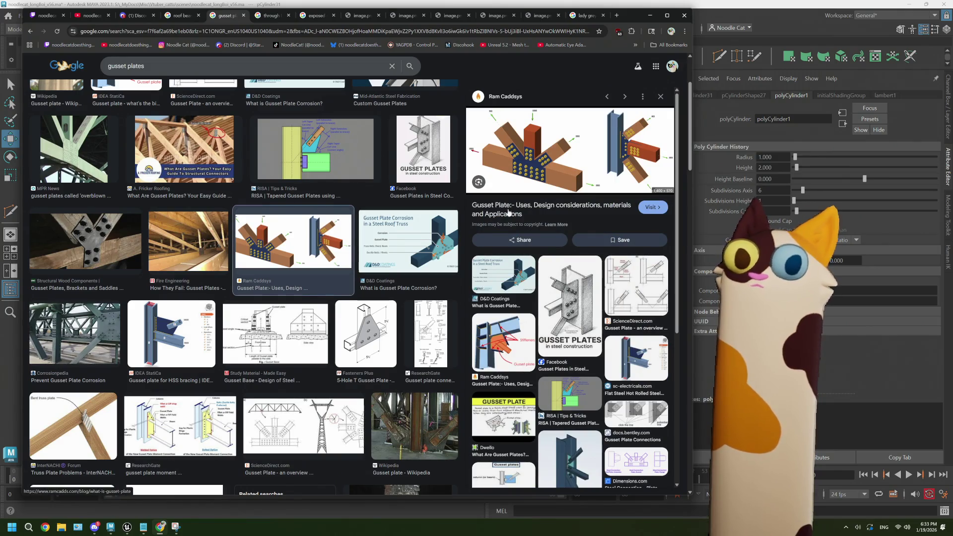
scroll(311, 265, "down", 1)
left_click(106, 336)
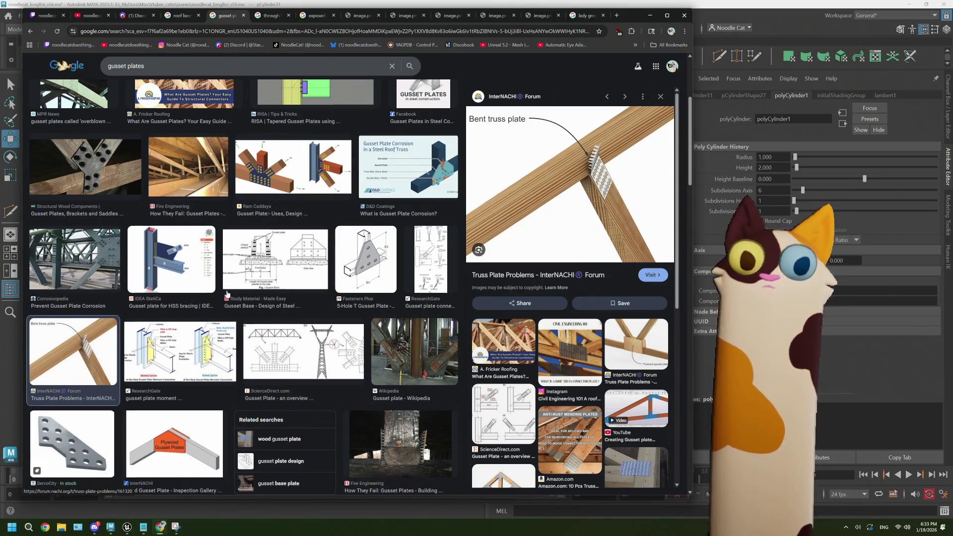
scroll(88, 342, "down", 2)
- Preview the ServoCity, D&D Coatings, IDEA StatiCa, Wikipedia, ScienceDirect and Mid-Atlantic Steel gusset images
left_click(87, 340)
scroll(235, 318, "down", 5)
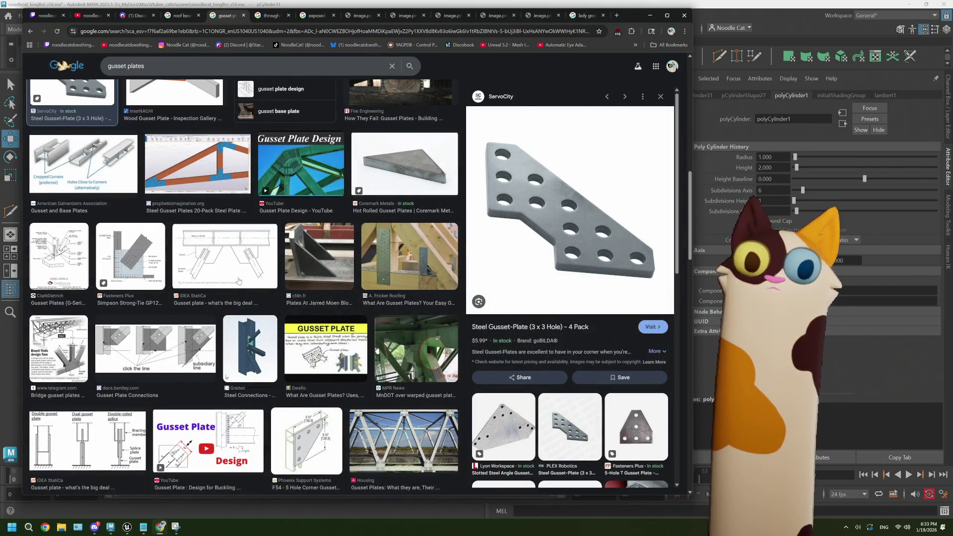
scroll(239, 281, "up", 10)
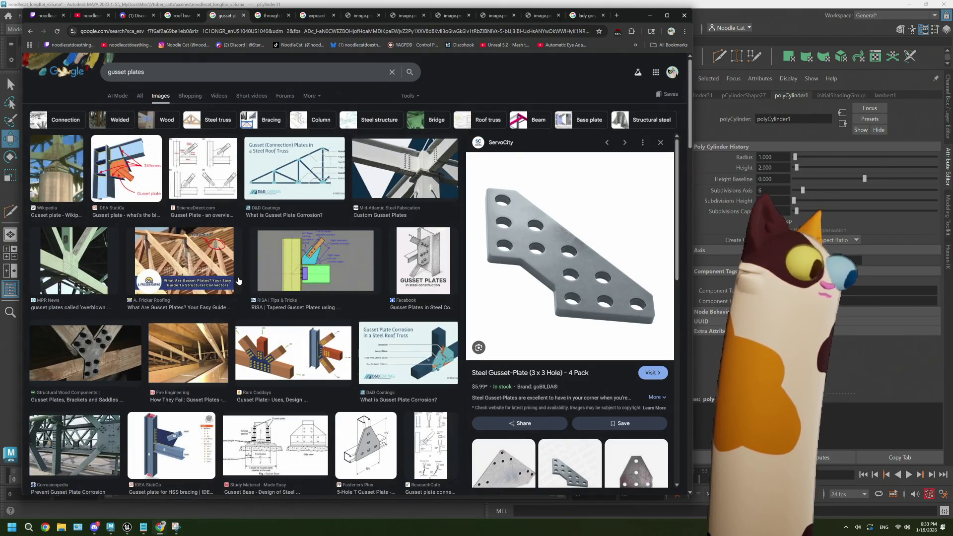
left_click(302, 194)
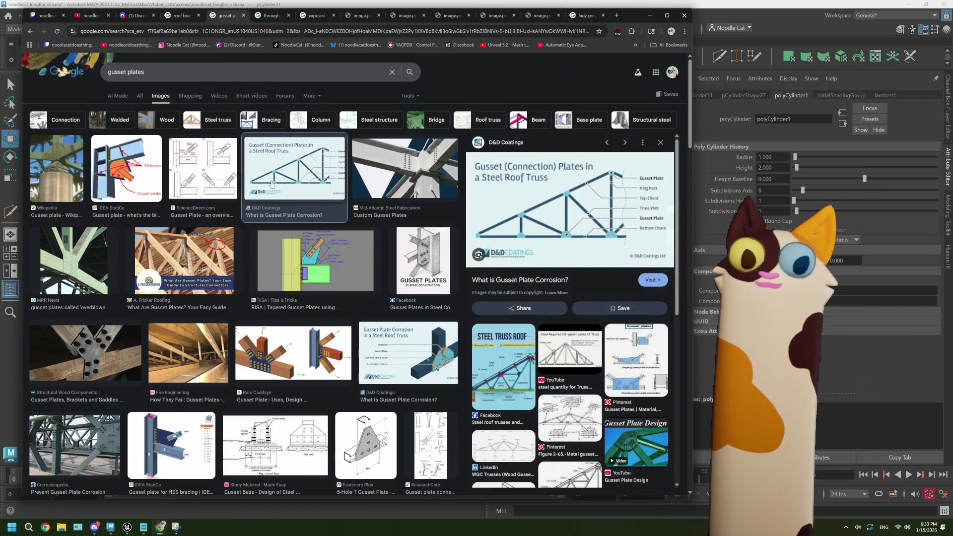
left_click(127, 187)
left_click(67, 171)
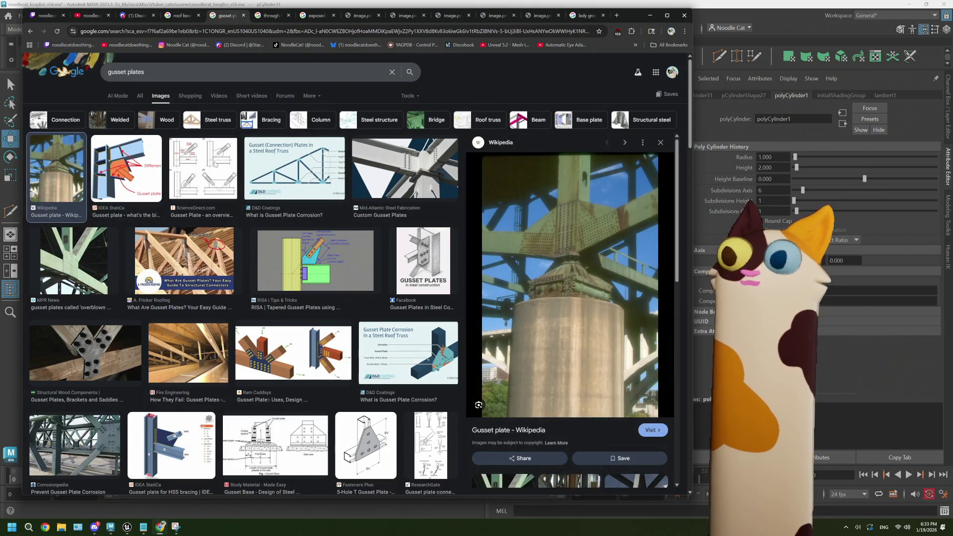
left_click(218, 164)
left_click(380, 186)
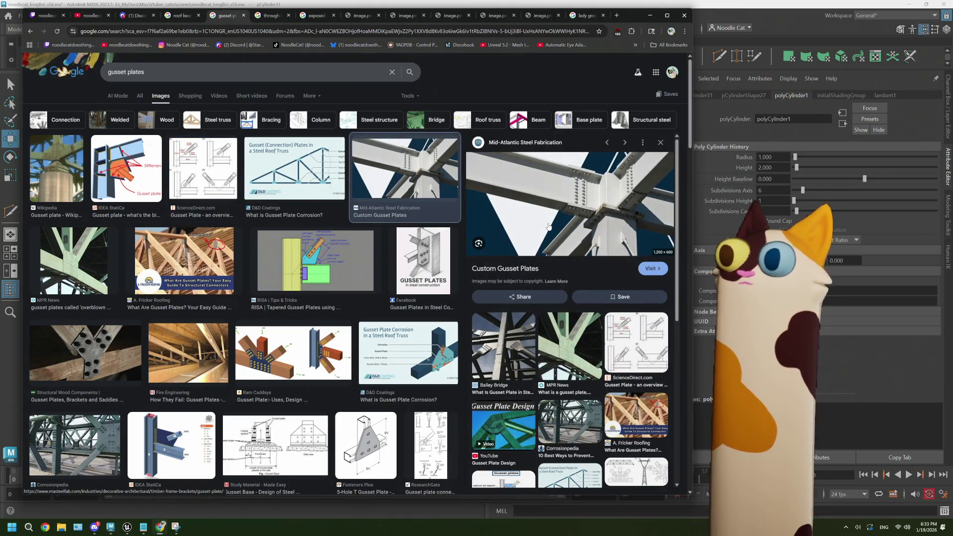
- Read the Custom Gusset Plates source page, then minimize Chrome to return to the Maya bolt
left_click(548, 227)
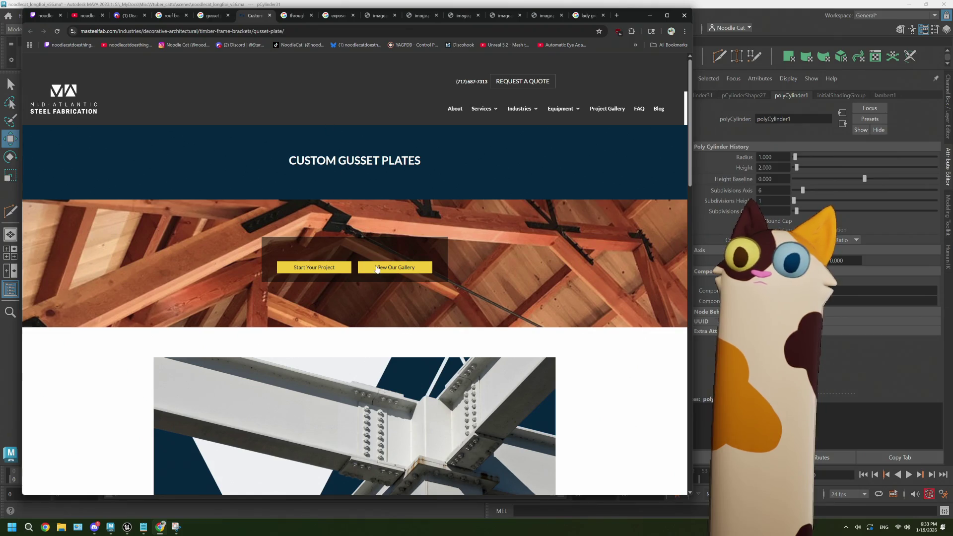
scroll(377, 269, "down", 3)
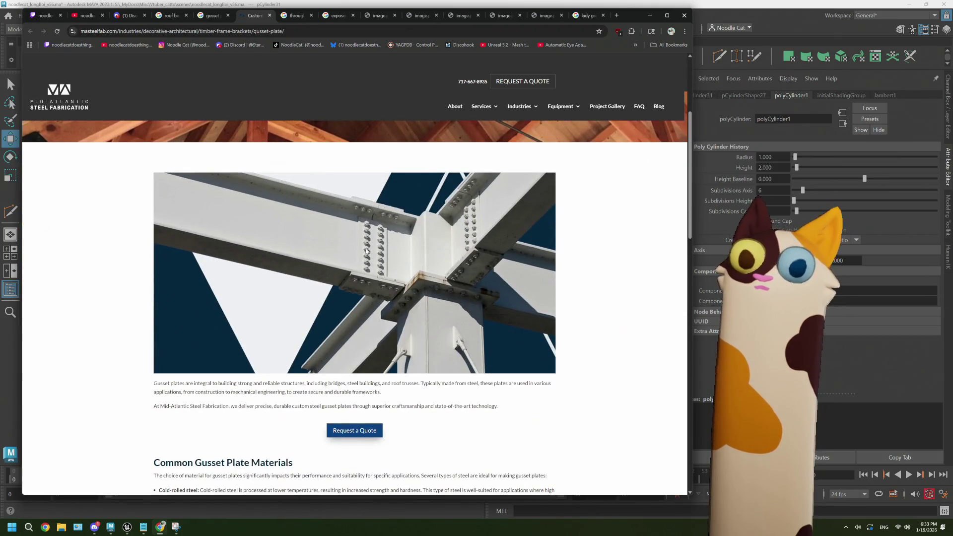
scroll(365, 287, "down", 1)
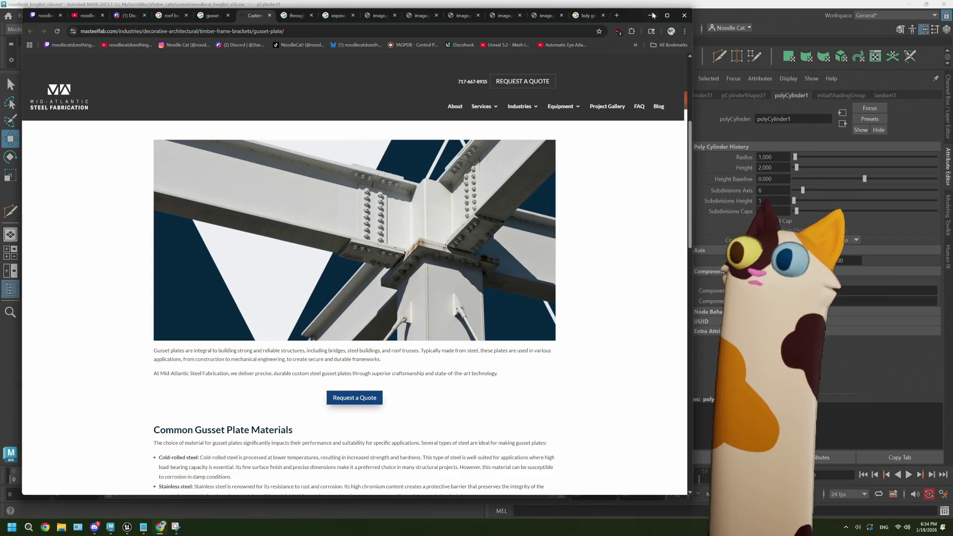
left_click(653, 16)
left_click_drag(388, 296, 349, 290, "alt")
- Select the bolt's hexagonal top cap and extrude it with a 0.3 offset to inset a rim
right_click_drag(350, 290, 351, 260)
left_click(352, 255)
double_click(352, 257)
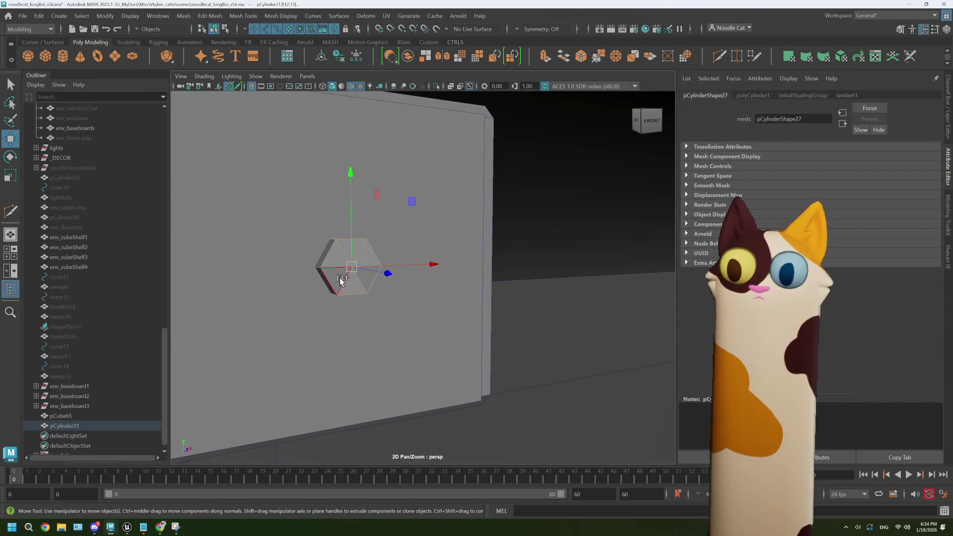
key("ctrl+e")
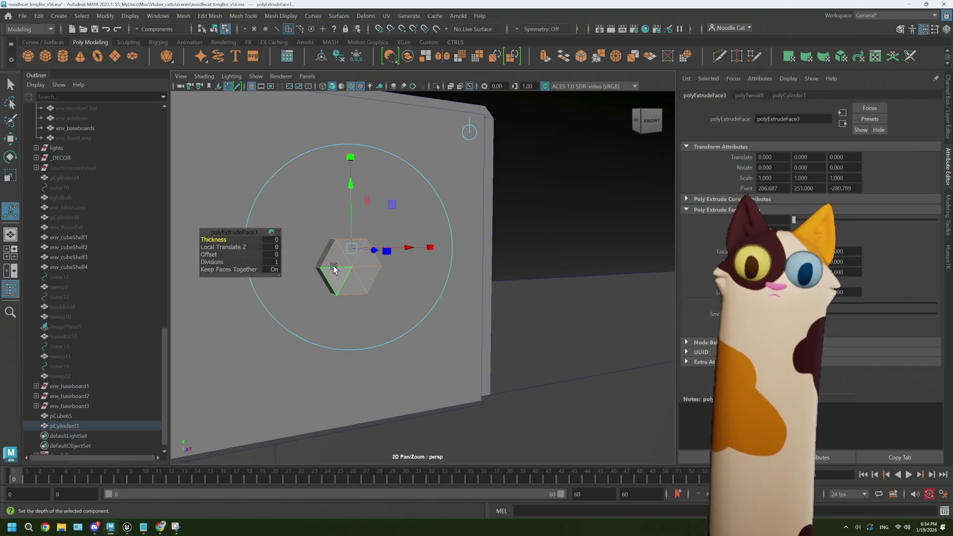
left_click_drag(210, 255, 240, 255)
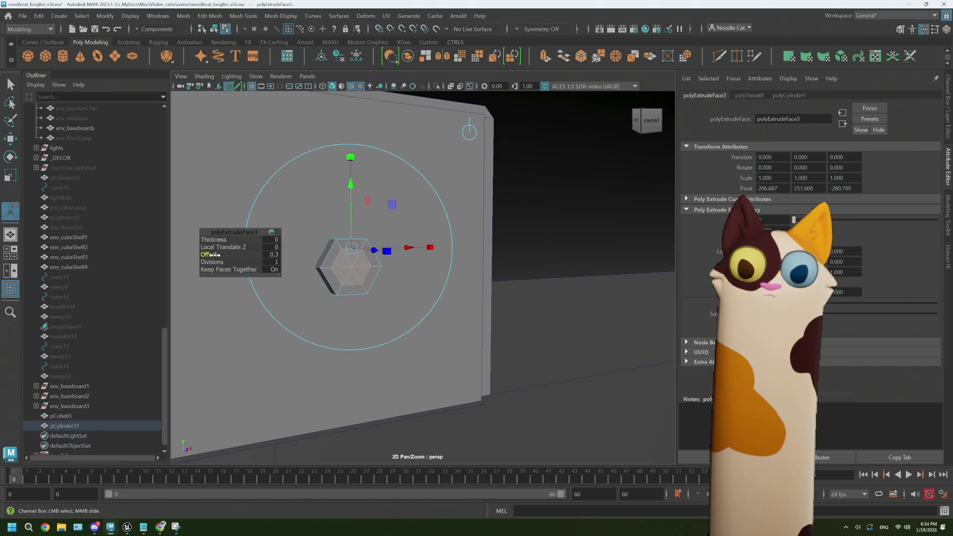
key("ctrl+e")
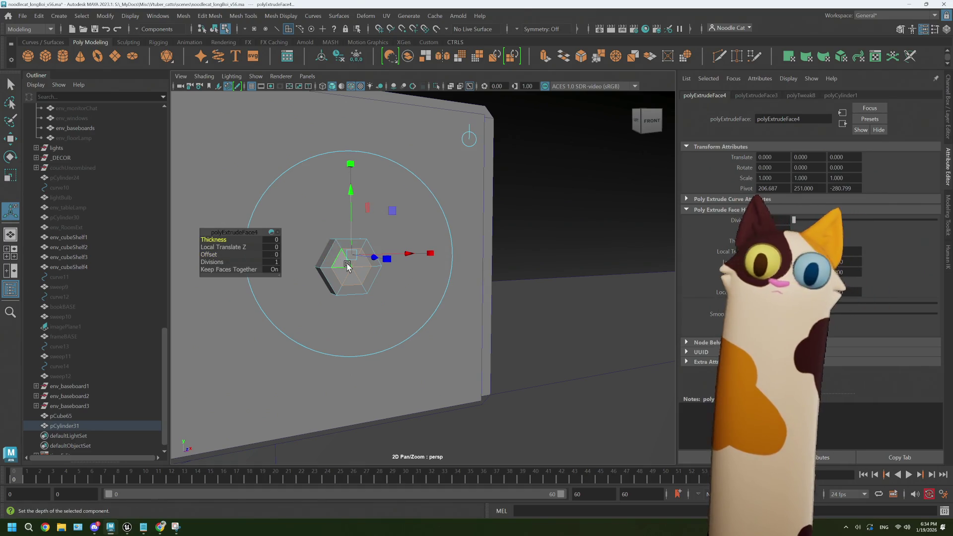
key("ctrl+z")
left_click_drag(350, 266, 368, 275, "alt")
mouse_move(365, 270)
right_mouse_down()
mouse_move(372, 238)
mouse_move(387, 258)
right_mouse_up()
left_click(719, 53)
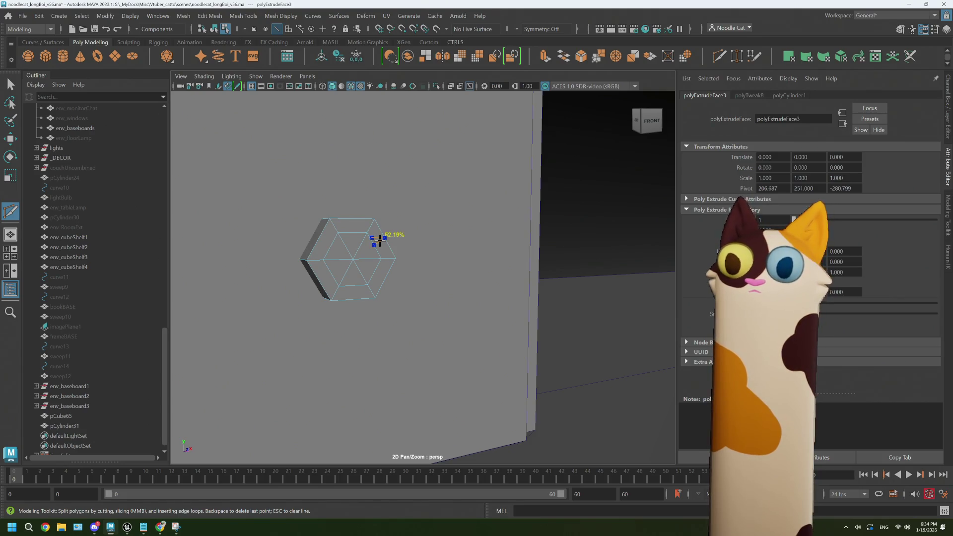
- Add an edge loop inside the hexagon, circularize the six inner cap faces, and extrude them outward
key("ctrl")
left_click(328, 277)
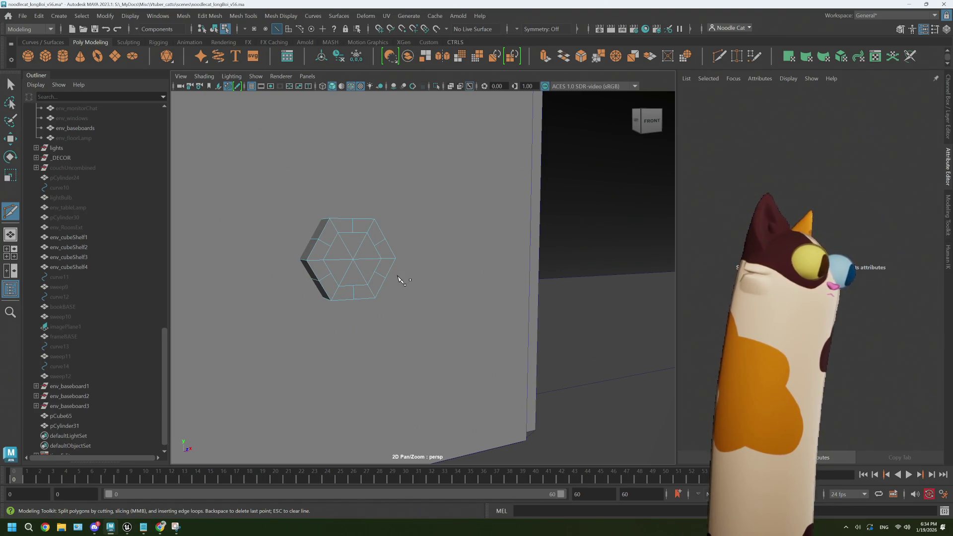
right_click_drag(366, 264, 417, 226)
left_click(344, 252)
left_click_drag(344, 252, 368, 273)
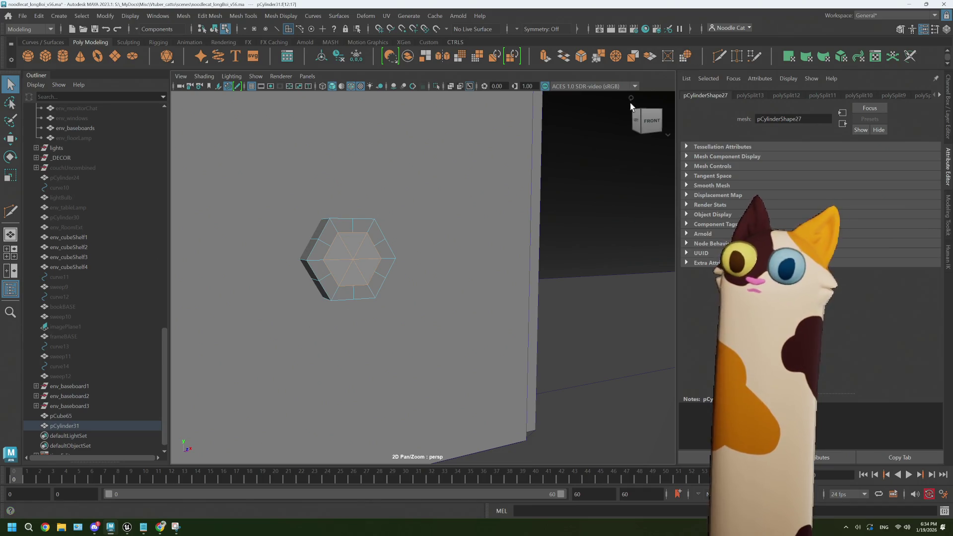
right_click_drag(541, 164, 533, 214, "shift")
mouse_move(359, 276)
left_mouse_down("alt")
mouse_move(355, 258)
mouse_move(409, 266)
mouse_move(389, 283)
mouse_move(348, 289)
mouse_move(400, 267)
left_mouse_up("alt")
key("r")
key("ctrl+e")
key("w")
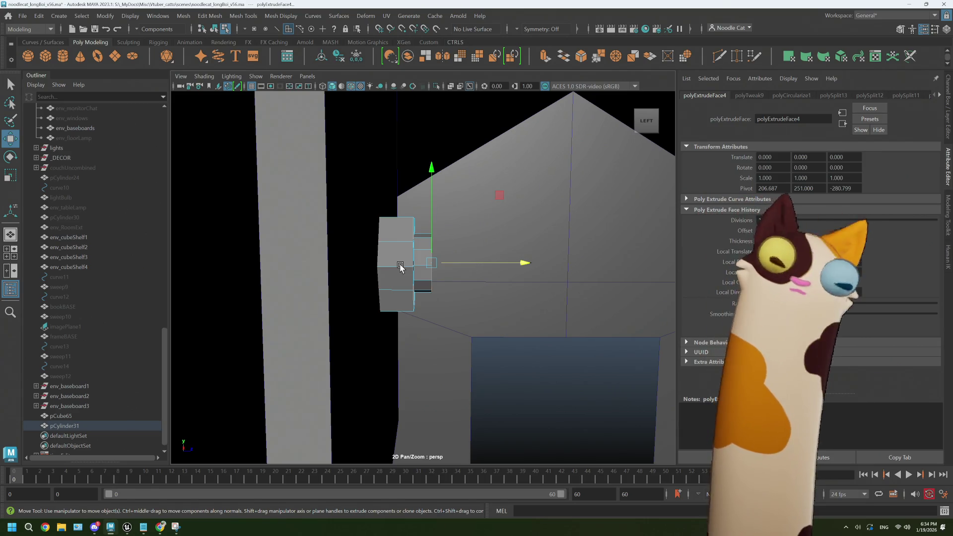
- In side view, select a column of the bolt's vertices and shift them along X
right_click_drag(400, 267, 370, 265)
mouse_move(370, 265)
left_mouse_down("alt")
mouse_move(382, 257)
mouse_move(368, 266)
left_mouse_up("alt")
key("[")
mouse_move(409, 208)
left_mouse_down()
mouse_move(450, 328)
mouse_move(462, 338)
left_mouse_up()
mouse_move(515, 268)
left_mouse_down()
mouse_move(453, 293)
mouse_move(394, 281)
left_mouse_up()
mouse_move(393, 268)
right_mouse_down()
mouse_move(427, 234)
mouse_move(420, 279)
right_mouse_up()
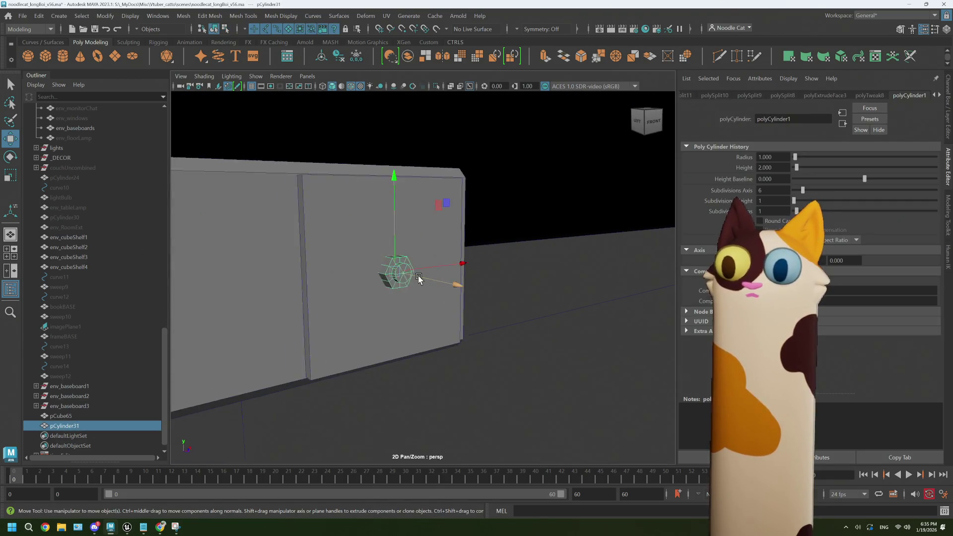
- Move the finished bolt up to the upper-left area of the wall plate face
mouse_move(397, 293)
left_mouse_down("alt")
mouse_move(397, 277)
mouse_move(415, 261)
mouse_move(412, 310)
mouse_move(460, 249)
left_mouse_up("alt")
left_click_drag(467, 201, 409, 146)
left_click_drag(406, 230, 407, 232, "alt")
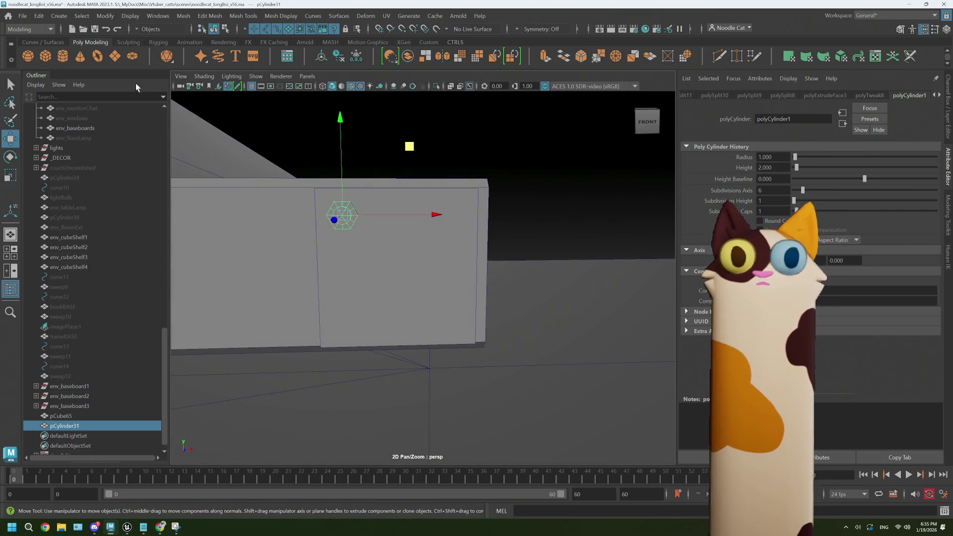
left_click(44, 16)
- Undo an unwanted plain duplicate of the bolt and bring up the Duplicate Special options
mouse_move(57, 16)
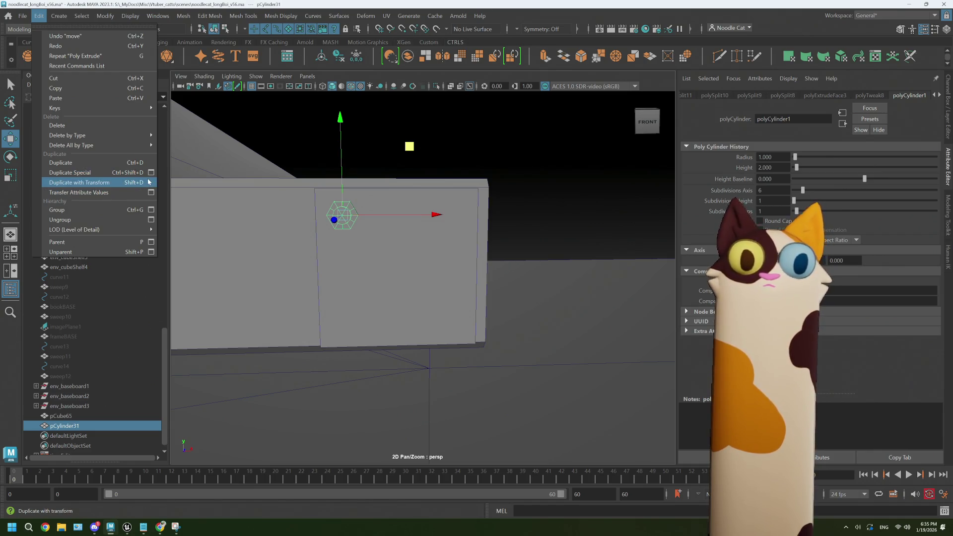
left_click(139, 182)
key("ctrl+z")
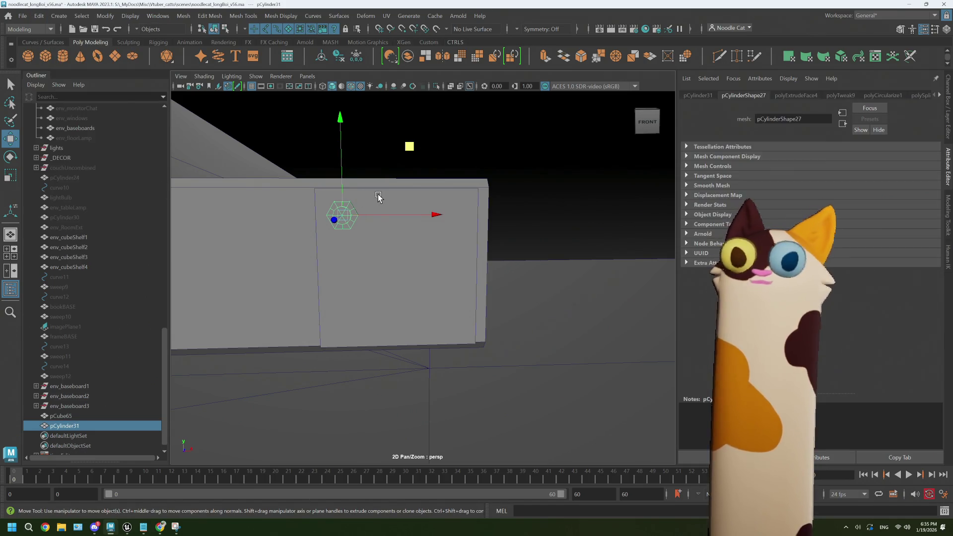
left_click(43, 17)
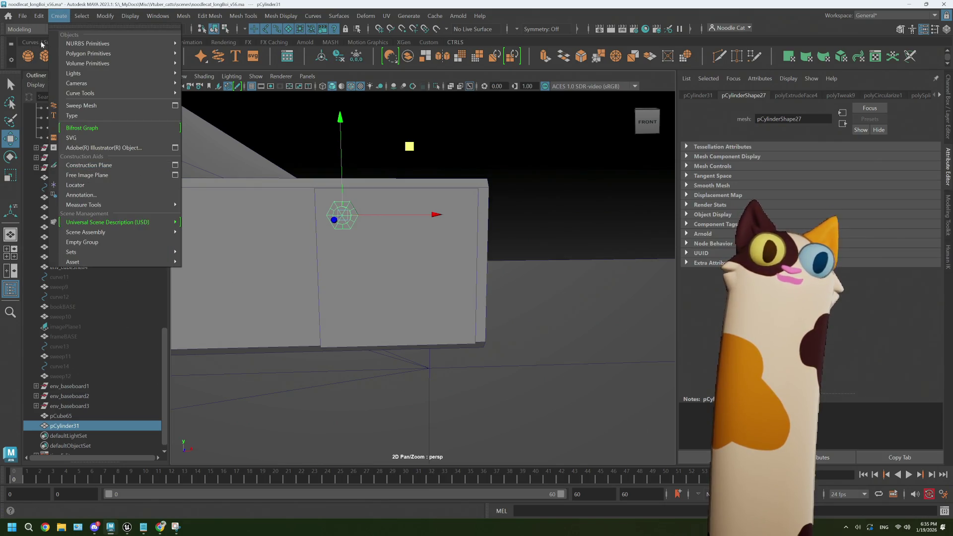
left_click(165, 172)
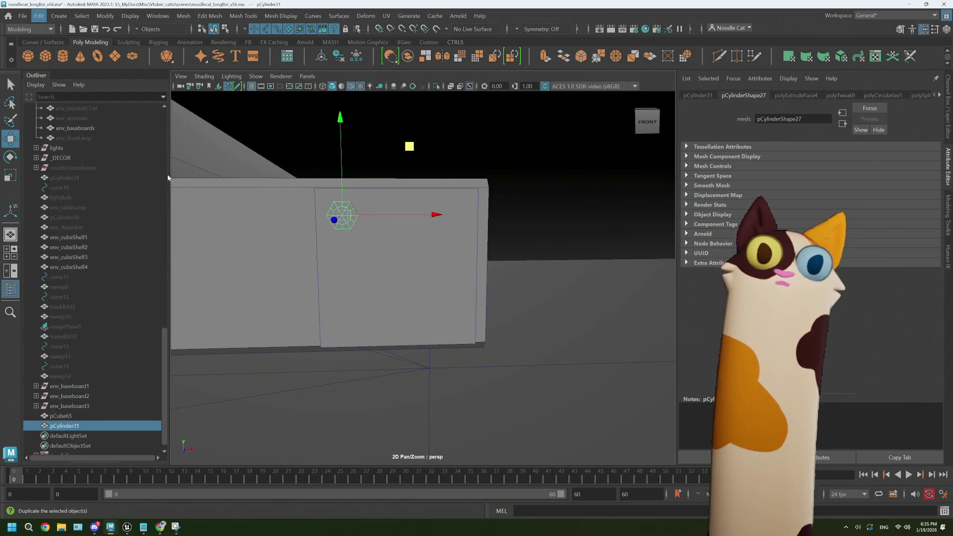
mouse_move(411, 105)
left_mouse_down()
mouse_move(120, 105)
mouse_move(118, 113)
left_mouse_up()
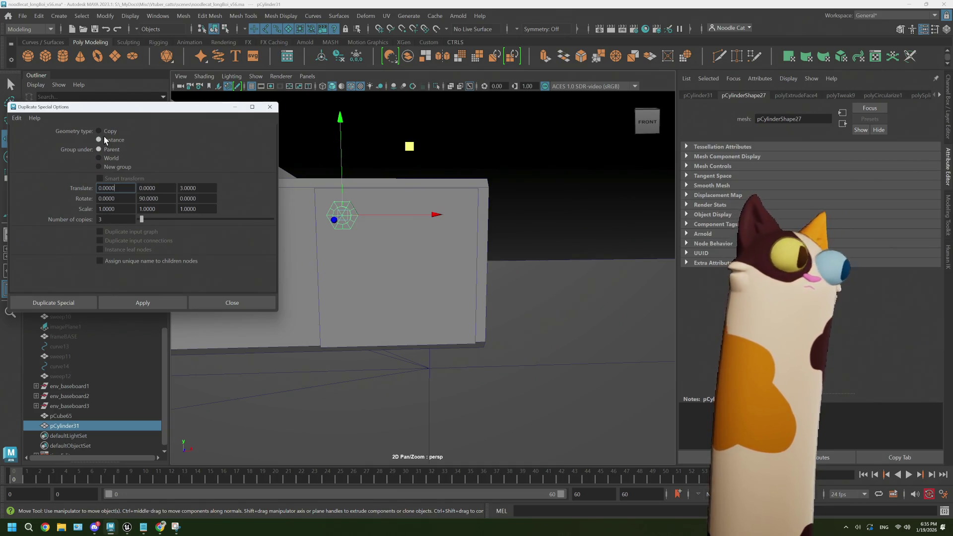
- Set Rotate Y to 0 and Translate X to 5, make three trial copies, and undo them
double_click(164, 199)
type("0")
left_click(127, 189)
double_click(108, 189)
type("5")
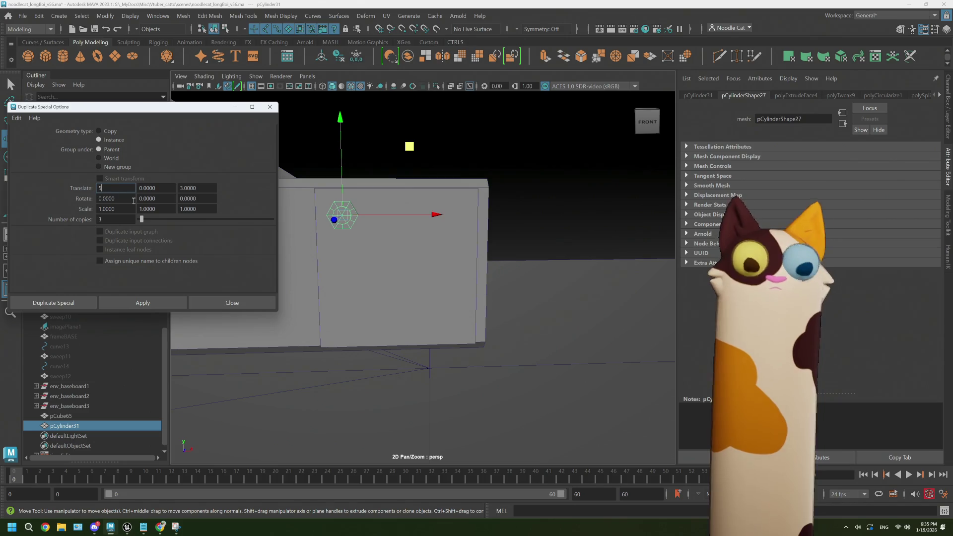
left_click(162, 188)
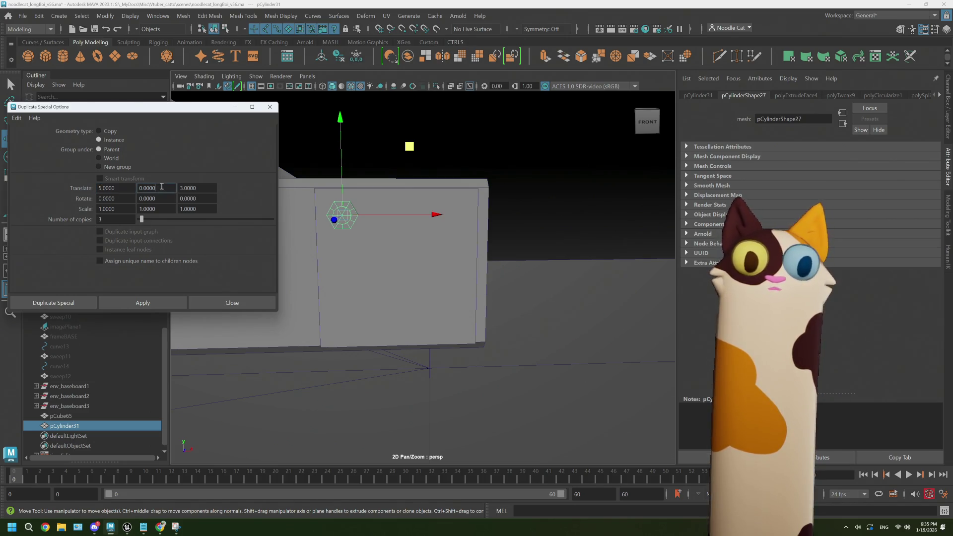
left_click(81, 298)
key("ctrl+z")
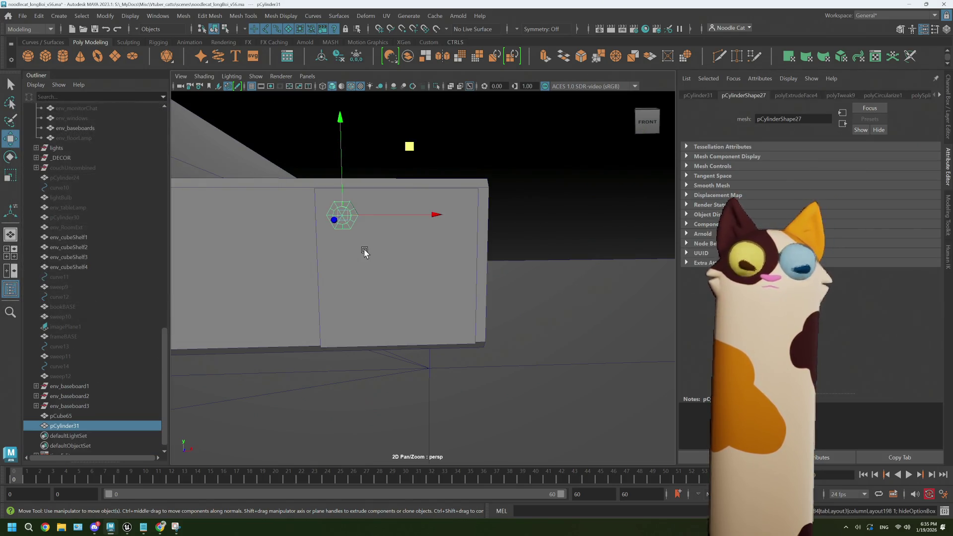
- Change Translate X to 2, create three copies, check them, and undo
left_click(40, 16)
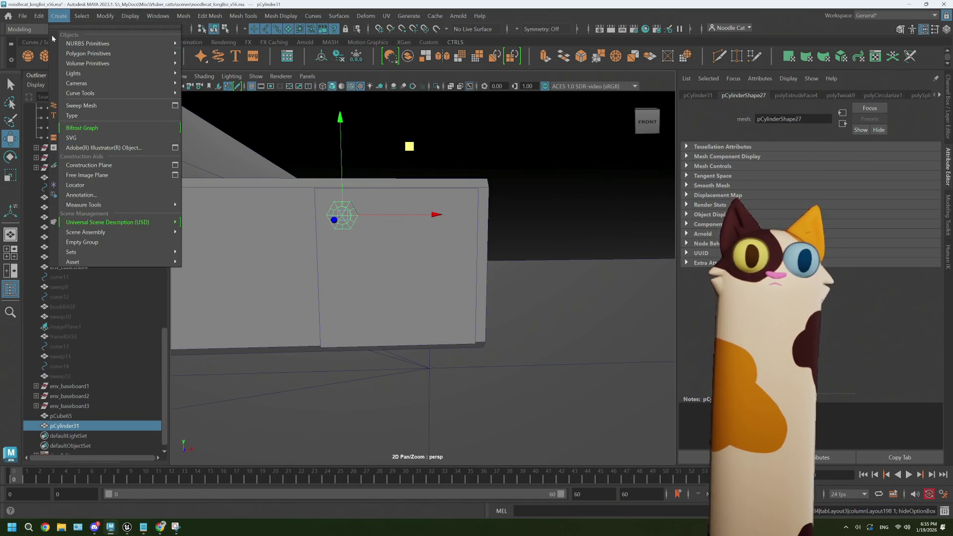
left_click(165, 173)
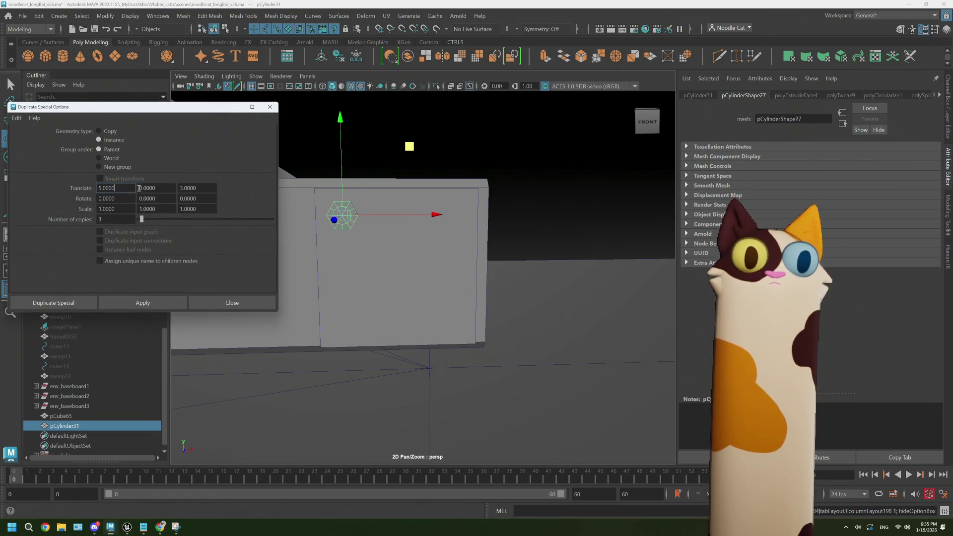
double_click(120, 190)
type("2")
key("Tab")
left_click(50, 303)
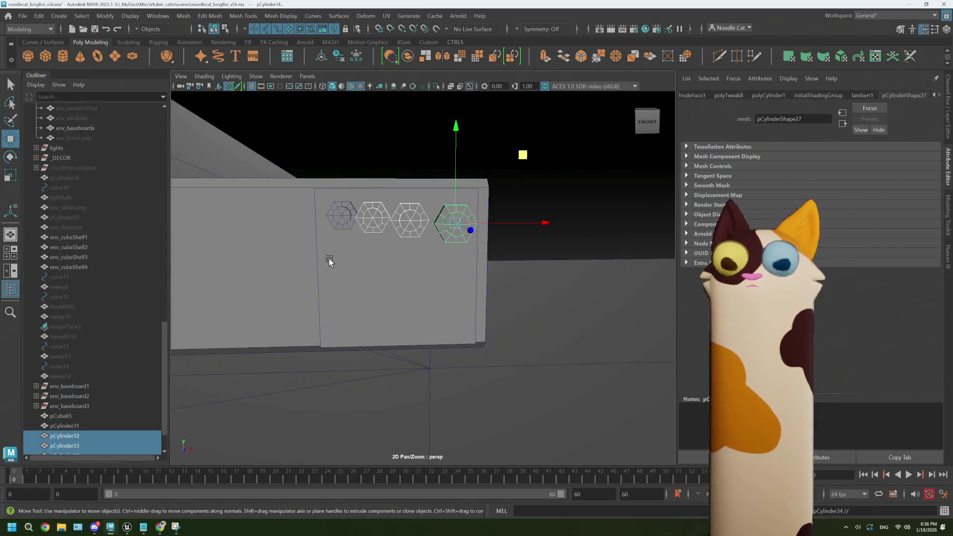
mouse_move(358, 250)
left_mouse_down("alt")
mouse_move(396, 255)
mouse_move(340, 254)
left_mouse_up("alt")
key("ctrl+z")
left_click(56, 15)
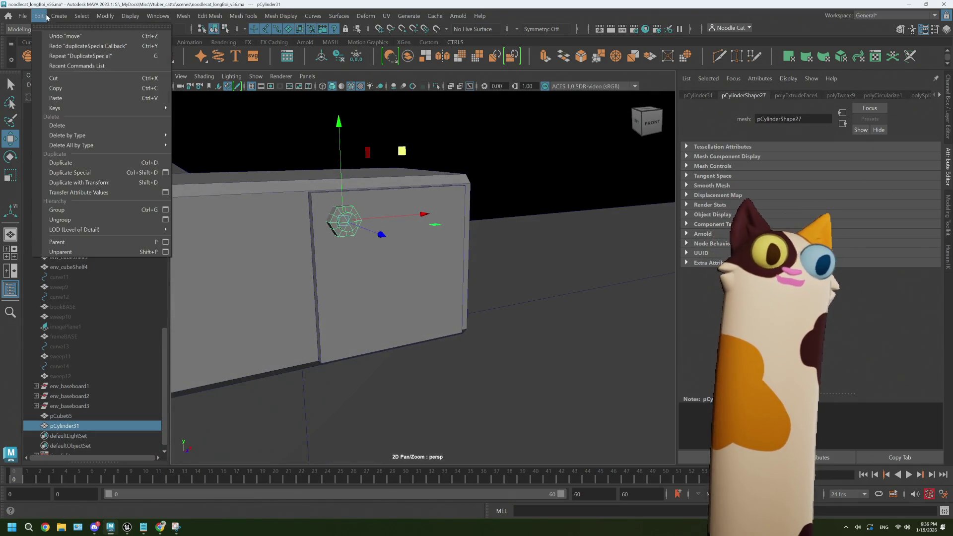
- Set the copies' Translate Z to 0, create three trial copies, inspect them, and undo
left_click(164, 178)
double_click(192, 188)
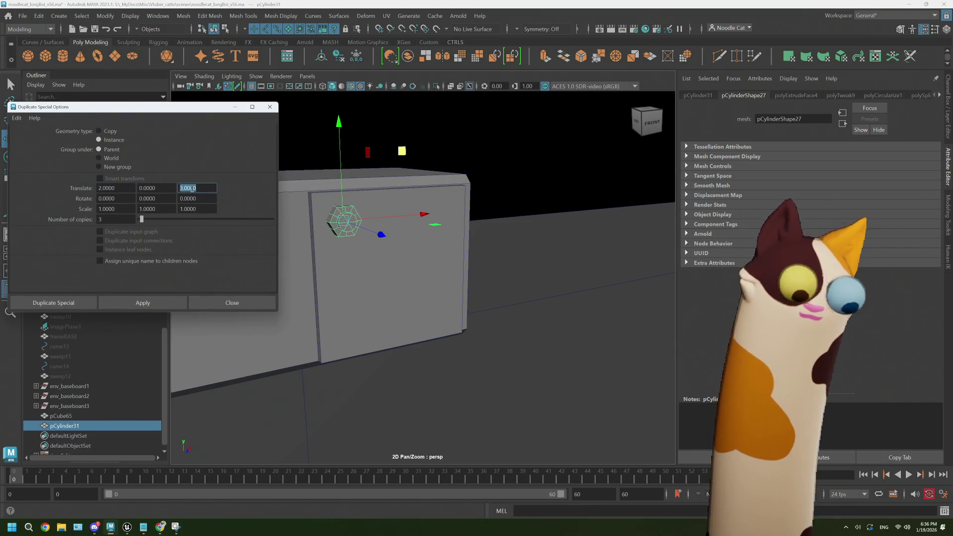
type("0")
key("Tab")
left_click(54, 303)
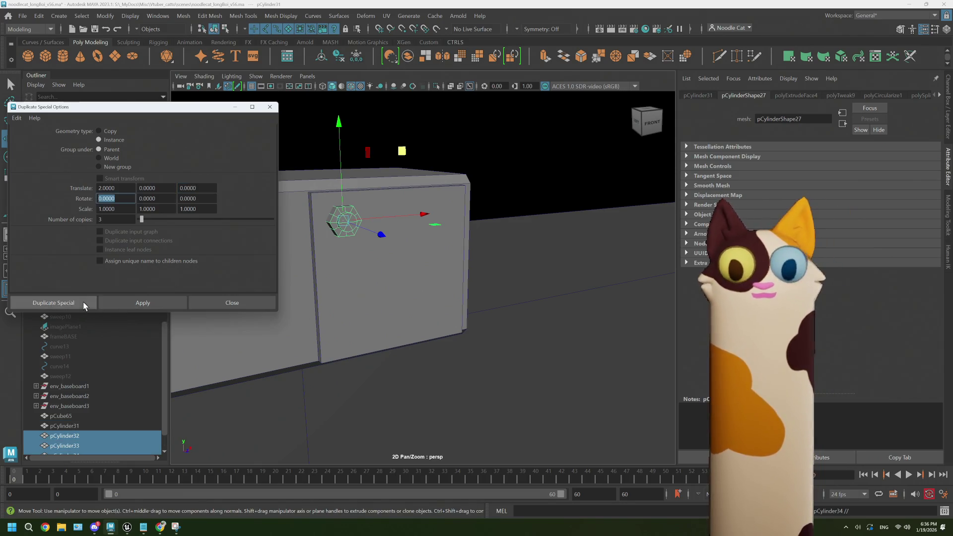
mouse_move(372, 259)
left_mouse_down("alt")
mouse_move(351, 254)
mouse_move(372, 234)
left_mouse_up("alt")
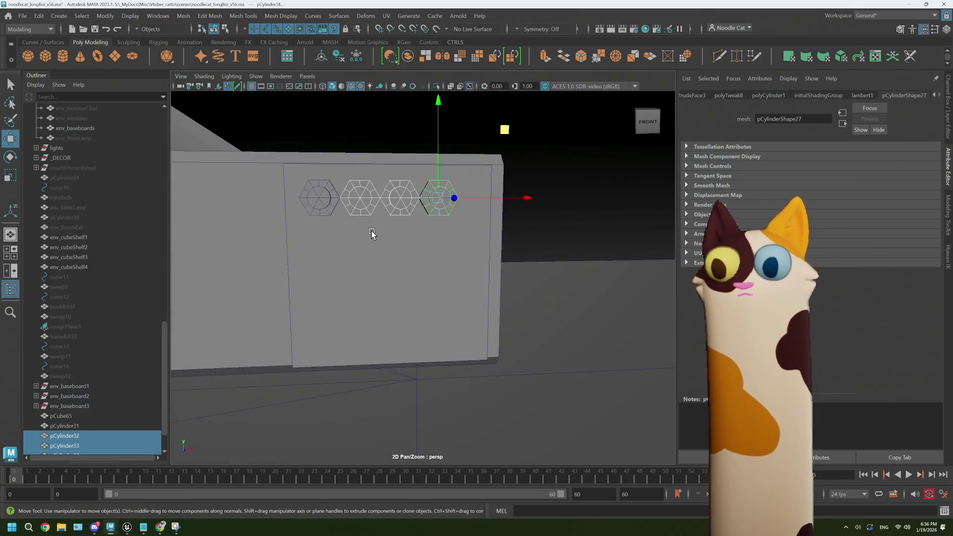
key("ctrl+z")
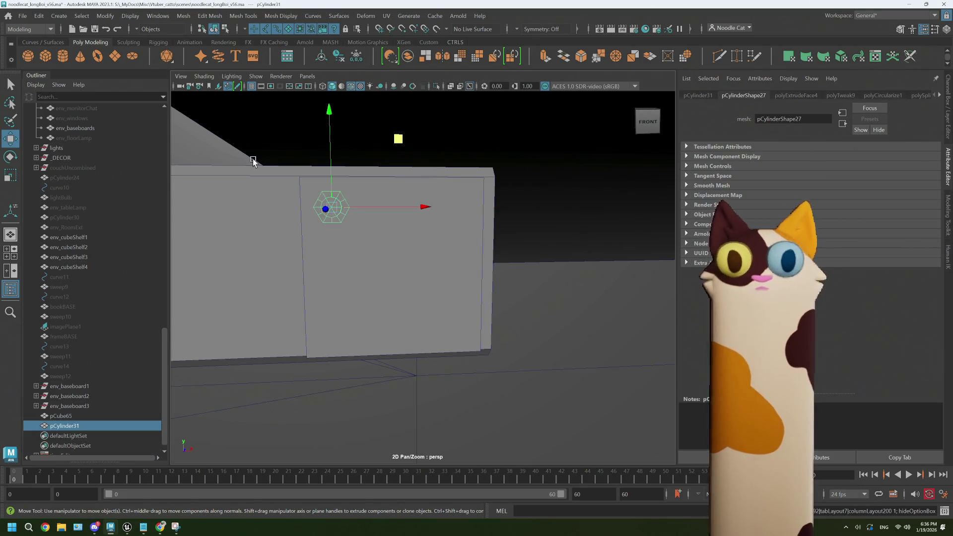
- Retry Duplicate Special with a 2.2 X offset and undo those copies
left_click(34, 16)
left_click(34, 16)
left_click(34, 16)
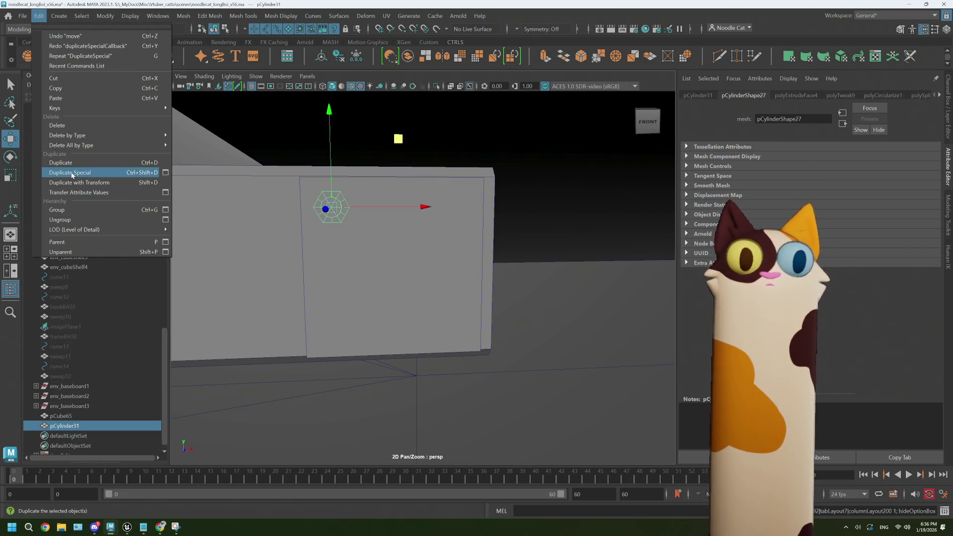
left_click(167, 171)
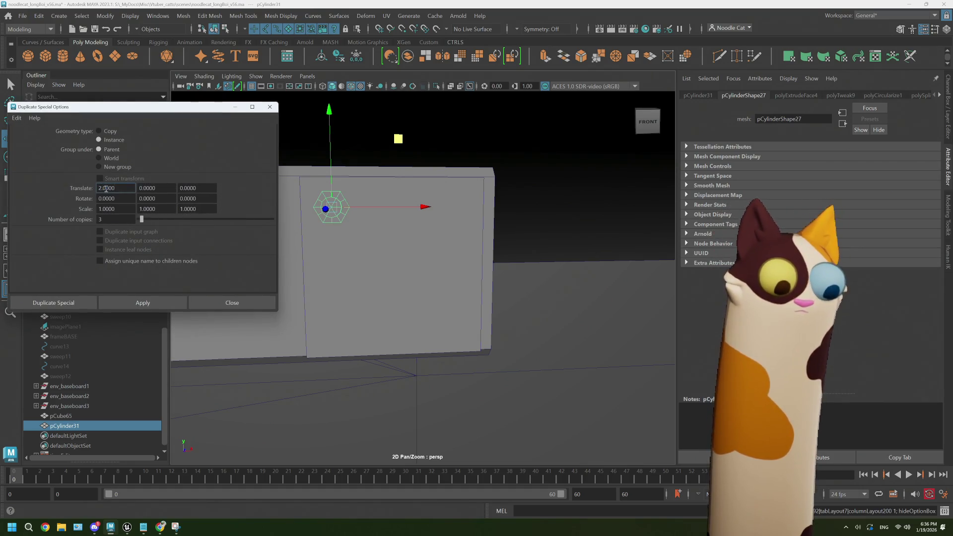
key("Tab")
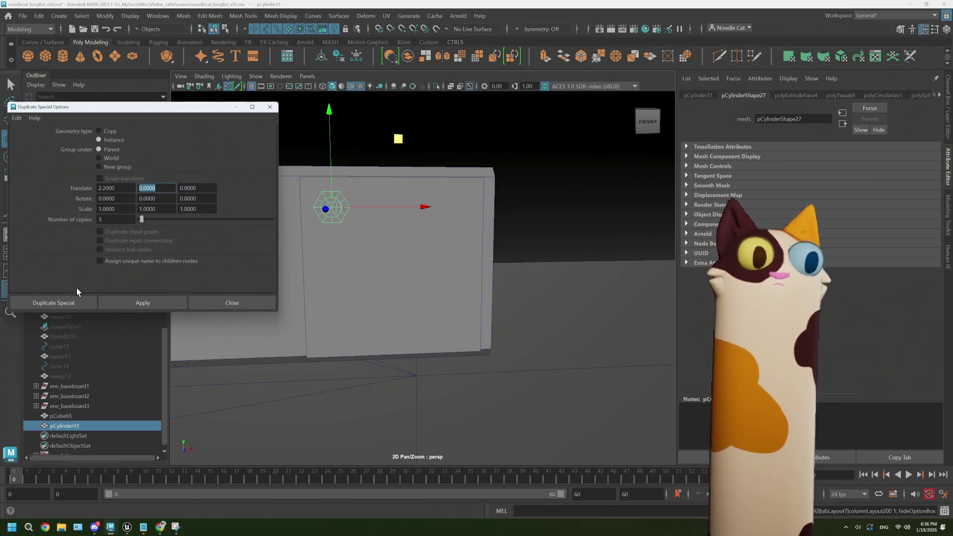
left_click(74, 300)
key("ctrl+z")
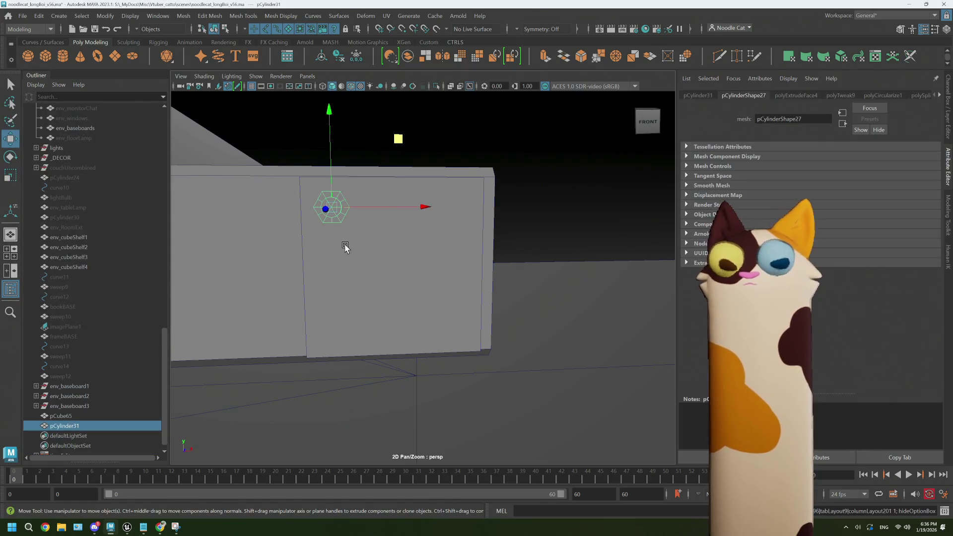
- Make another trial set of three offset bolt copies and undo the bad spacing
left_click(38, 16)
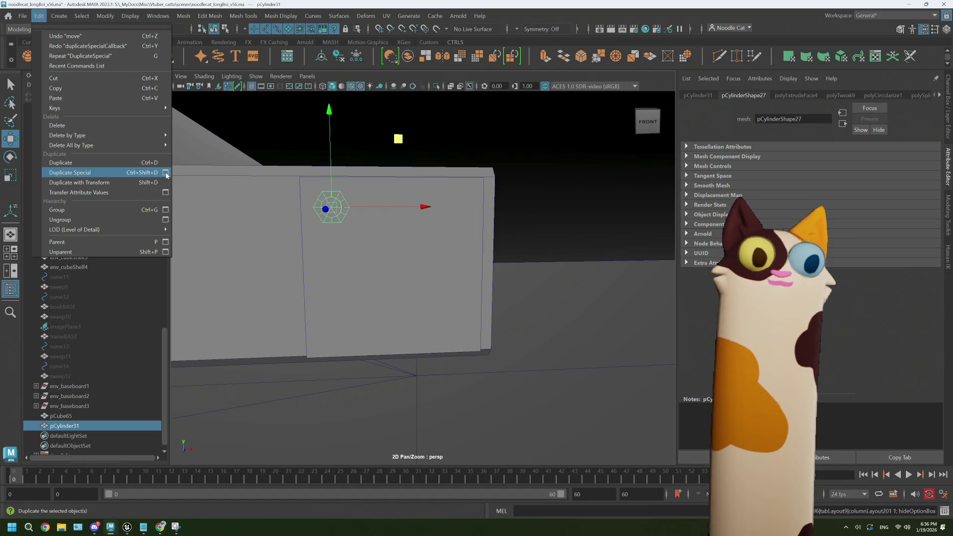
left_click(166, 173)
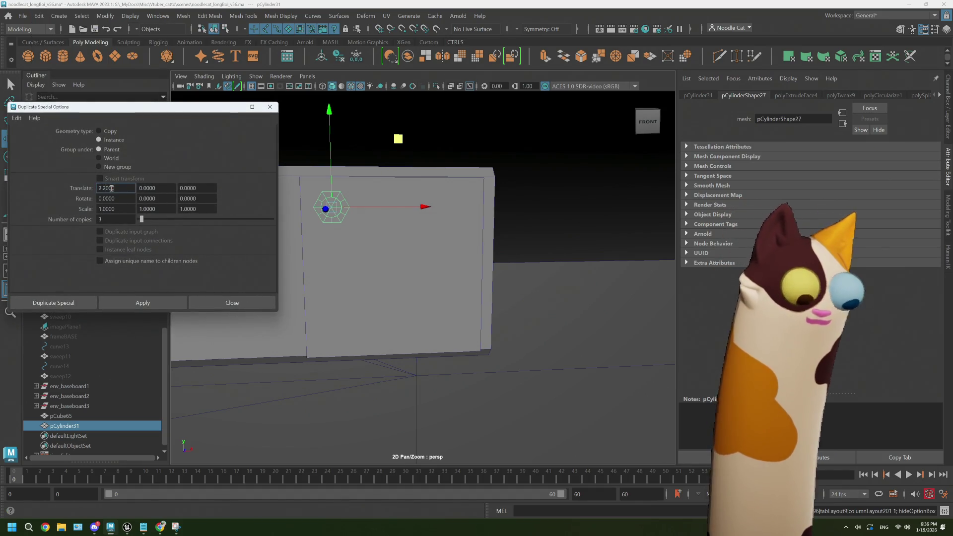
left_click(91, 304)
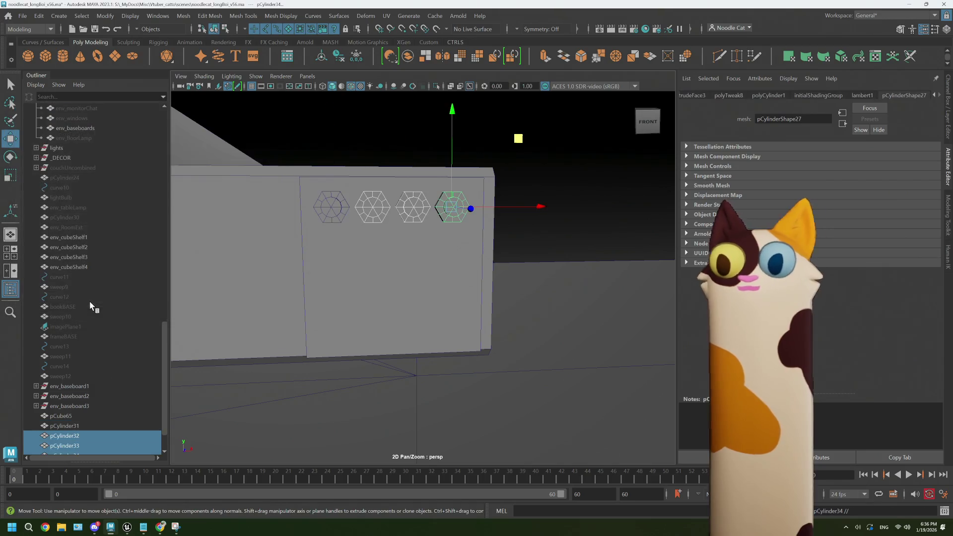
key("ctrl+z")
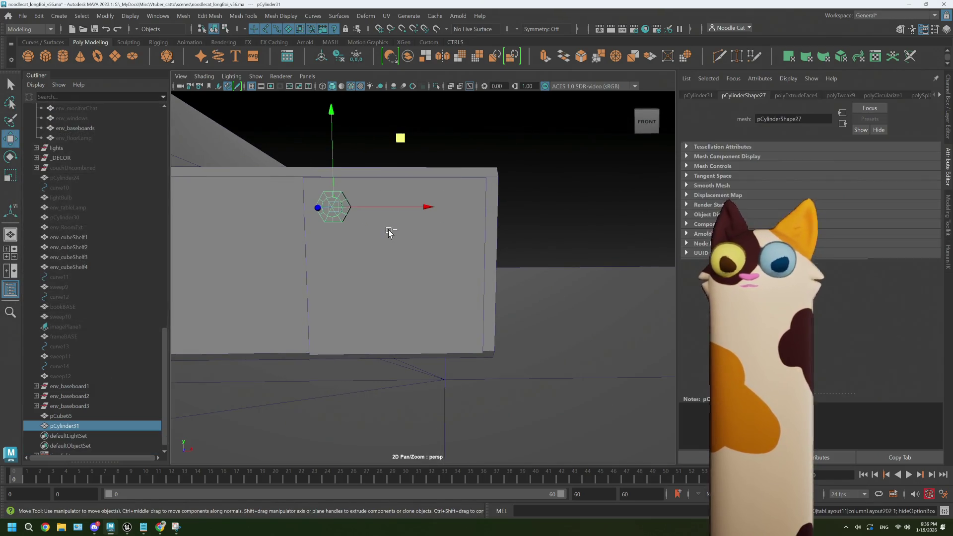
- Create three evenly spaced instanced bolt copies and add the original bolt to the selection
left_click(38, 16)
left_click(165, 173)
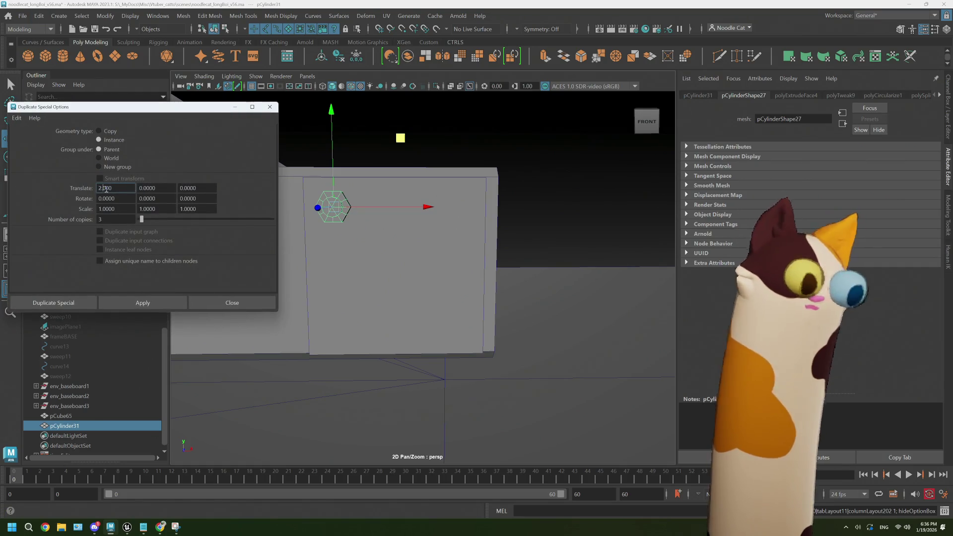
left_click(59, 302)
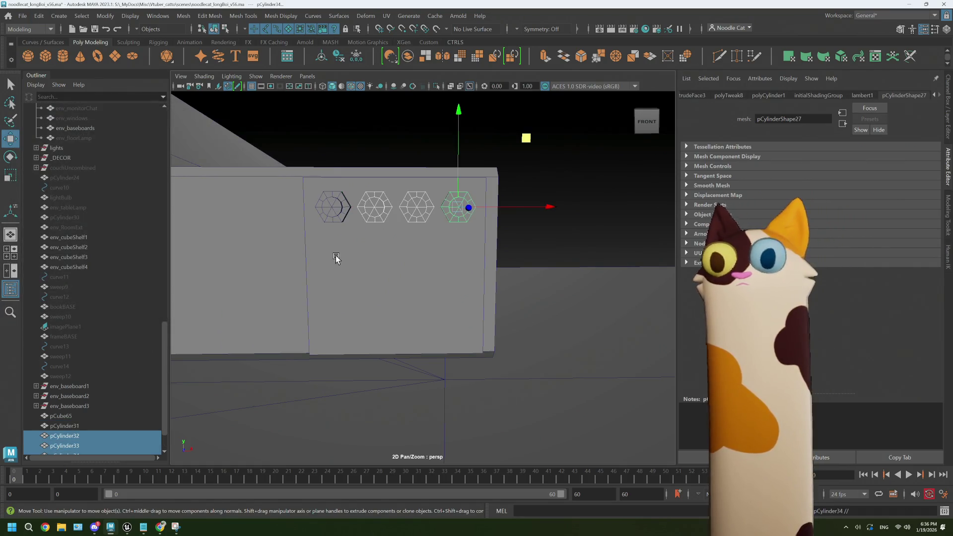
left_click(72, 426)
scroll(106, 402, "down", 2)
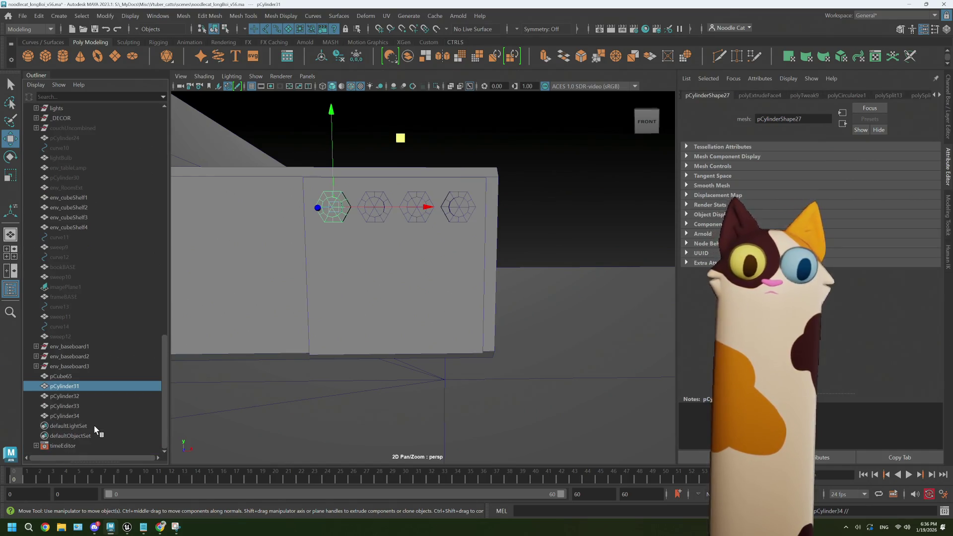
- Slide the four-bolt row along X and group it with Ctrl+G
left_click(86, 416, "shift")
left_click_drag(548, 208, 549, 207)
mouse_move(546, 209)
left_mouse_down("alt")
mouse_move(393, 238)
mouse_move(380, 263)
left_mouse_up("alt")
key("ctrl+g")
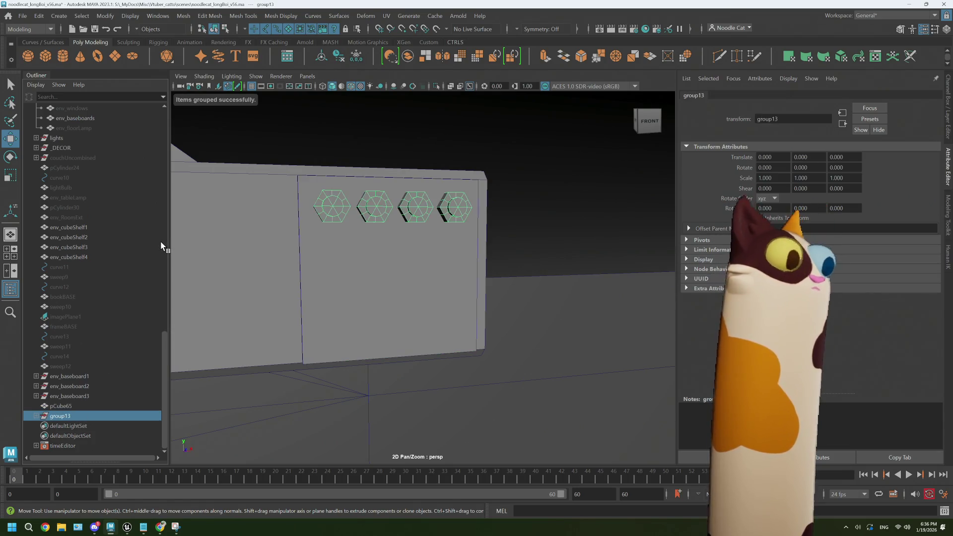
- Duplicate Special the row group with Translate 0, -2.4, 0 and 3 copies, forming a 4×4 grid
left_click(39, 15)
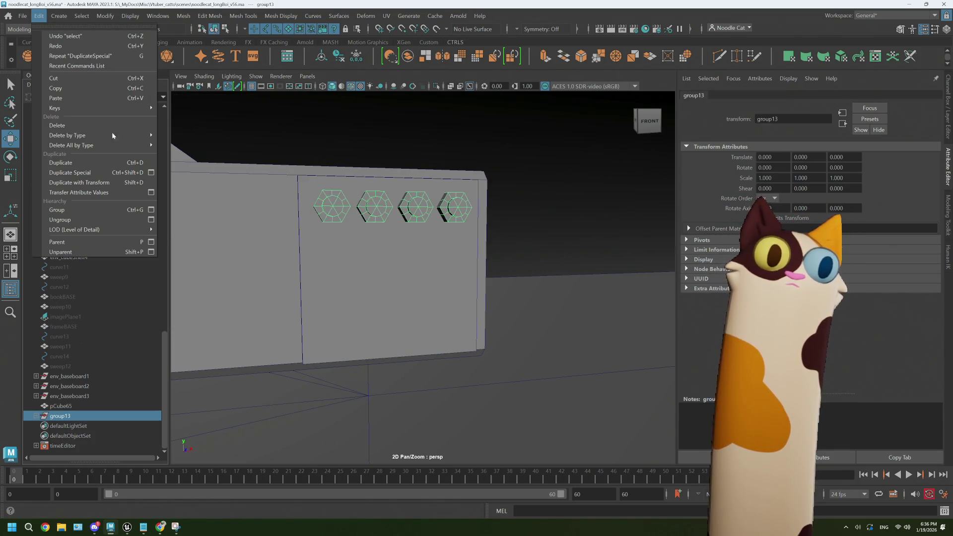
left_click(152, 173)
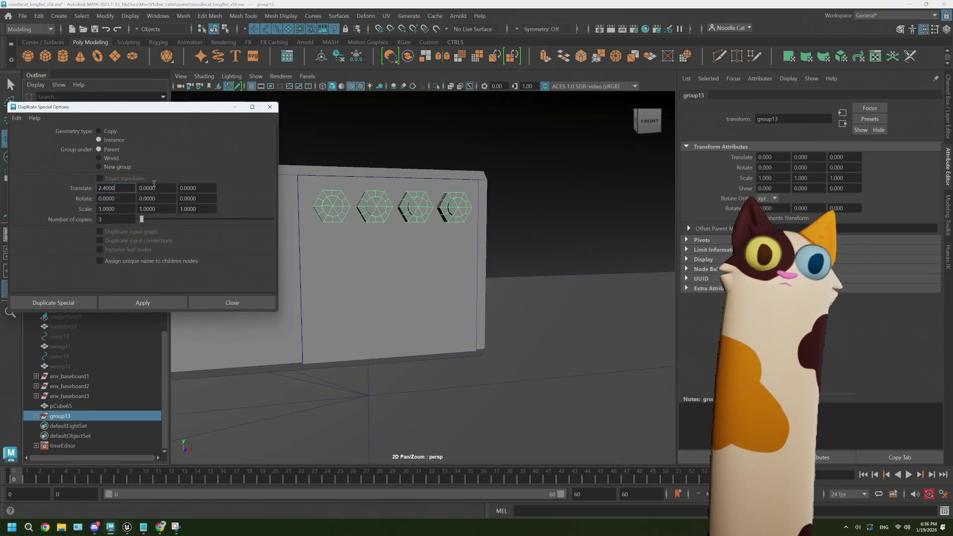
left_click_drag(115, 187, 87, 190)
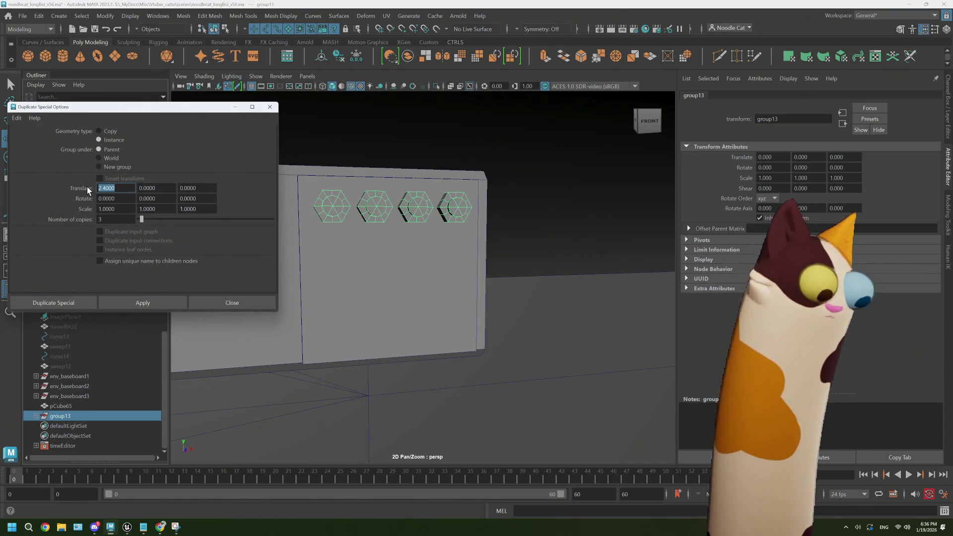
type("0")
left_click(163, 189)
type("2.4000")
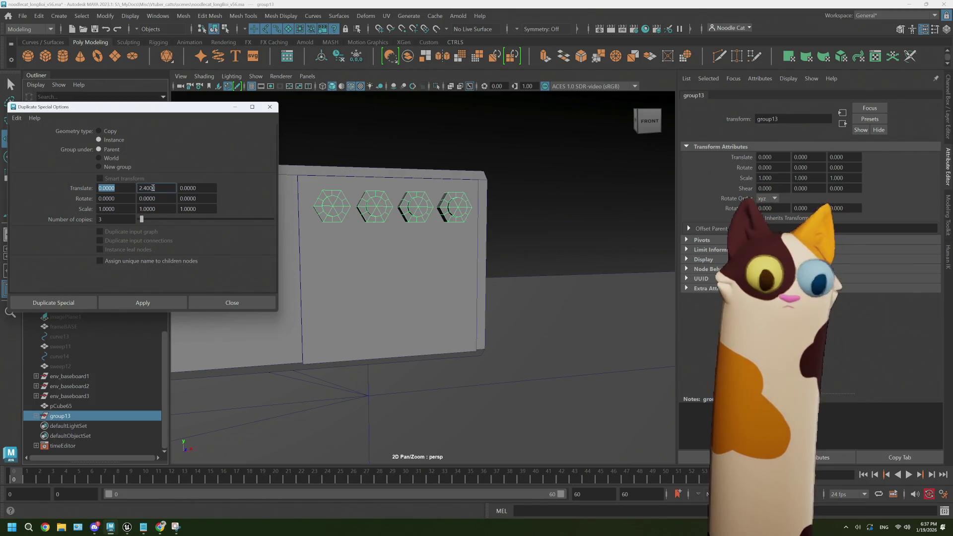
left_click(160, 209)
left_click(53, 302)
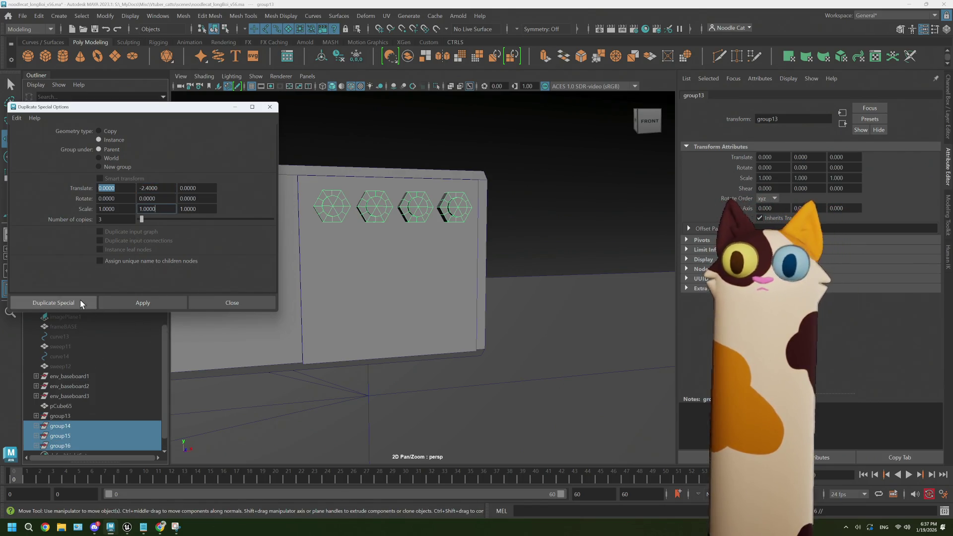
key("w")
mouse_move(378, 249)
left_mouse_down("alt")
mouse_move(496, 238)
mouse_move(416, 246)
mouse_move(472, 248)
mouse_move(460, 251)
mouse_move(485, 263)
mouse_move(410, 249)
mouse_move(427, 258)
left_mouse_up("alt")
left_click(527, 234)
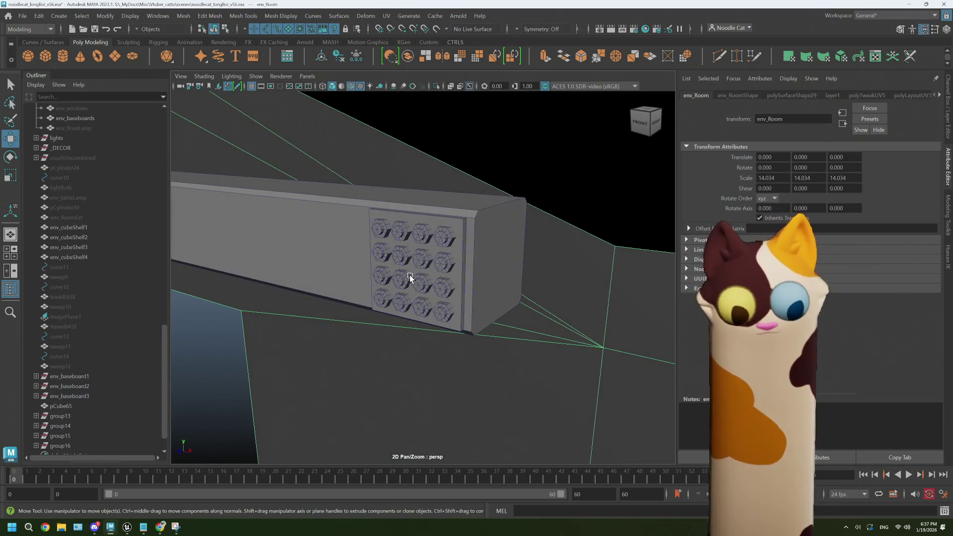
mouse_move(160, 525)
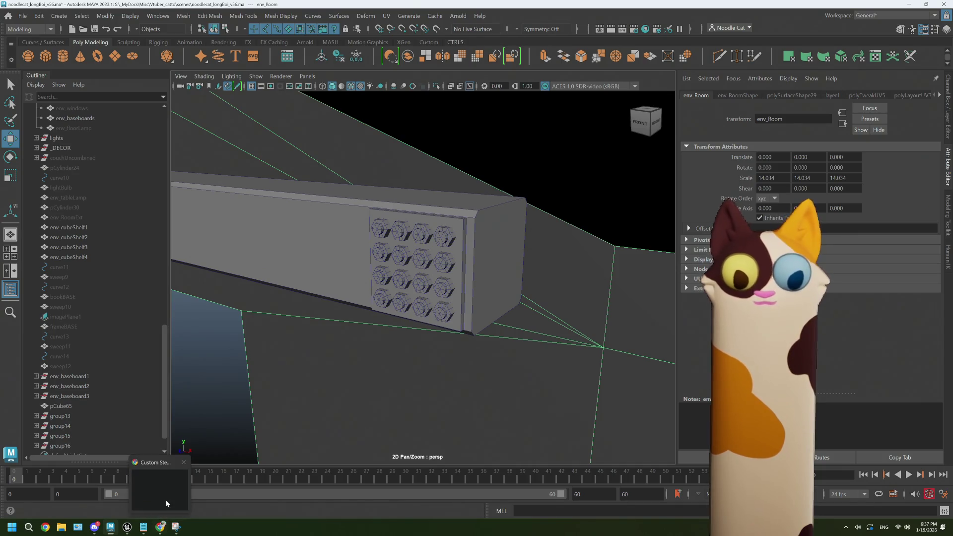
left_click(166, 499)
left_click(545, 16)
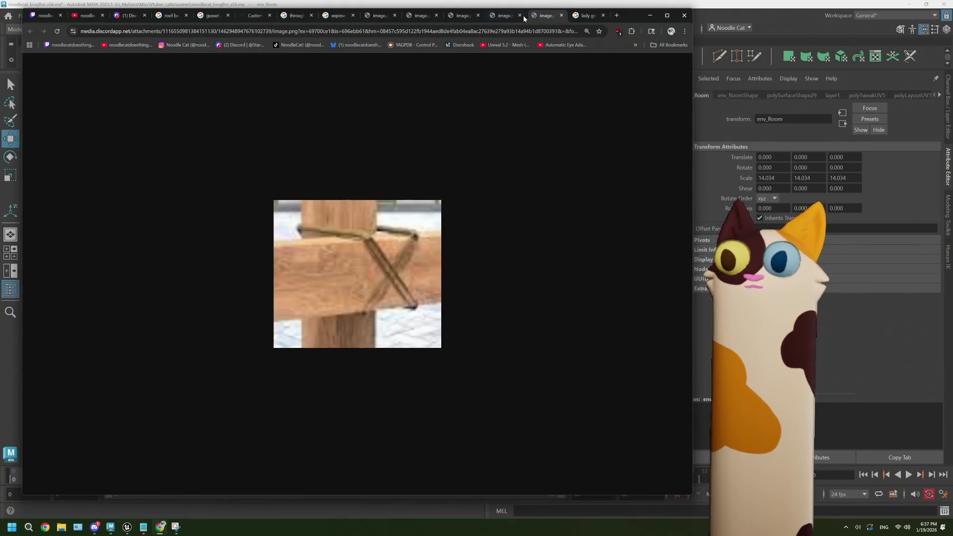
left_click(505, 16)
left_click(463, 15)
left_click(423, 18)
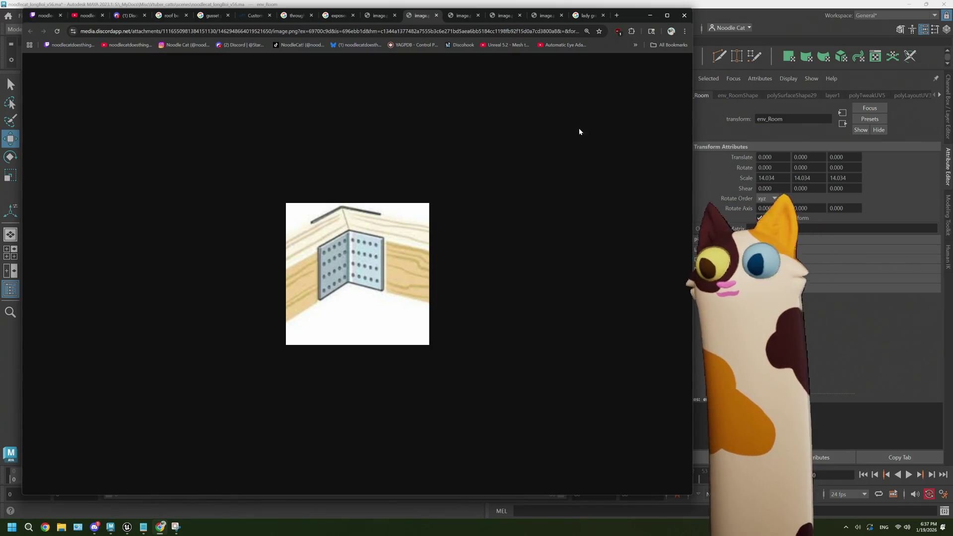
left_click(735, 12)
key("bracketleft")
key("bracketleft")
key("bracketleft")
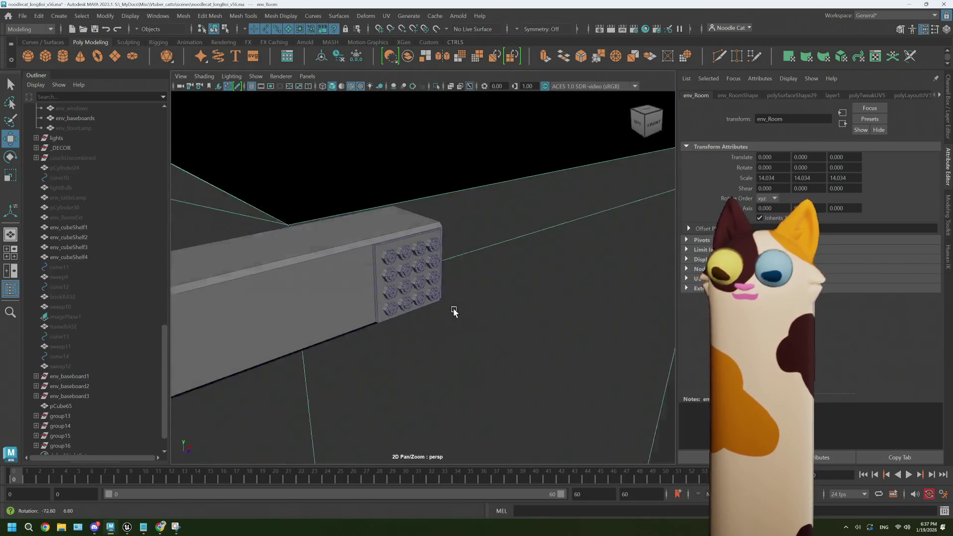
- Select all four bolt columns and scale them down to 0.81
key("bracketleft")
key("bracketleft")
key("bracketleft")
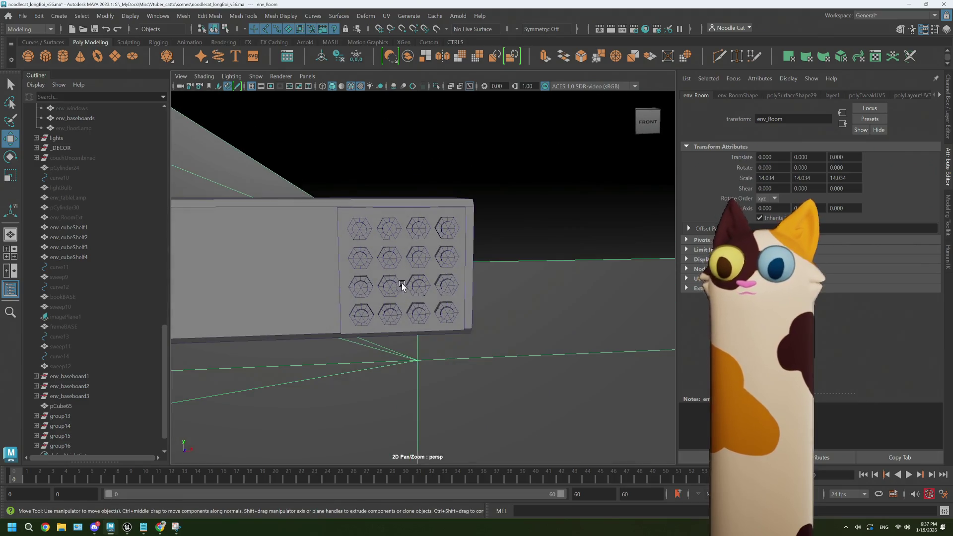
scroll(92, 405, "down", 2)
left_click(348, 211)
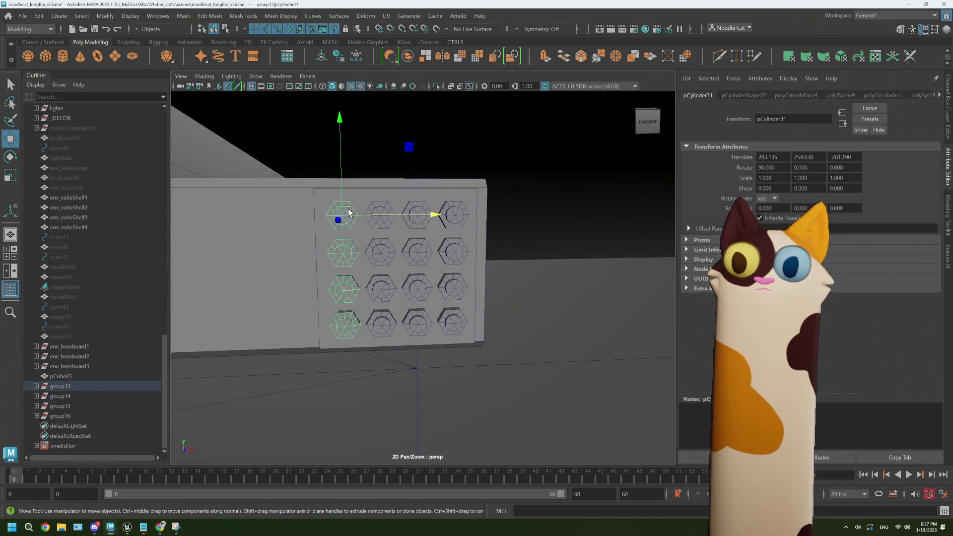
left_click(382, 228)
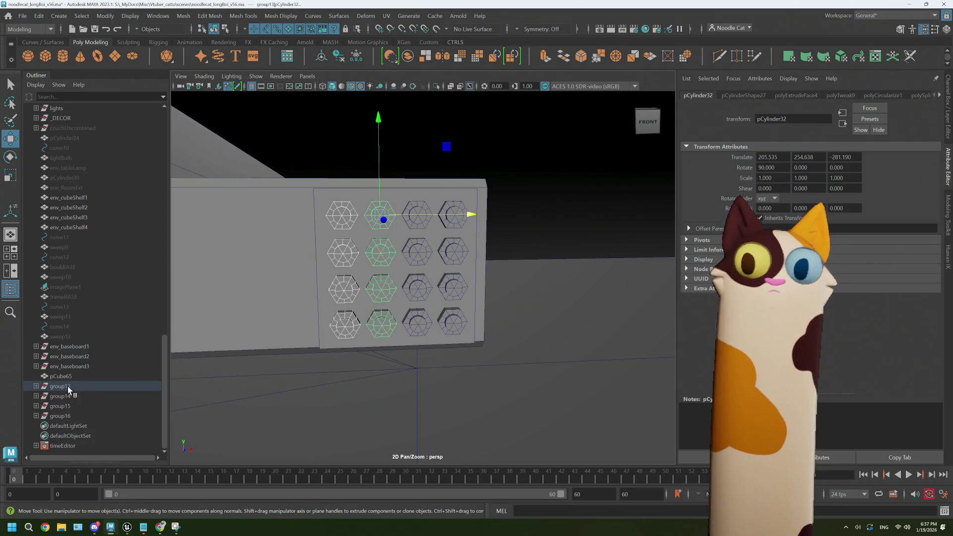
left_click(417, 228)
left_click(453, 223)
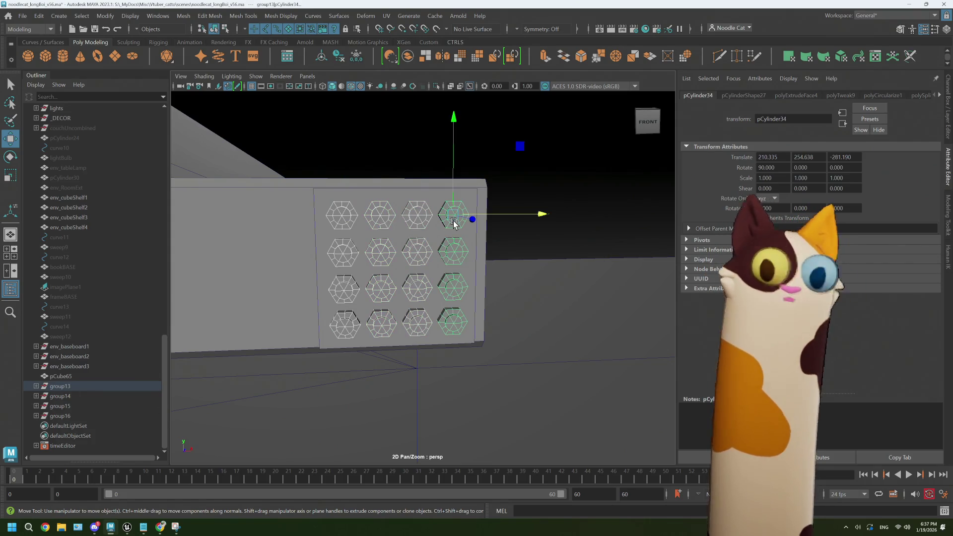
key("r")
mouse_move(453, 215)
left_mouse_down()
mouse_move(428, 251)
mouse_move(479, 266)
left_mouse_up()
- Orbit closer to the plate's front and select the bolted plate
left_click(530, 285)
mouse_move(529, 285)
left_mouse_down("alt")
mouse_move(404, 310)
mouse_move(426, 313)
left_mouse_up("alt")
left_click(60, 376)
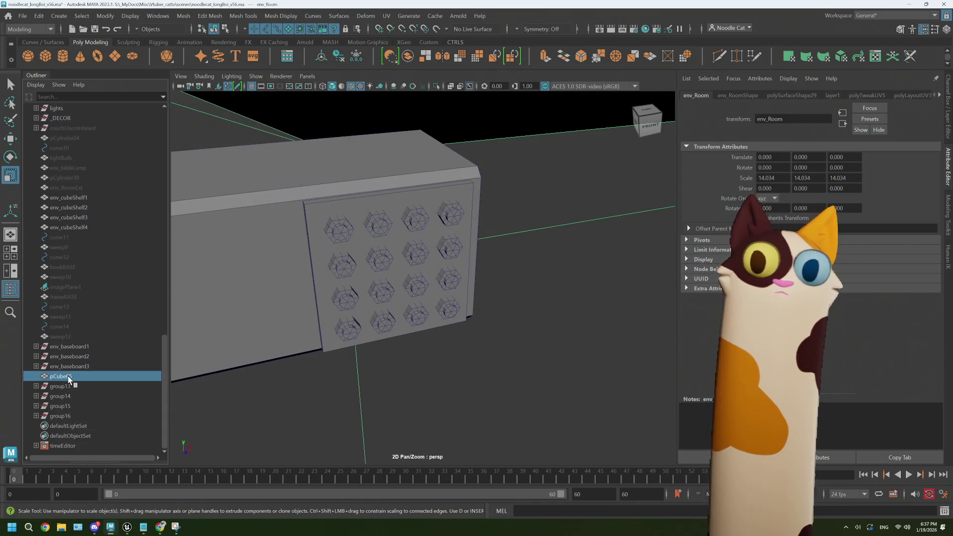
- Duplicate the plate, rotate the copy 90° on Y and move it to the plate's edge
mouse_move(385, 231)
left_mouse_down("alt")
mouse_move(392, 236)
mouse_move(383, 241)
mouse_move(424, 250)
mouse_move(402, 259)
left_mouse_up("alt")
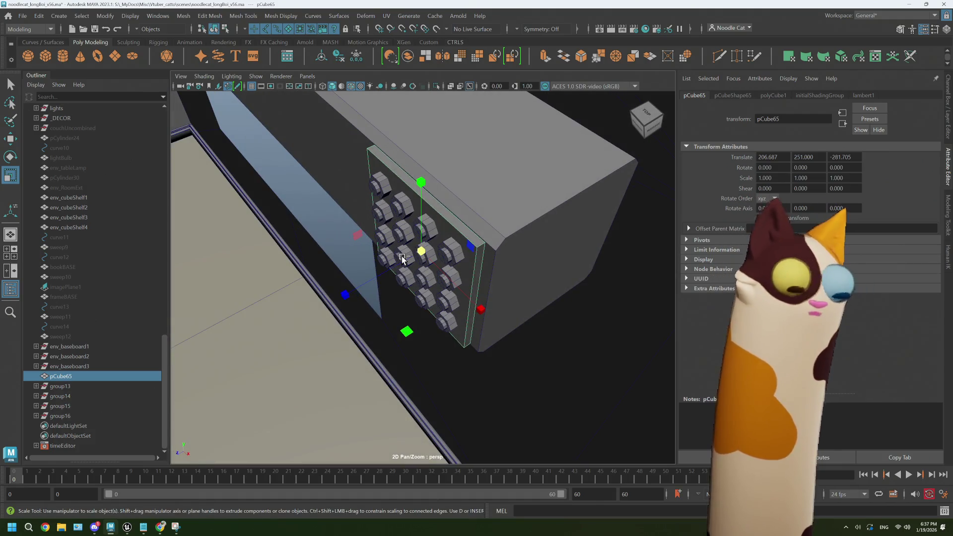
key("ctrl+d")
key("e")
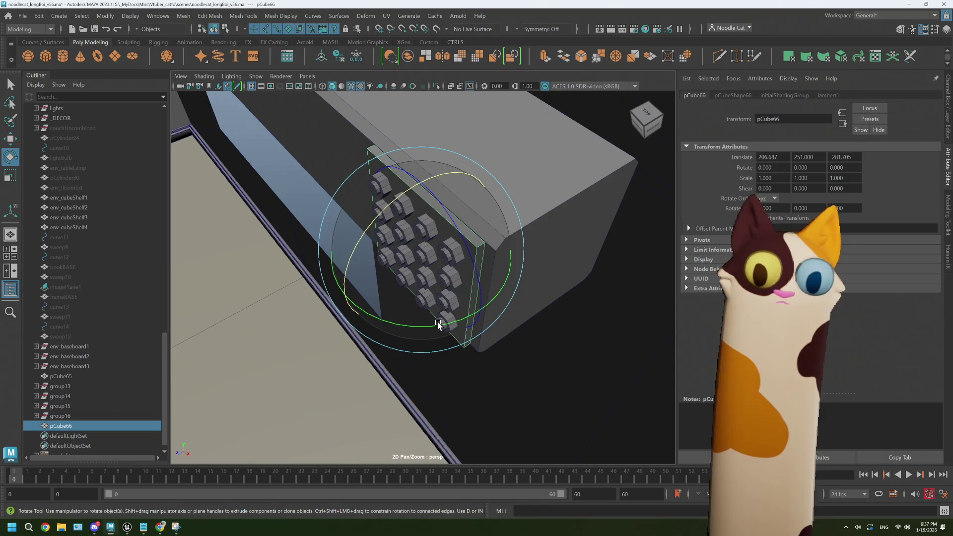
mouse_move(437, 325)
left_mouse_down()
mouse_move(485, 315)
mouse_move(555, 373)
mouse_move(542, 372)
left_mouse_up()
key("w")
mouse_move(389, 358)
left_mouse_down()
mouse_move(288, 385)
mouse_move(360, 341)
mouse_move(280, 364)
left_mouse_up()
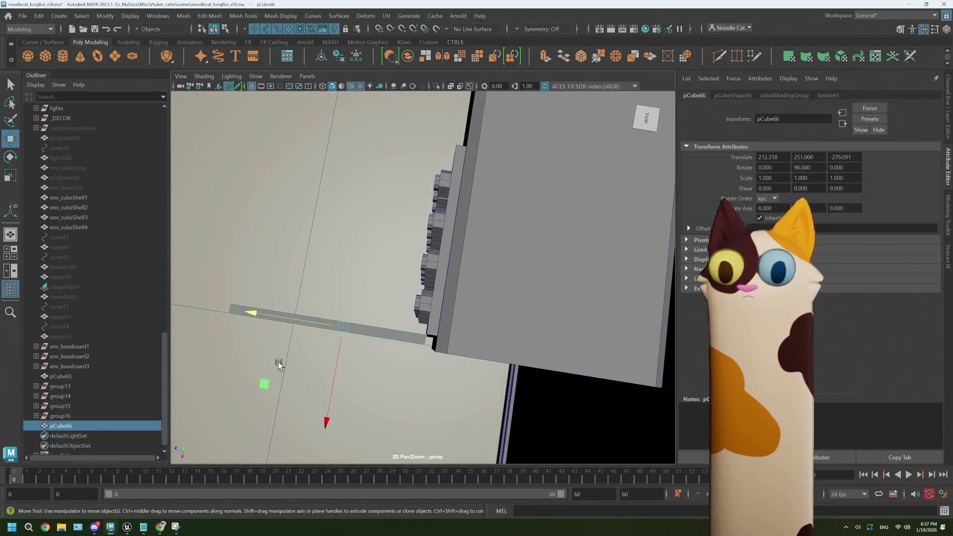
middle_click_drag(265, 381, 262, 385)
- Select both plates and check their placement from the front and side
mouse_move(457, 323)
left_mouse_down("alt")
mouse_move(455, 304)
mouse_move(530, 288)
mouse_move(461, 296)
mouse_move(445, 235)
left_mouse_up("alt")
left_click(442, 220)
left_click(389, 265, "shift")
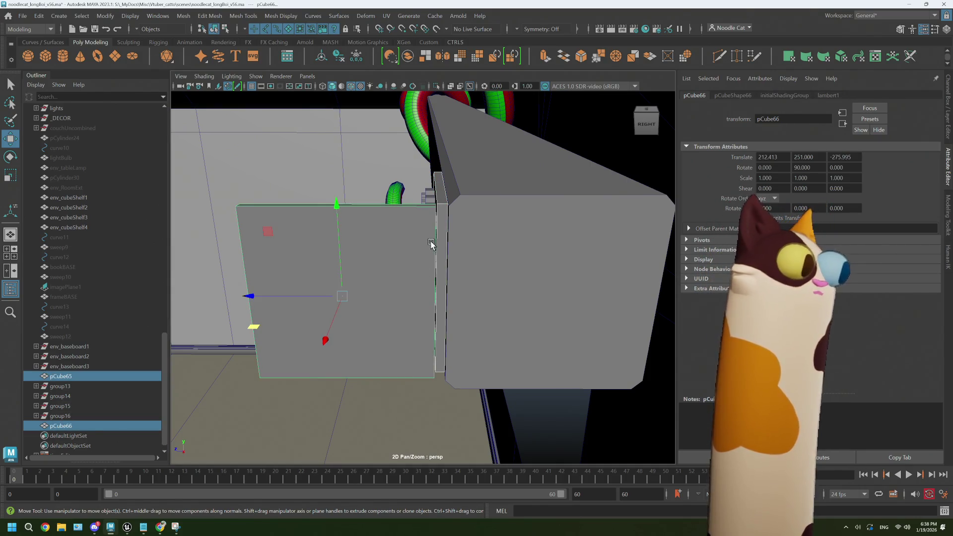
mouse_move(418, 245)
left_mouse_down("alt")
mouse_move(502, 246)
mouse_move(419, 249)
mouse_move(462, 255)
mouse_move(485, 244)
mouse_move(475, 249)
left_mouse_up("alt")
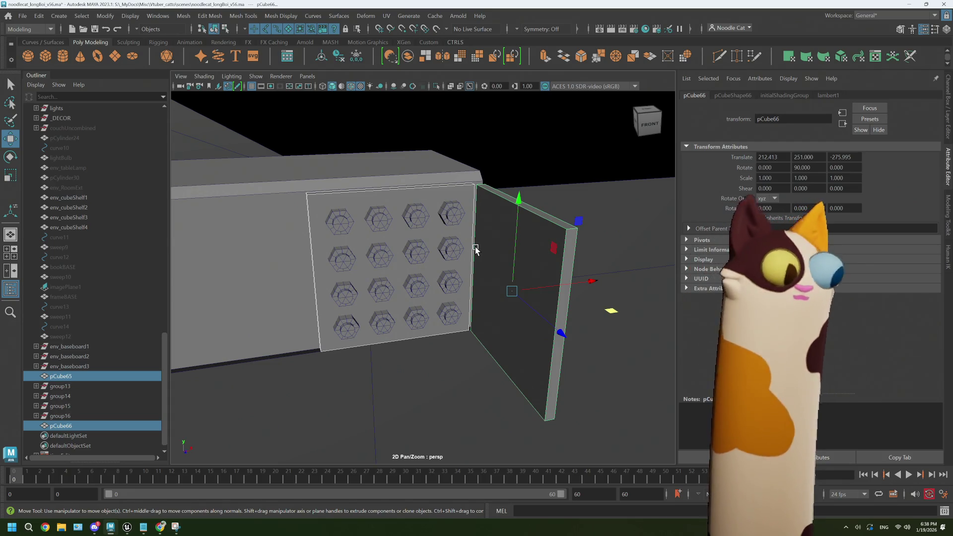
mouse_move(463, 234)
left_mouse_down("alt")
mouse_move(372, 248)
mouse_move(410, 247)
left_mouse_up("alt")
left_click(371, 195)
right_click_drag(372, 169, 362, 175)
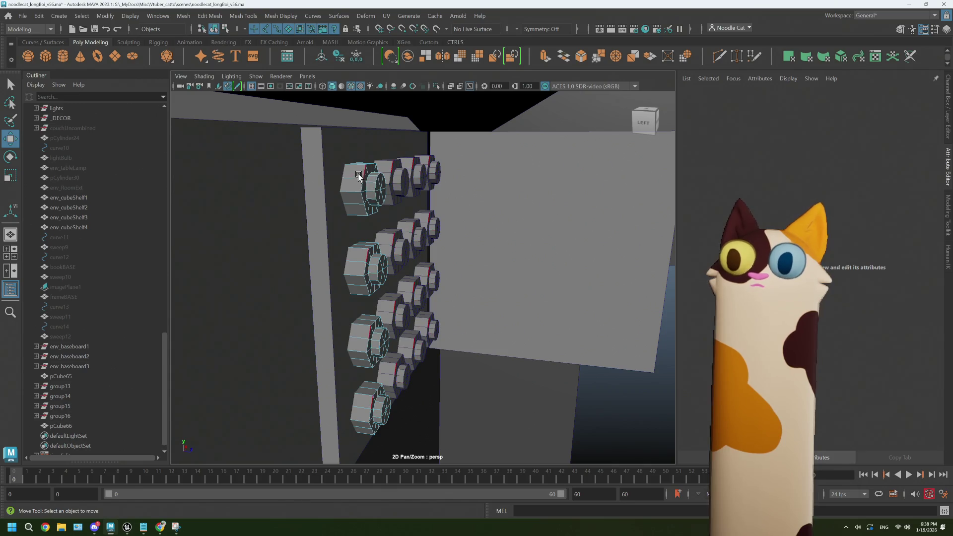
- Orbit to the shelf corner, select the extra panel pCube66 and delete it
mouse_move(359, 186)
left_mouse_down("alt")
mouse_move(367, 187)
mouse_move(299, 178)
left_mouse_up("alt")
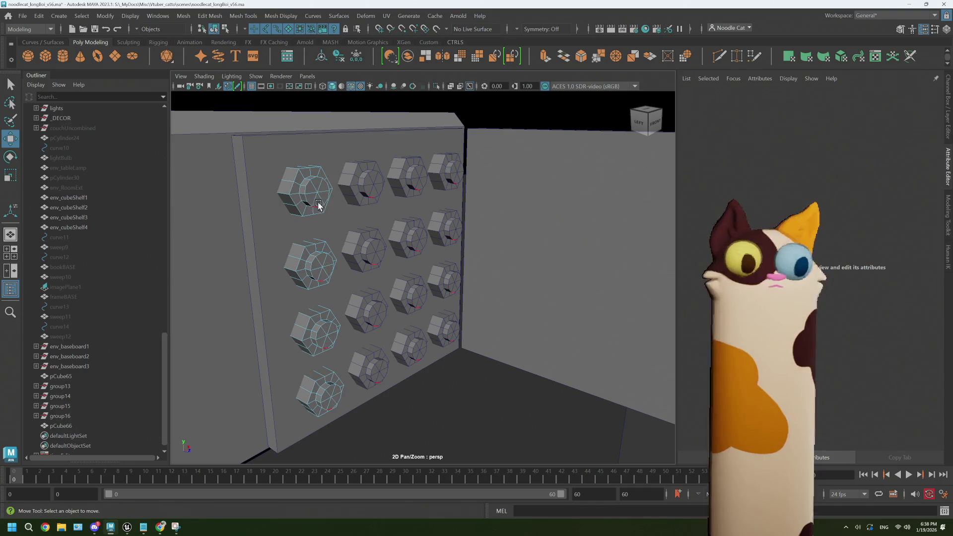
mouse_move(325, 208)
left_mouse_down("alt")
mouse_move(321, 219)
mouse_move(347, 155)
left_mouse_up("alt")
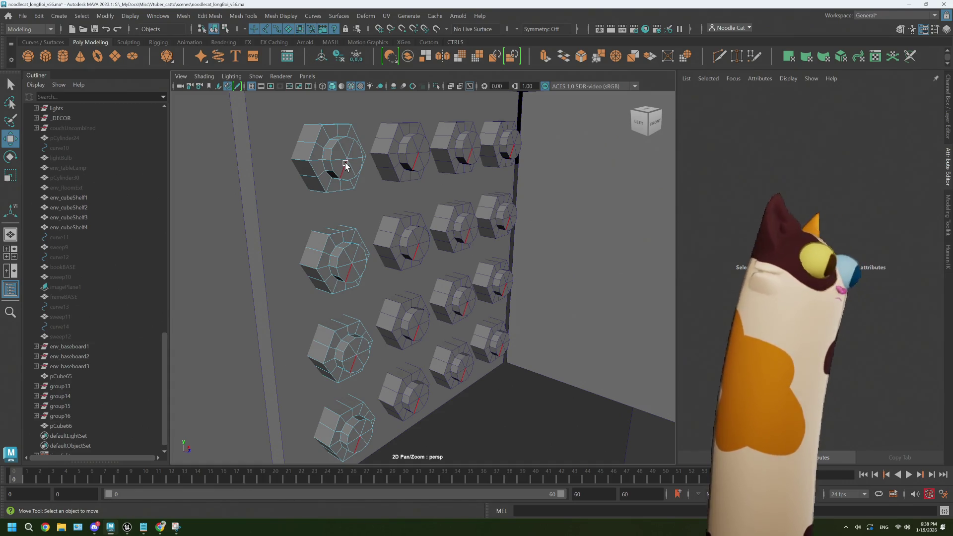
left_click(345, 165)
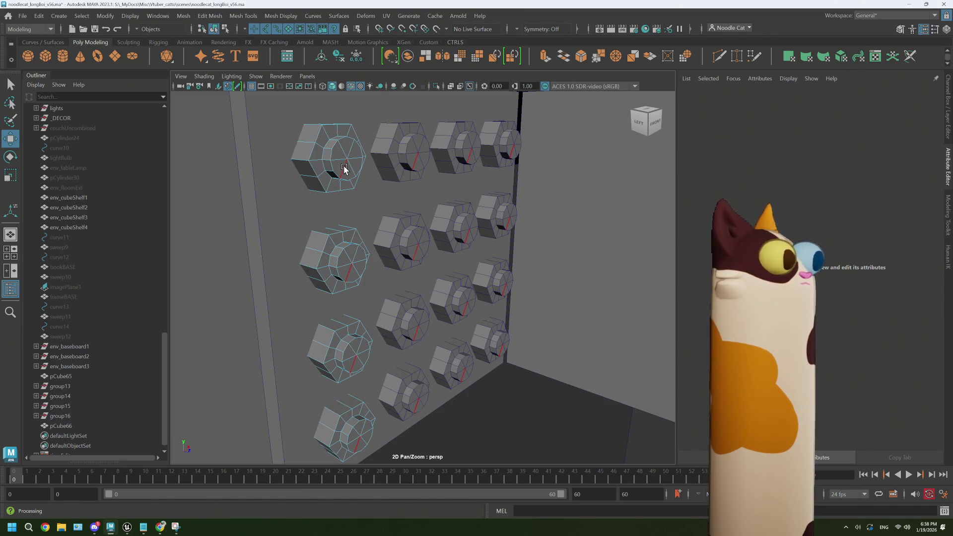
mouse_move(344, 169)
left_mouse_down("alt")
mouse_move(436, 132)
mouse_move(517, 196)
mouse_move(491, 193)
mouse_move(481, 221)
mouse_move(470, 211)
mouse_move(564, 198)
left_mouse_up("alt")
key("bracketleft")
right_click_drag(544, 214, 528, 231)
mouse_move(527, 231)
left_mouse_down("alt")
mouse_move(443, 261)
mouse_move(402, 255)
left_mouse_up("alt")
key("Delete")
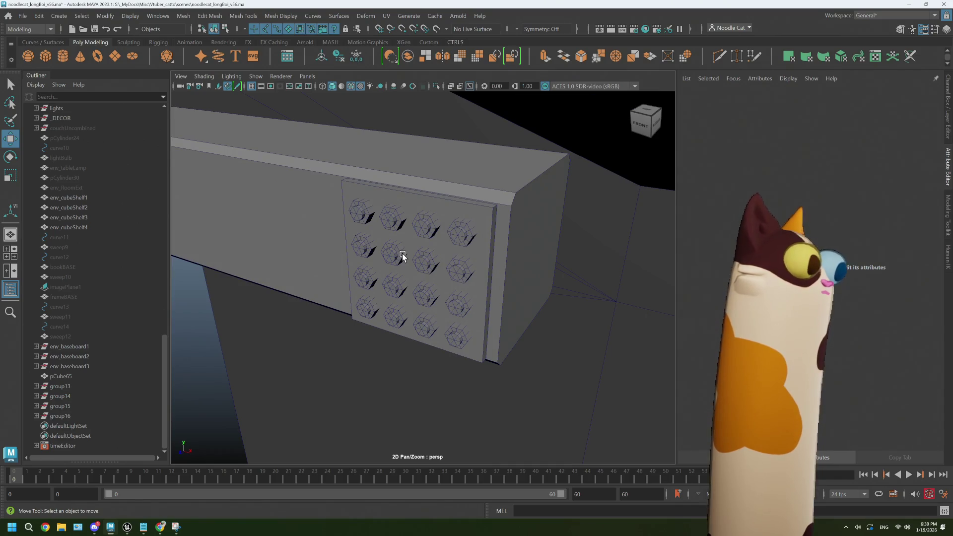
- Select pCube65's right-hand side face in face selection mode
left_click(489, 237)
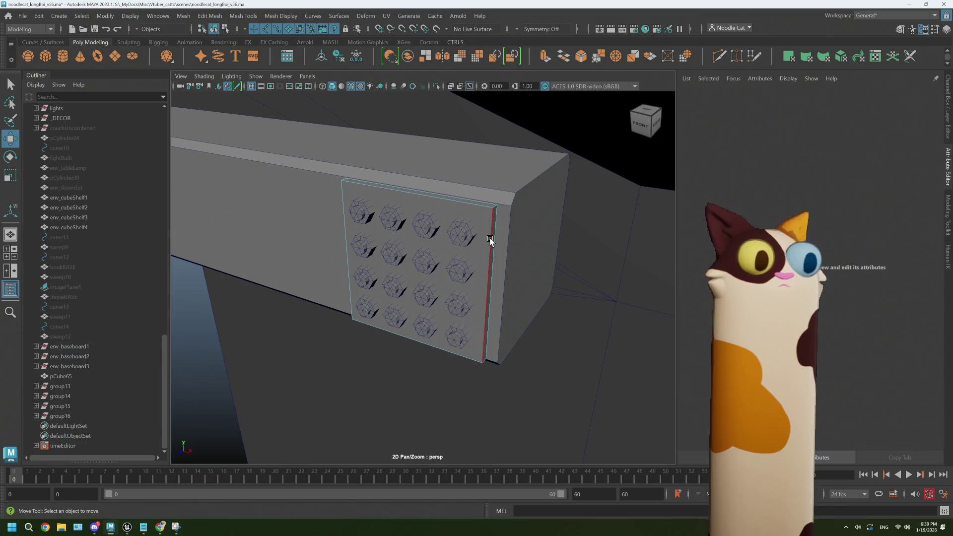
left_click(490, 240)
mouse_move(491, 241)
left_mouse_down("alt")
mouse_move(491, 262)
mouse_move(522, 293)
mouse_move(431, 289)
left_mouse_up("alt")
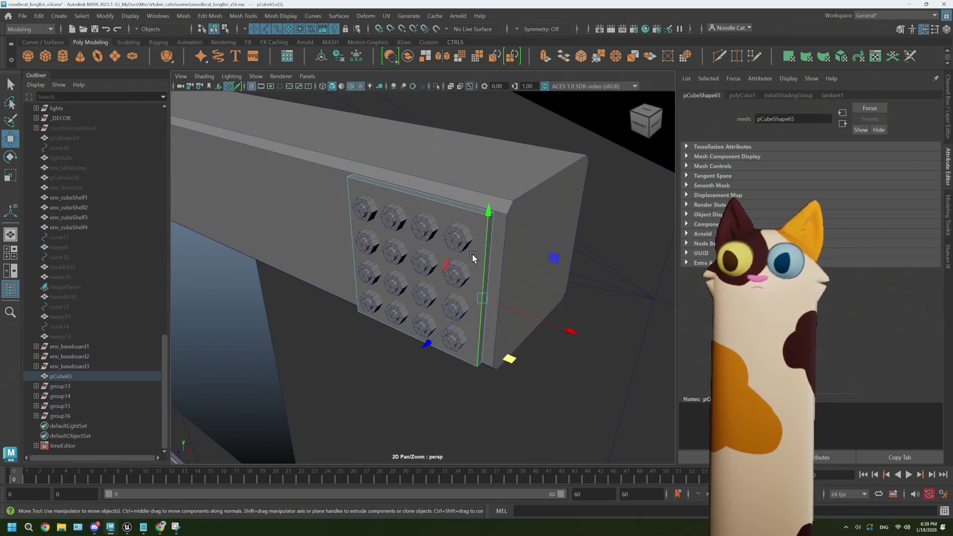
key("bracketleft")
key("bracketleft")
key("bracketleft")
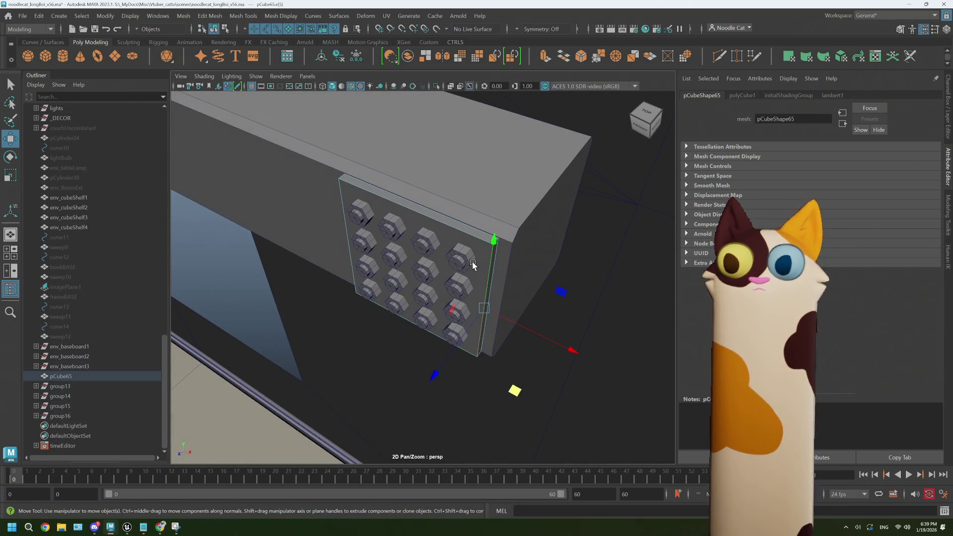
right_click_drag(490, 253, 490, 285)
left_click(489, 300)
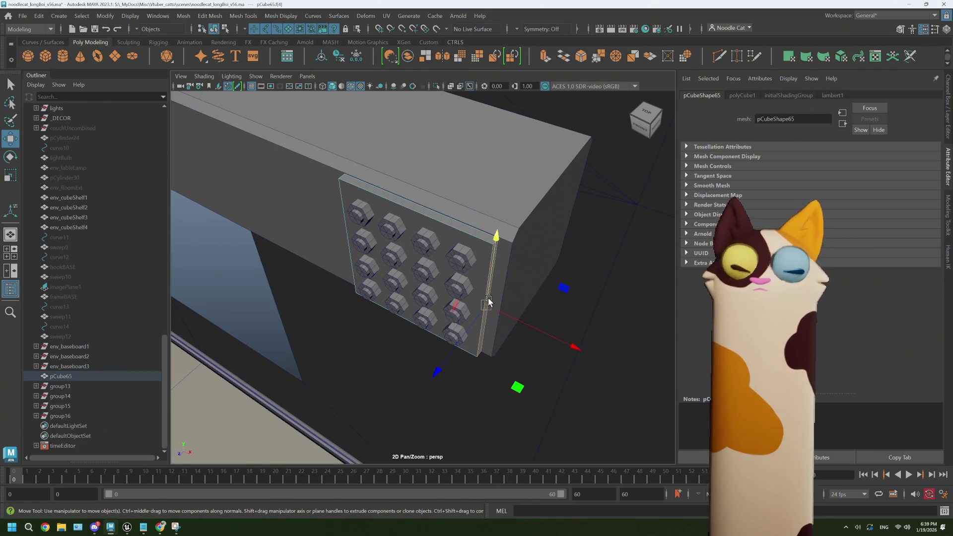
left_click_drag(476, 307, 496, 297, "alt")
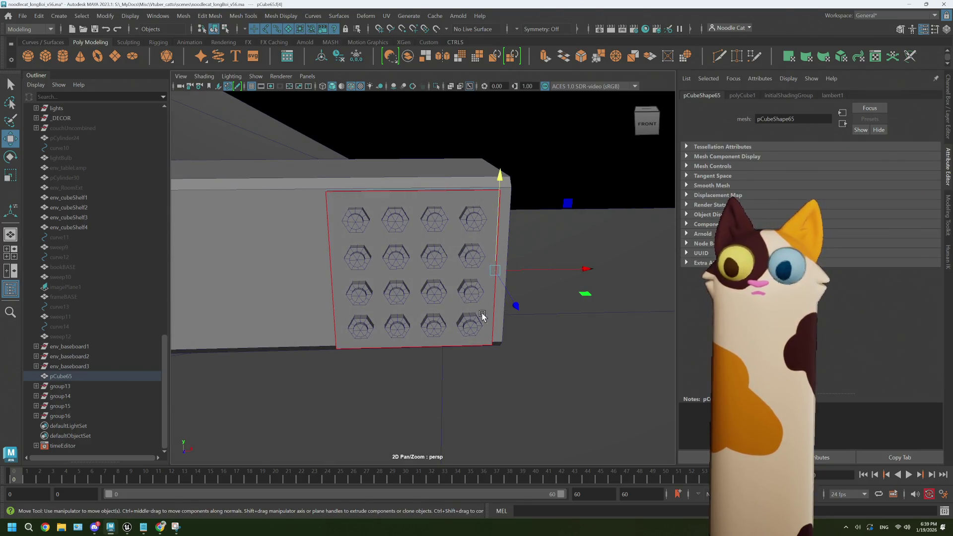
mouse_move(476, 293)
left_mouse_down("alt")
mouse_move(485, 287)
mouse_move(460, 283)
left_mouse_up("alt")
left_click_drag(516, 303, 460, 263, "alt")
mouse_move(519, 242)
left_mouse_down("alt")
mouse_move(457, 248)
mouse_move(428, 237)
mouse_move(450, 236)
left_mouse_up("alt")
- Extrude that face with Ctrl+E and pull it slightly outward along X
key("ctrl+e")
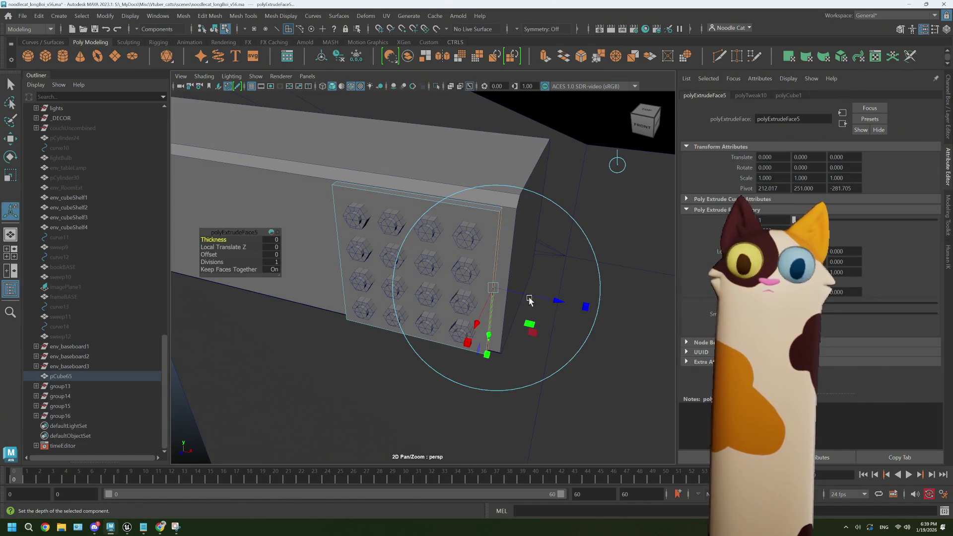
mouse_move(464, 315)
left_mouse_down("alt")
mouse_move(444, 323)
mouse_move(472, 323)
left_mouse_up("alt")
key("w")
mouse_move(536, 284)
left_mouse_down()
mouse_move(687, 338)
mouse_move(602, 341)
mouse_move(557, 330)
mouse_move(514, 342)
left_mouse_up()
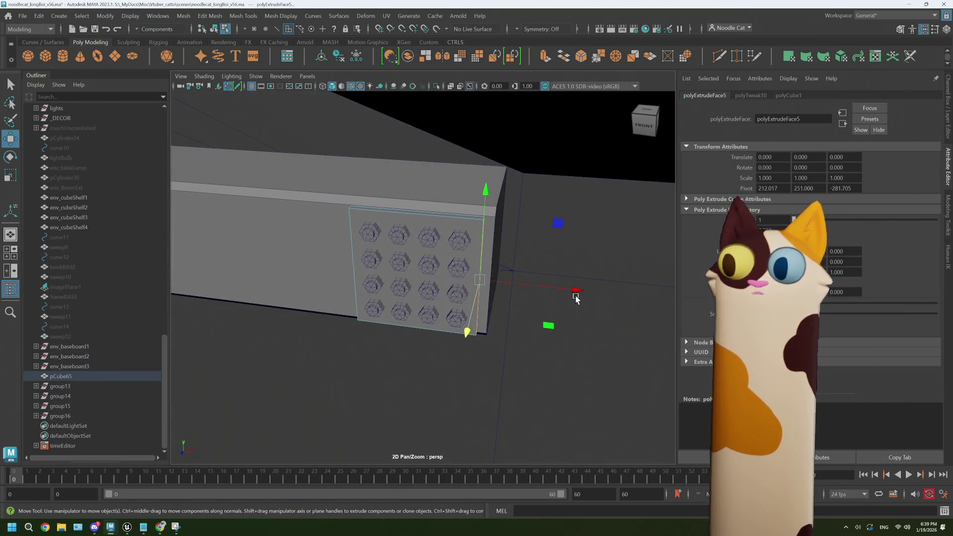
left_click_drag(574, 291, 581, 292)
mouse_move(468, 304)
left_mouse_down("alt")
mouse_move(470, 344)
mouse_move(455, 336)
mouse_move(487, 341)
mouse_move(470, 358)
left_mouse_up("alt")
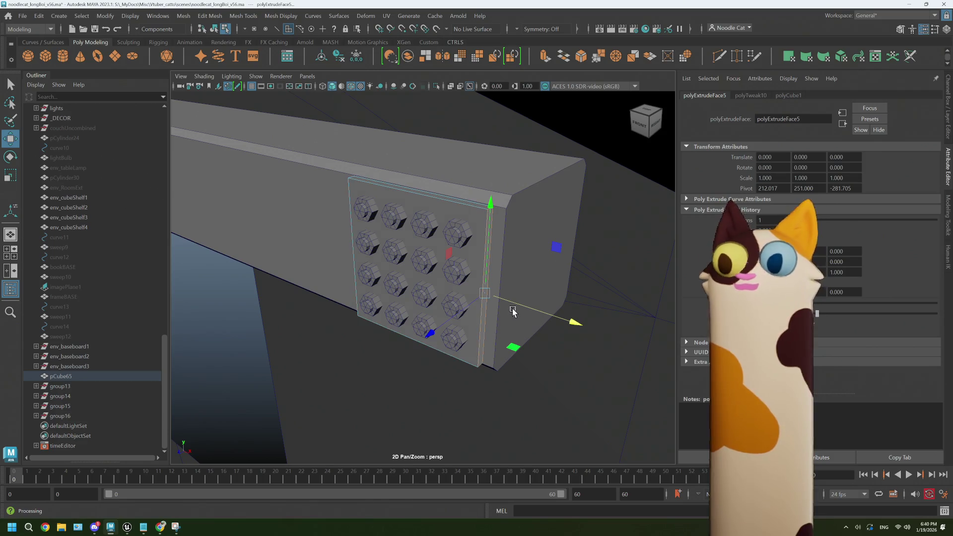
- Extrude the side strip's outer face 10.842 units into a perpendicular flange, then return to object mode
left_click_drag(586, 309, 596, 313)
right_click_drag(503, 233, 496, 250)
mouse_move(496, 250)
left_mouse_down("alt")
mouse_move(489, 303)
mouse_move(502, 310)
mouse_move(507, 289)
mouse_move(602, 366)
mouse_move(514, 365)
mouse_move(531, 350)
mouse_move(506, 366)
mouse_move(515, 379)
left_mouse_up("alt")
key("ctrl+e")
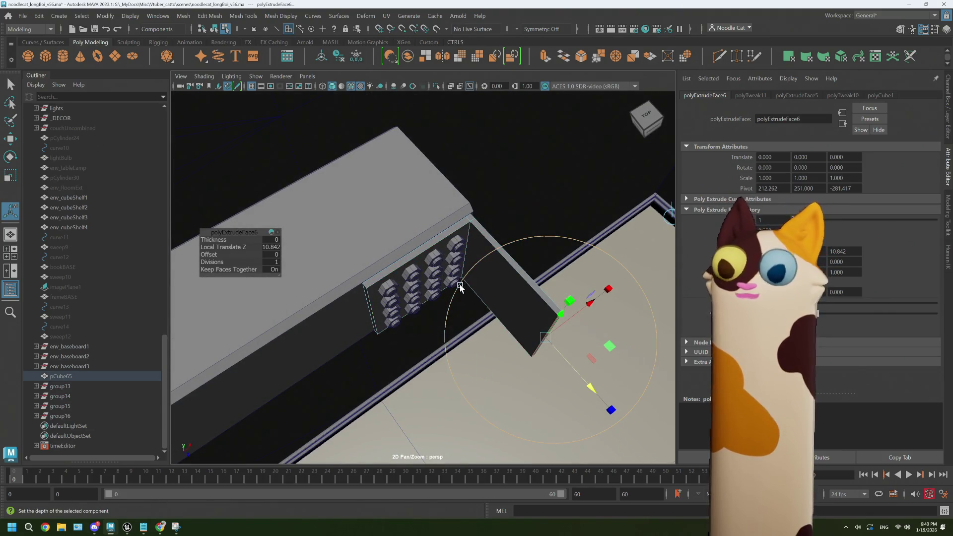
mouse_move(456, 308)
left_mouse_down("alt")
mouse_move(457, 289)
mouse_move(432, 279)
mouse_move(534, 306)
mouse_move(470, 319)
mouse_move(472, 330)
mouse_move(488, 335)
mouse_move(507, 316)
left_mouse_up("alt")
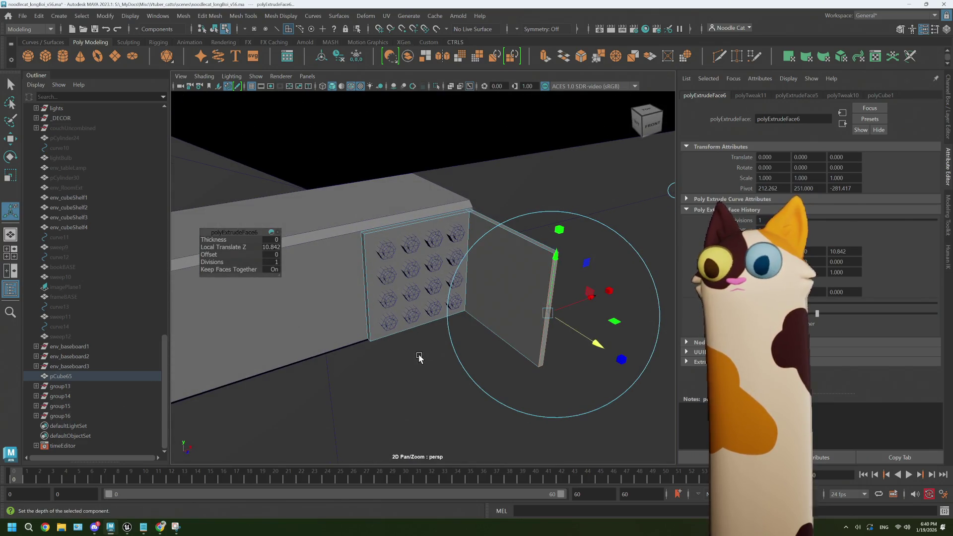
right_click_drag(373, 263, 418, 219)
left_click(94, 386)
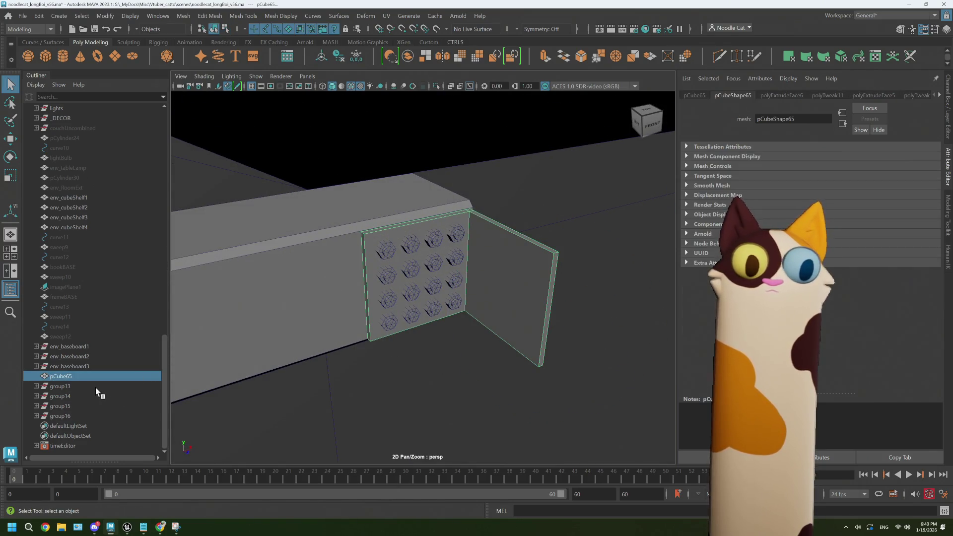
- Group group13–group16 into group17, duplicate it as group18 and rotate the copy -90° on Y
left_click(60, 416, "shift")
key("ctrl+g")
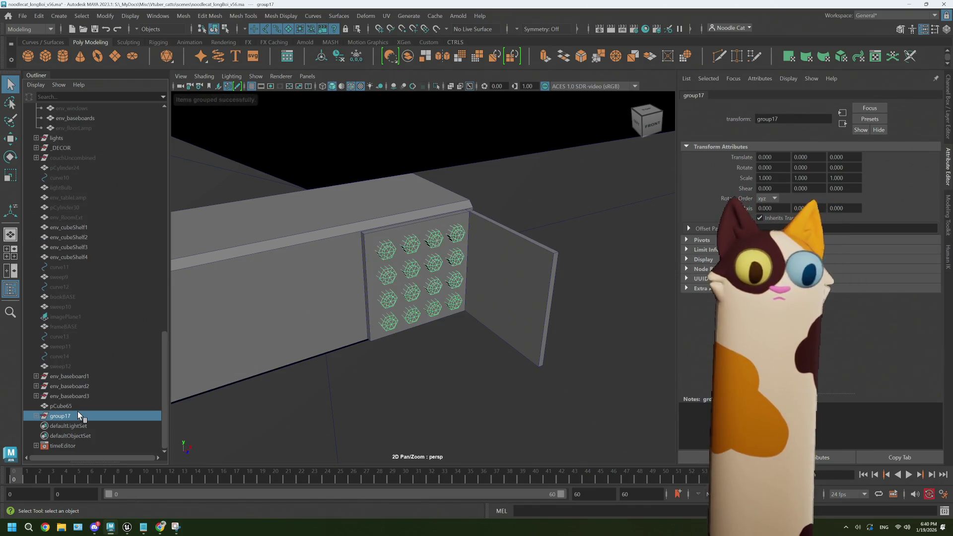
key("ctrl+d")
key("r")
key("e")
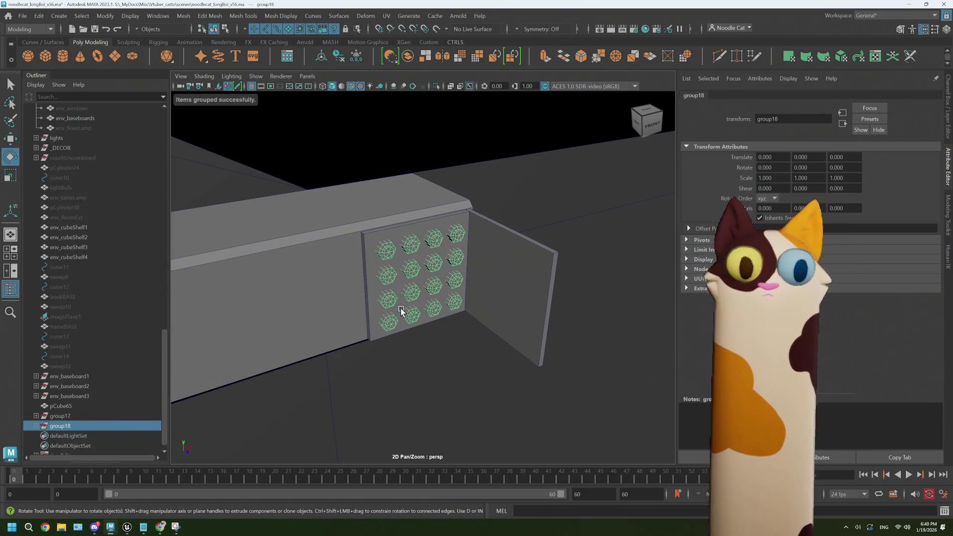
key("e")
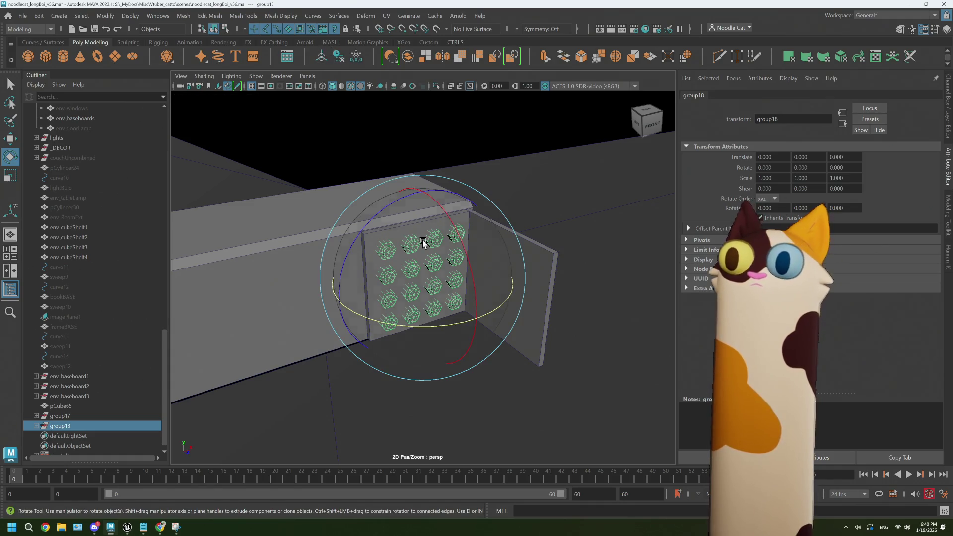
left_click_drag(464, 323, 435, 325)
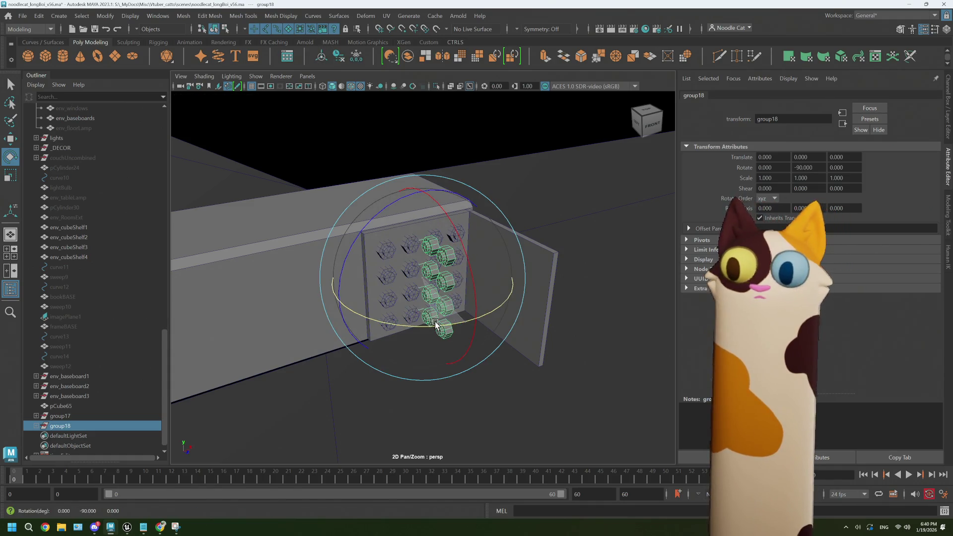
- Move group18 along X and Z onto the flange, undoing the trial nudges
key("w")
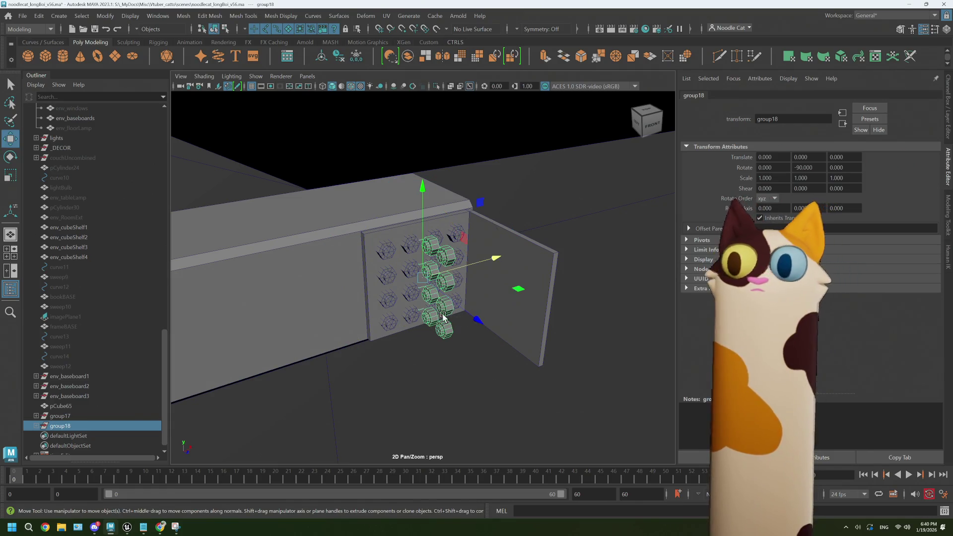
mouse_move(497, 259)
left_mouse_down()
mouse_move(540, 249)
mouse_move(535, 255)
left_mouse_up()
mouse_move(523, 308)
left_mouse_down()
mouse_move(566, 334)
mouse_move(494, 335)
mouse_move(510, 329)
mouse_move(502, 320)
mouse_move(496, 331)
left_mouse_up()
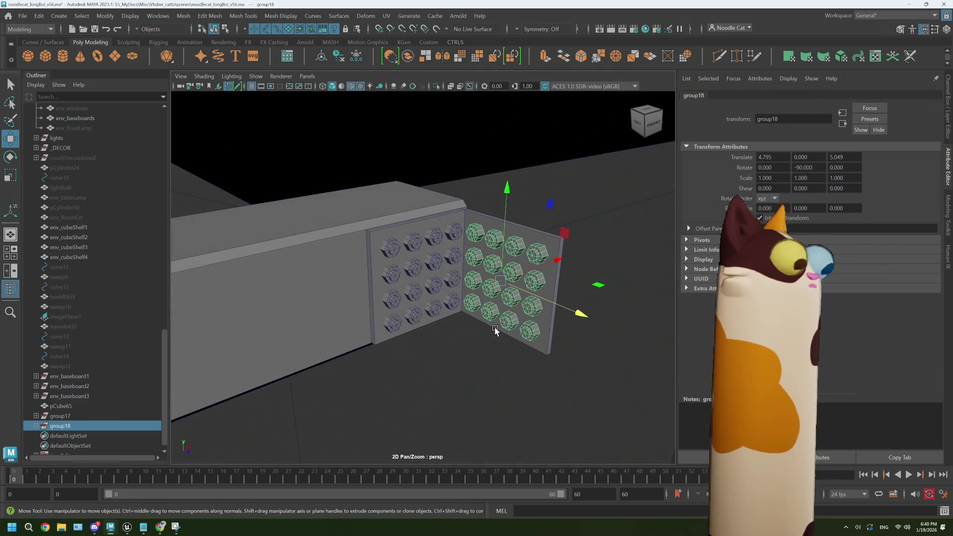
left_click_drag(478, 312, 479, 278, "alt")
left_click_drag(503, 185, 502, 197)
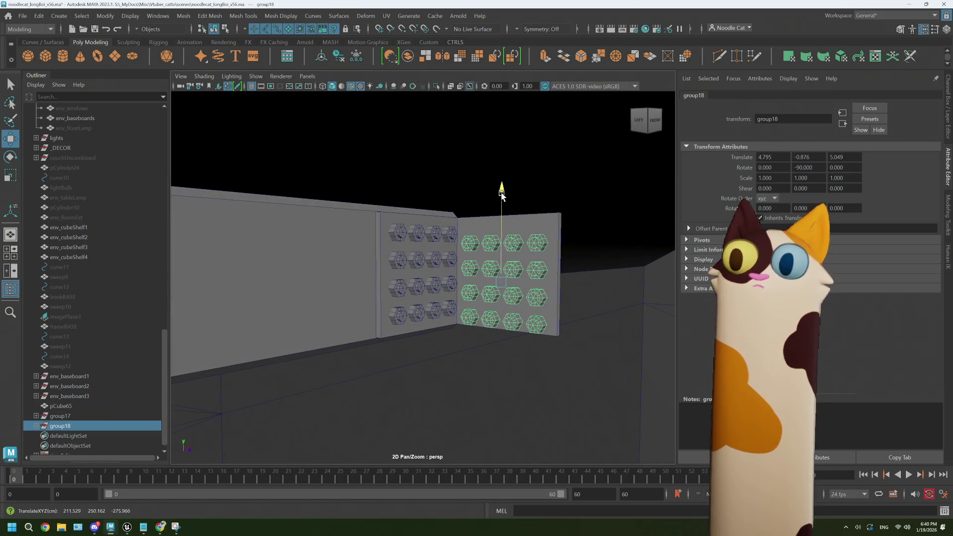
key("ctrl+z")
left_click_drag(593, 280, 612, 286)
key("ctrl+z")
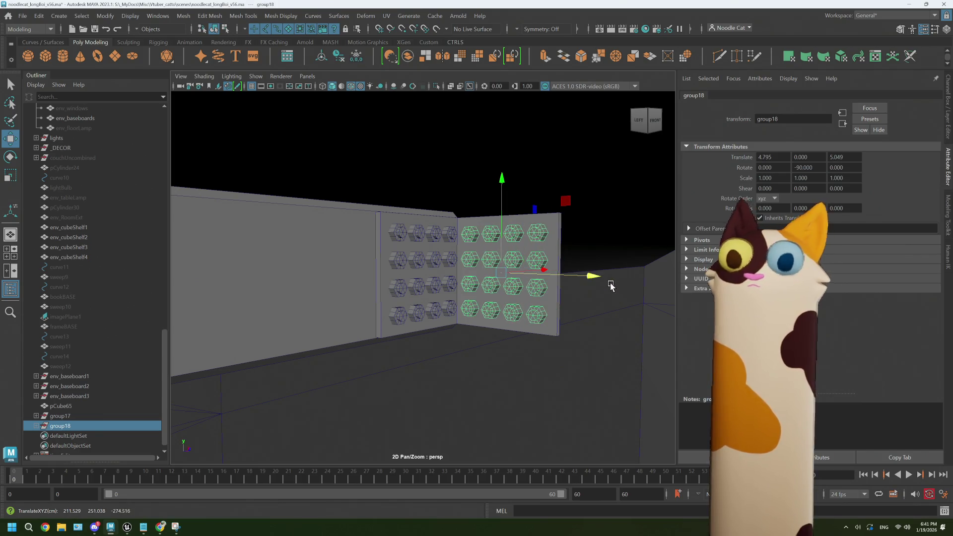
mouse_move(515, 279)
left_mouse_down("alt")
mouse_move(512, 289)
mouse_move(515, 278)
mouse_move(601, 278)
left_mouse_up("alt")
key("ctrl+z")
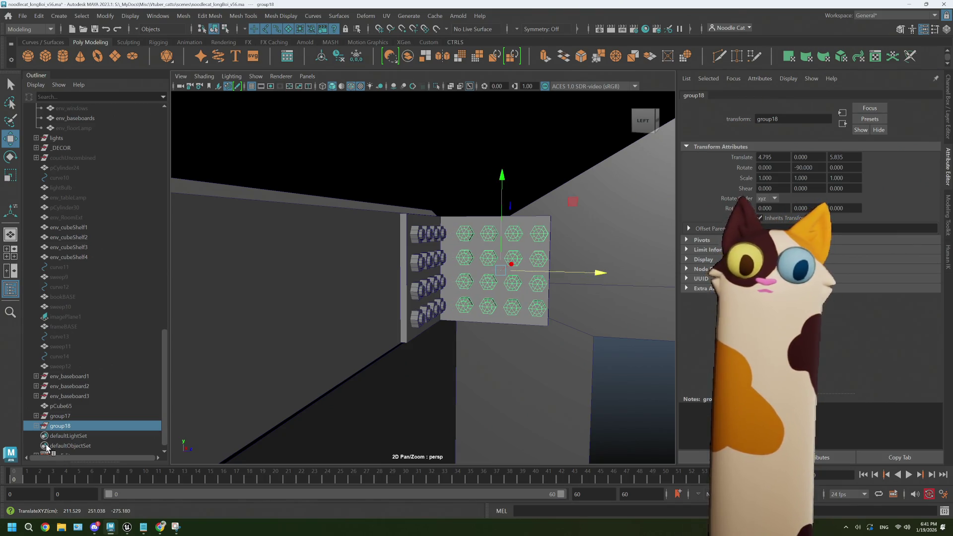
left_click(60, 416)
- Center group17's pivot and nudge it slightly left along X
key("f")
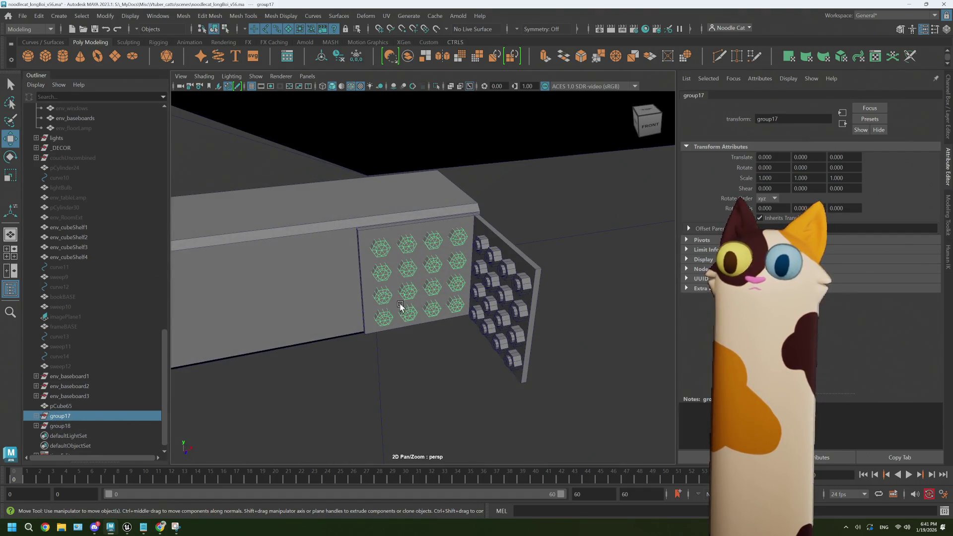
scroll(420, 297, "down", 2)
left_click(321, 56)
mouse_move(500, 267)
left_mouse_down()
mouse_move(447, 254)
mouse_move(378, 258)
left_mouse_up()
- Adjust pCube65's left and right edge faces, then return to object mode
left_click(417, 278)
mouse_move(378, 258)
right_mouse_down()
mouse_move(353, 257)
mouse_move(373, 262)
mouse_move(379, 249)
right_mouse_up()
left_click(379, 249)
middle_click_drag(436, 272, 432, 272)
mouse_move(432, 272)
left_mouse_down("alt")
mouse_move(421, 283)
mouse_move(563, 273)
mouse_move(570, 297)
left_mouse_up("alt")
left_click(563, 273)
mouse_move(649, 276)
left_mouse_down()
mouse_move(513, 276)
mouse_move(496, 298)
mouse_move(500, 314)
left_mouse_up()
key("bracketleft")
key("bracketleft")
key("bracketleft")
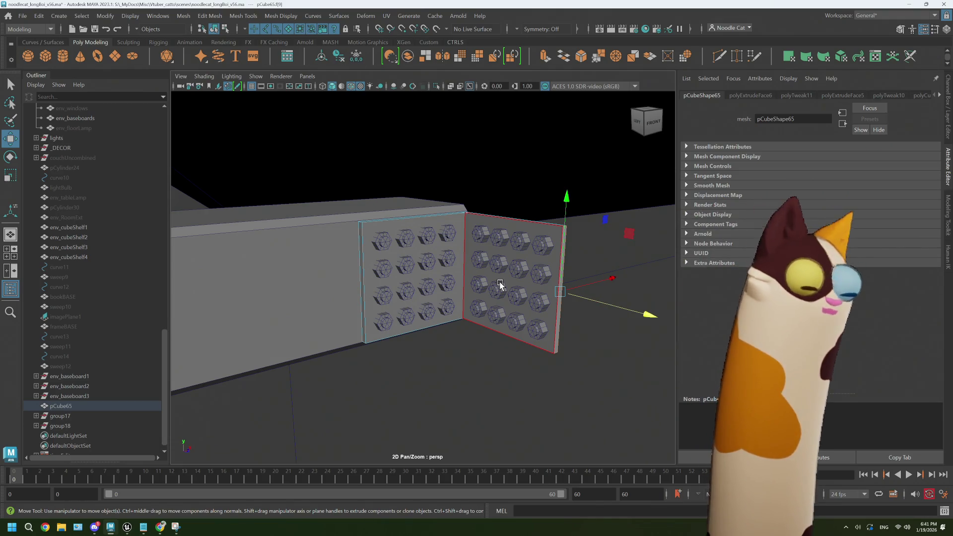
mouse_move(489, 266)
right_mouse_down()
mouse_move(516, 258)
mouse_move(493, 268)
right_mouse_up()
- Select pCube65 with group17 and group18 to combine them, then undo the combine
scroll(498, 294, "up", 2)
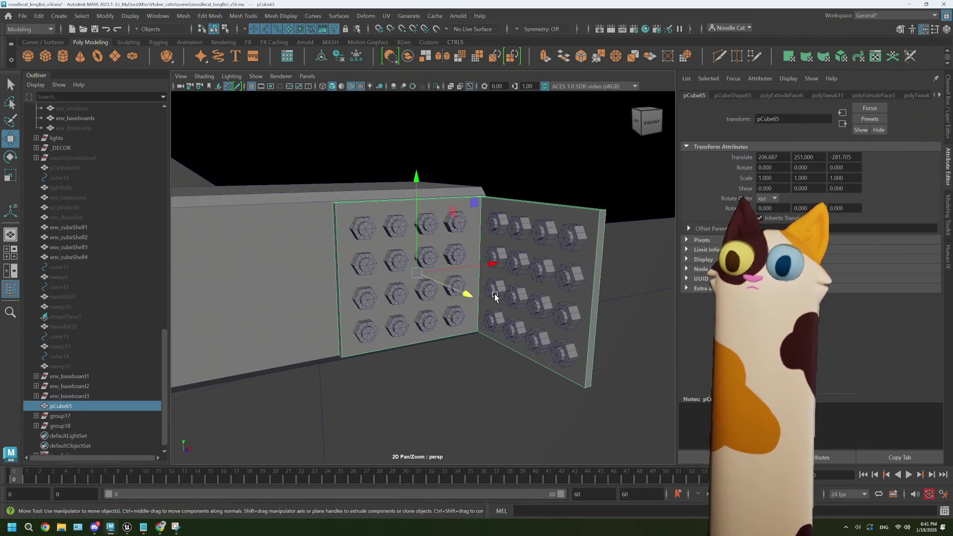
left_click(544, 273)
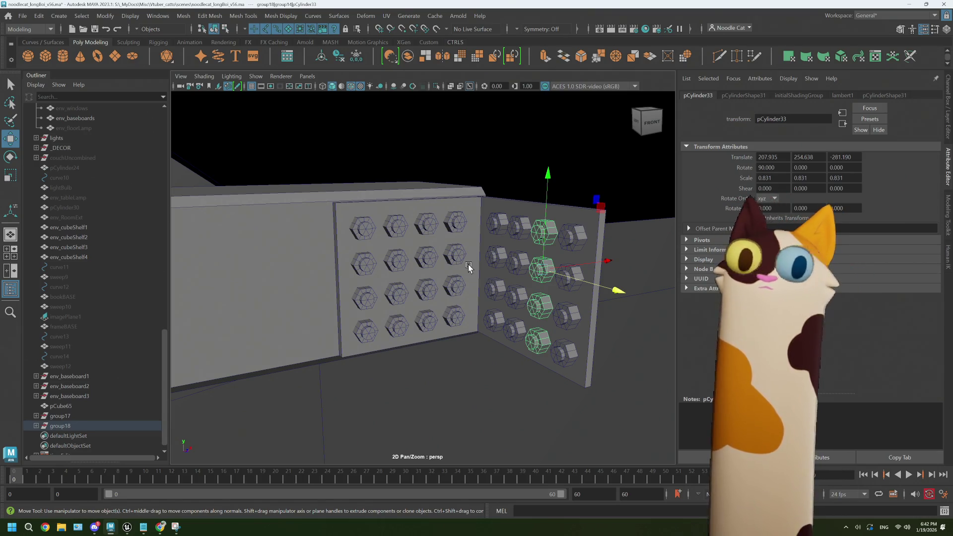
left_click(73, 407)
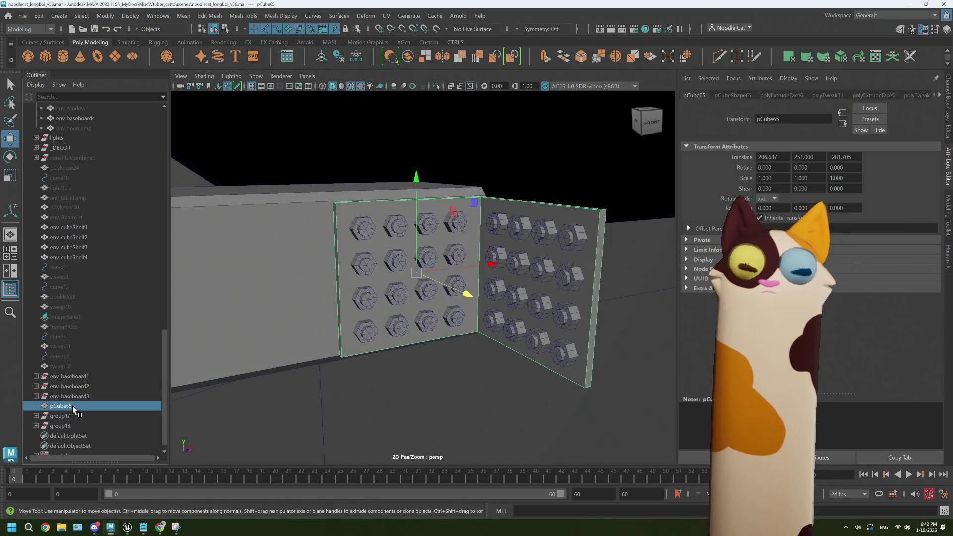
left_click(70, 425, "shift")
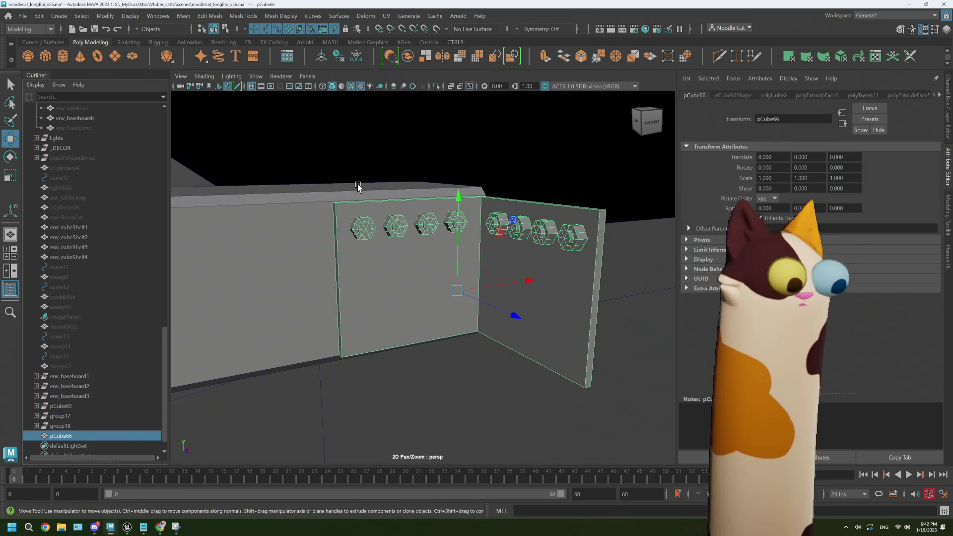
key("ctrl+z")
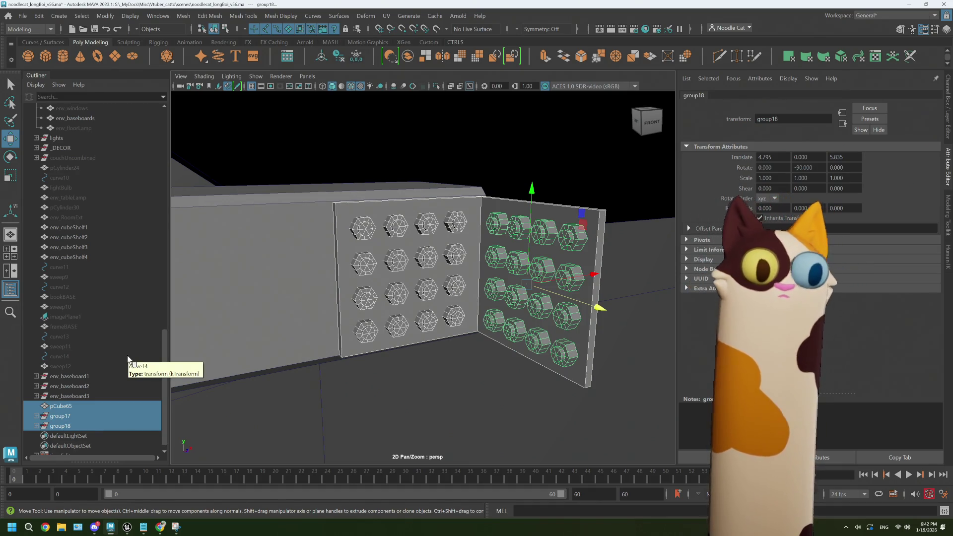
- Select the left plate's four bolt columns, up to pCylinder34, and toggle the panel layout
scroll(112, 383, "down", 1)
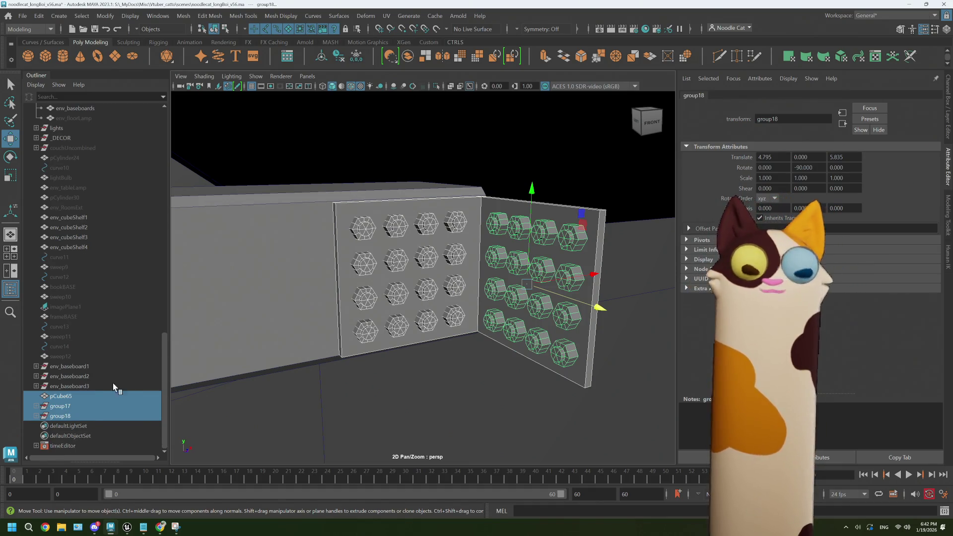
left_click(366, 260)
left_click(396, 258)
left_click(425, 254)
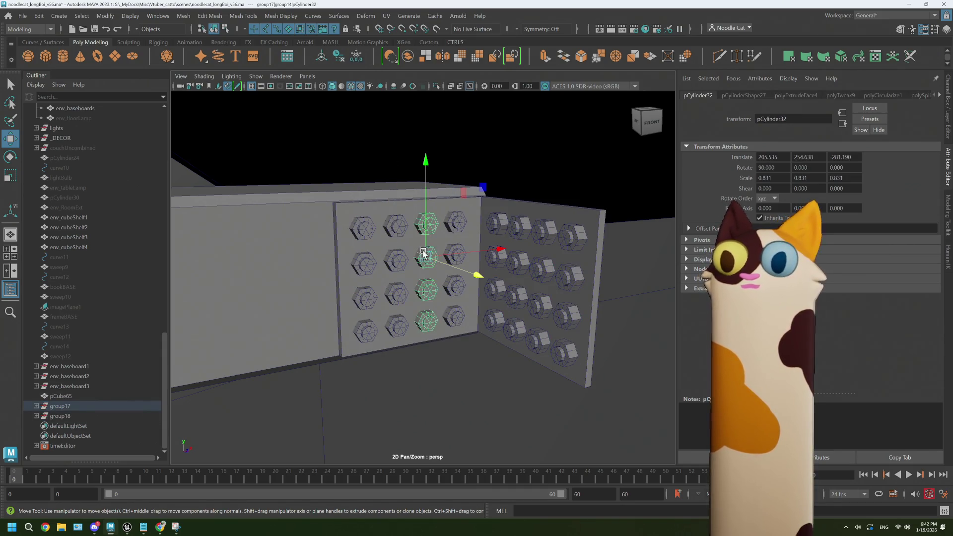
left_click(453, 251)
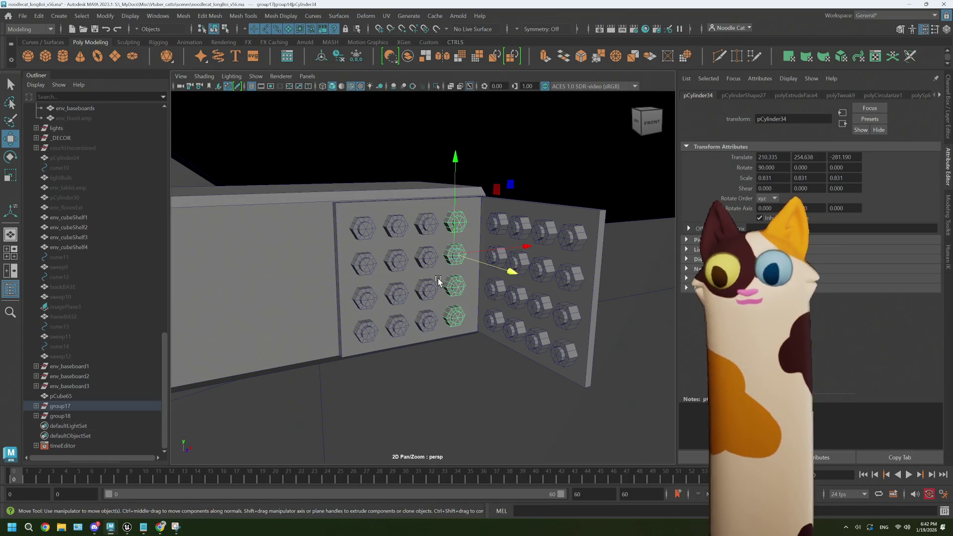
key("space")
key("space")
- Inspect the plates from several angles, select the corner bolt column and expand group17 to show group13–group16
mouse_move(437, 329)
left_mouse_down("alt")
mouse_move(424, 328)
mouse_move(435, 322)
left_mouse_up("alt")
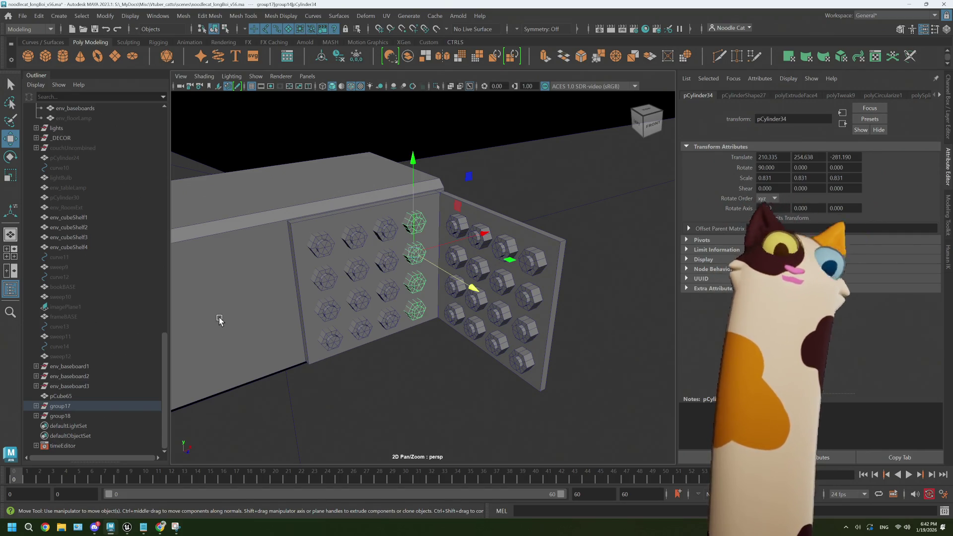
scroll(271, 317, "down", 2)
mouse_move(343, 342)
left_mouse_down("alt")
mouse_move(365, 336)
mouse_move(345, 337)
left_mouse_up("alt")
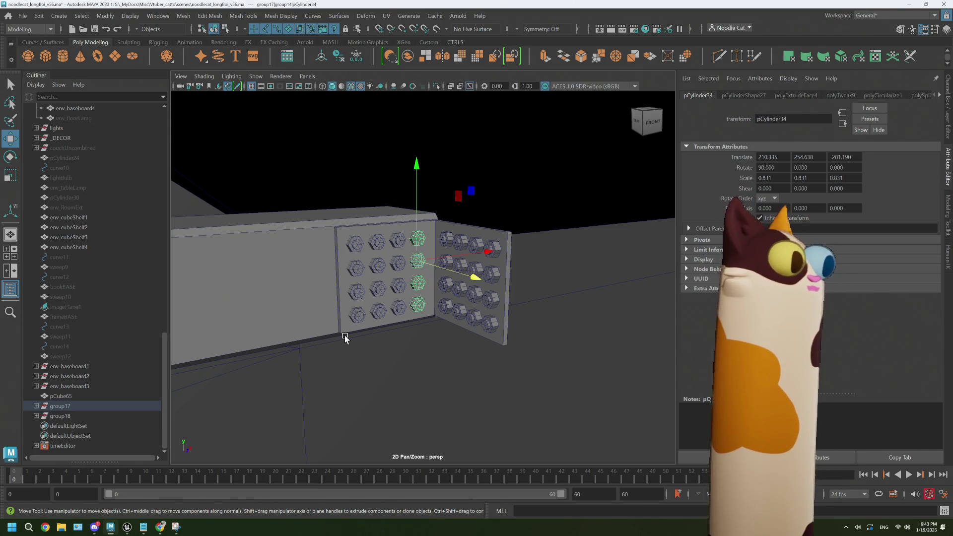
mouse_move(330, 319)
left_mouse_down("alt")
mouse_move(366, 319)
mouse_move(343, 319)
left_mouse_up("alt")
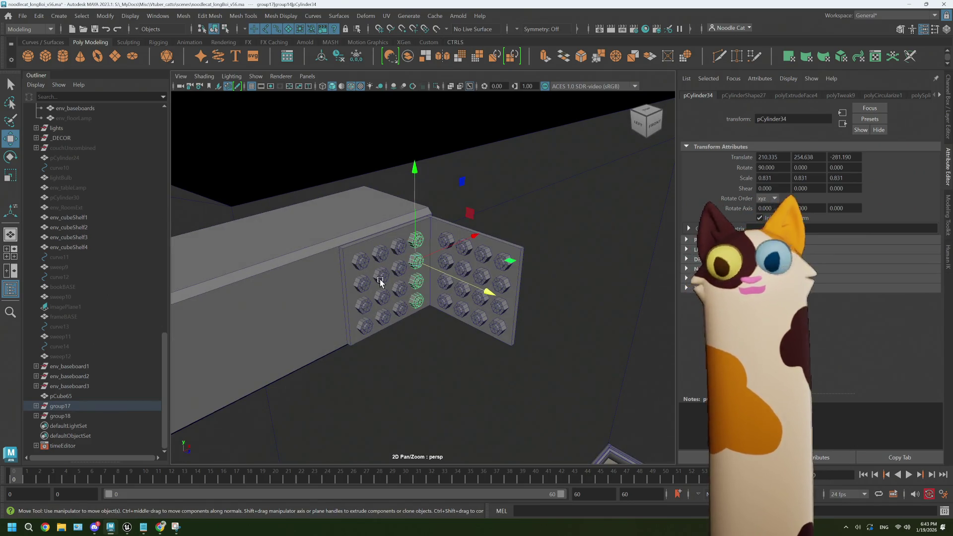
mouse_move(381, 281)
left_mouse_down("alt")
mouse_move(355, 285)
mouse_move(367, 256)
mouse_move(374, 276)
mouse_move(355, 293)
mouse_move(401, 300)
left_mouse_up("alt")
right_click(422, 228)
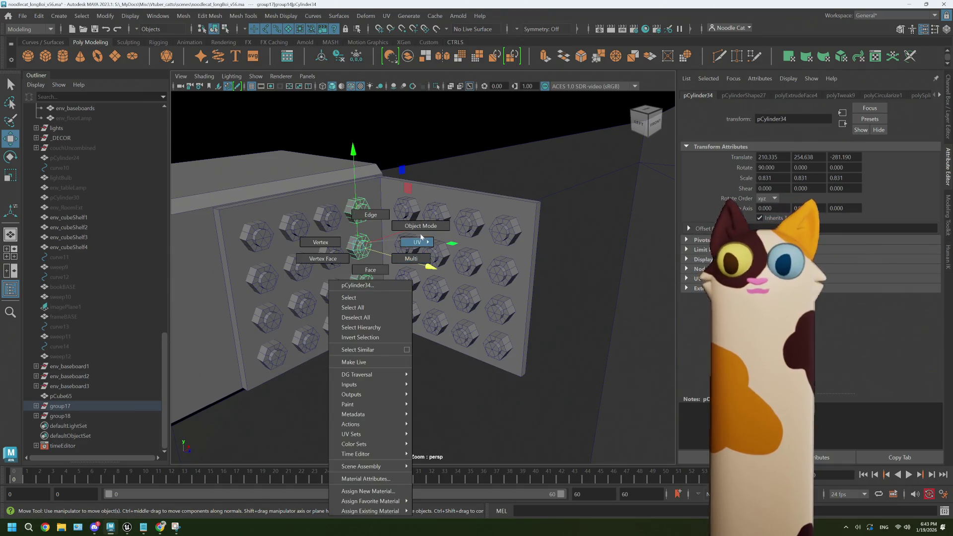
left_click(365, 217)
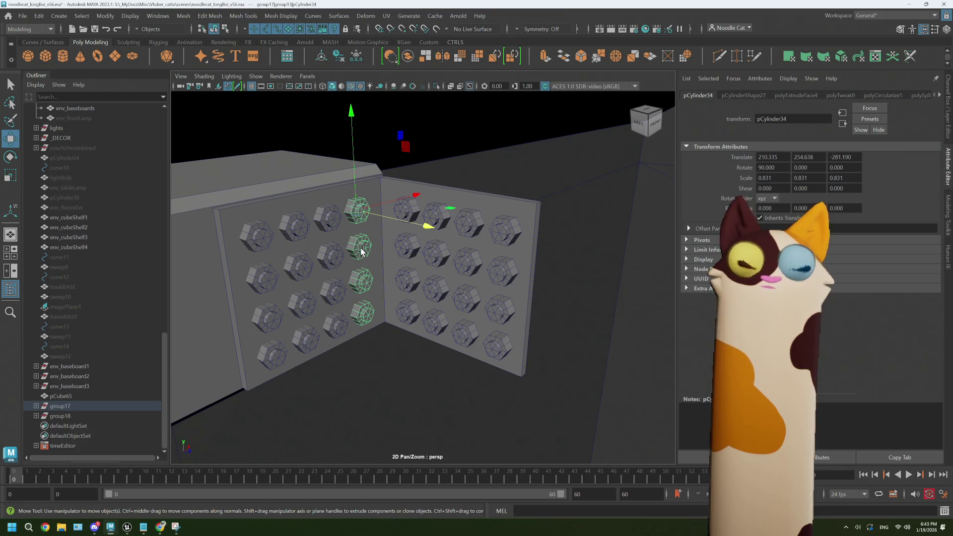
left_click(36, 407)
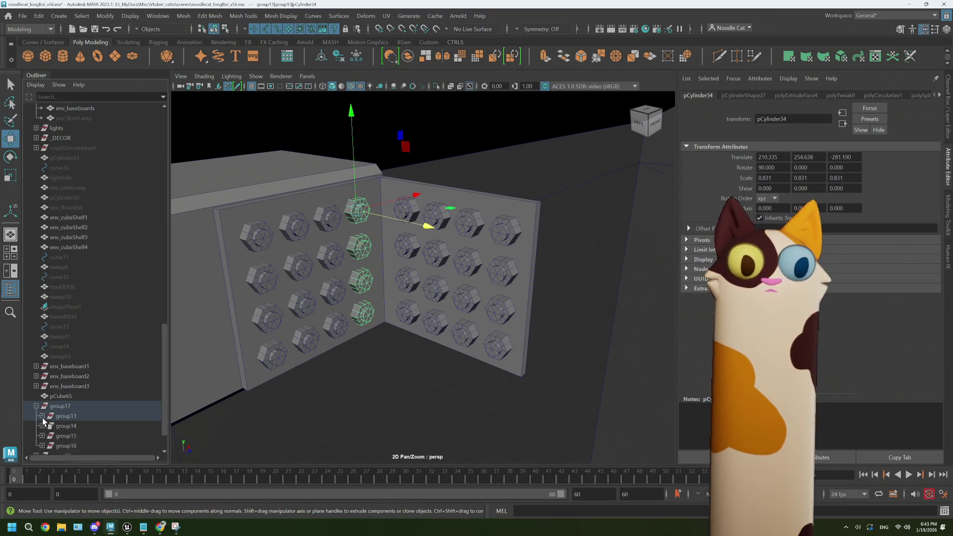
- Select pCylinder31 through pCylinder34 in both group13 and group14 in the Outliner
left_click(42, 417)
left_click(77, 427)
left_click(82, 435)
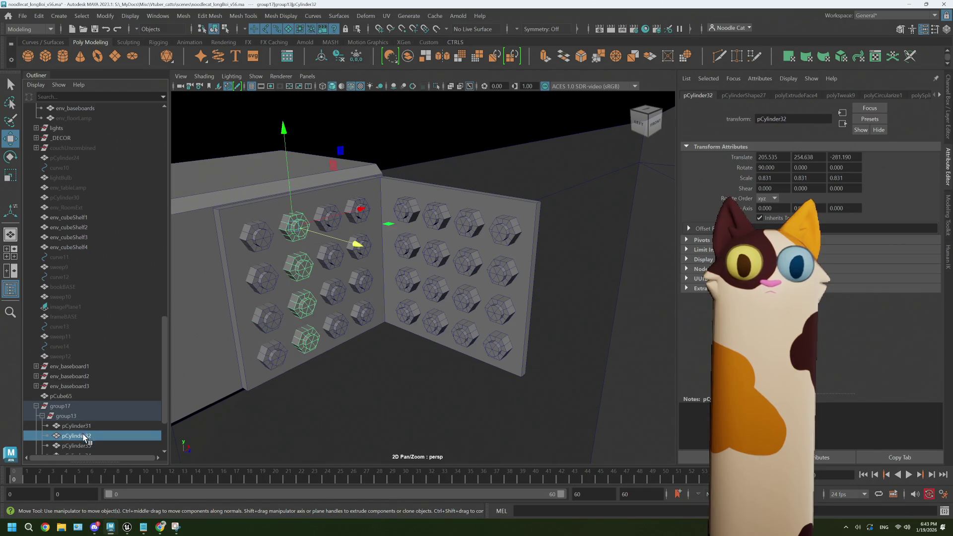
left_click(85, 444)
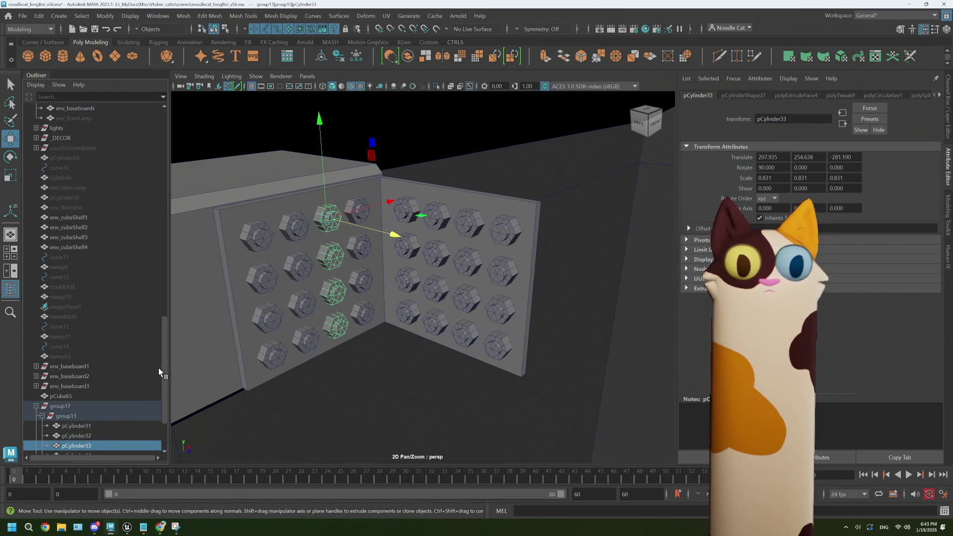
scroll(159, 368, "down", 4)
left_click(77, 375)
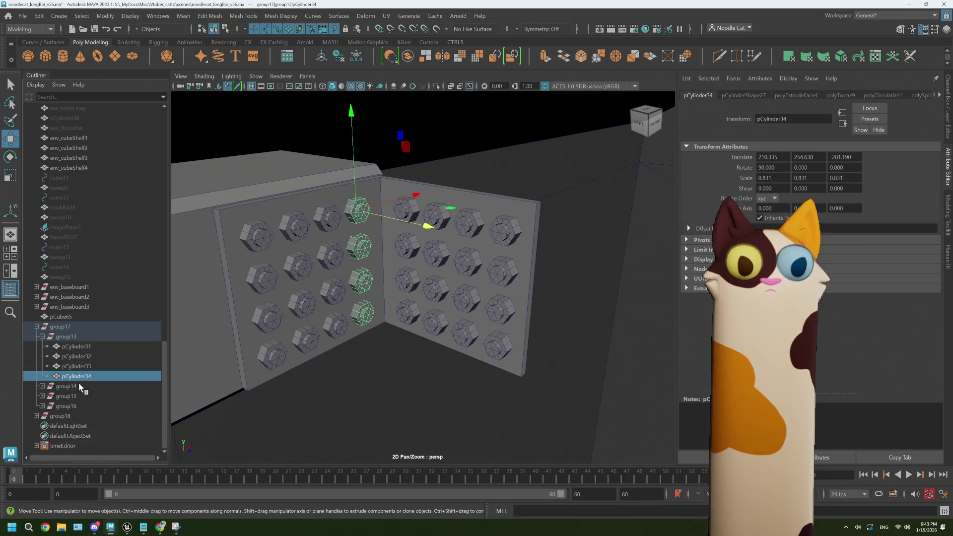
left_click(42, 386)
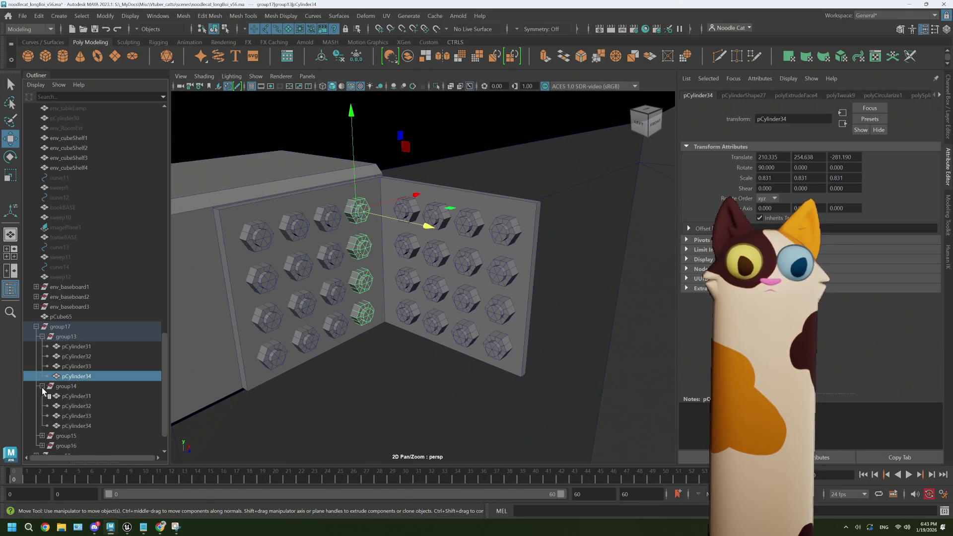
left_click(80, 397)
left_click(88, 406)
left_click(88, 415)
left_click(89, 424)
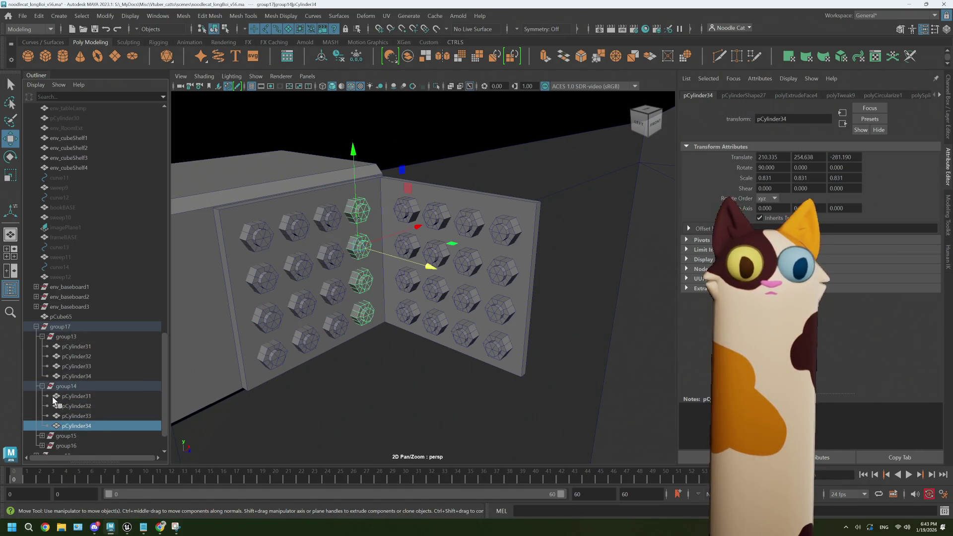
left_click(42, 386)
left_click(41, 337)
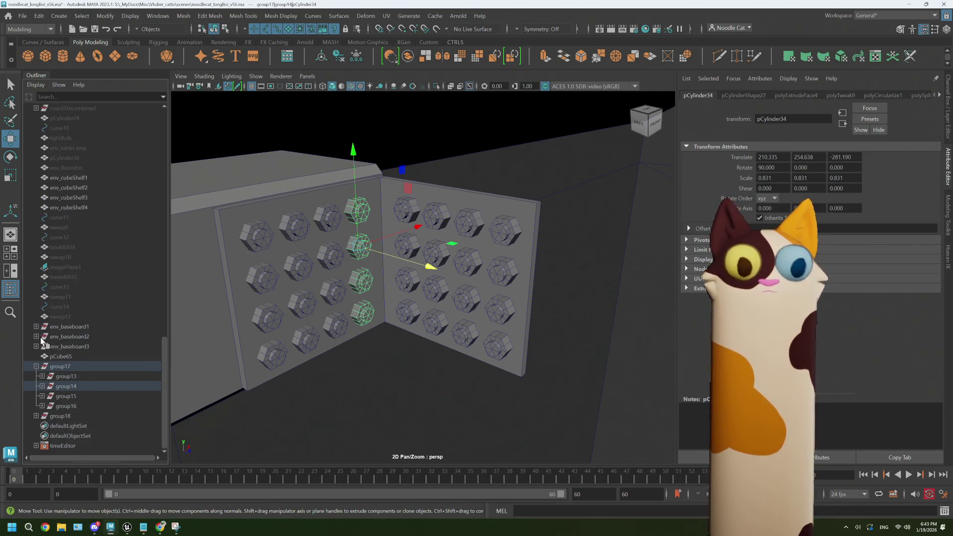
- Duplicate group17 as group19 and slide its copied pCylinder32 bolt column sideways
left_click(36, 367)
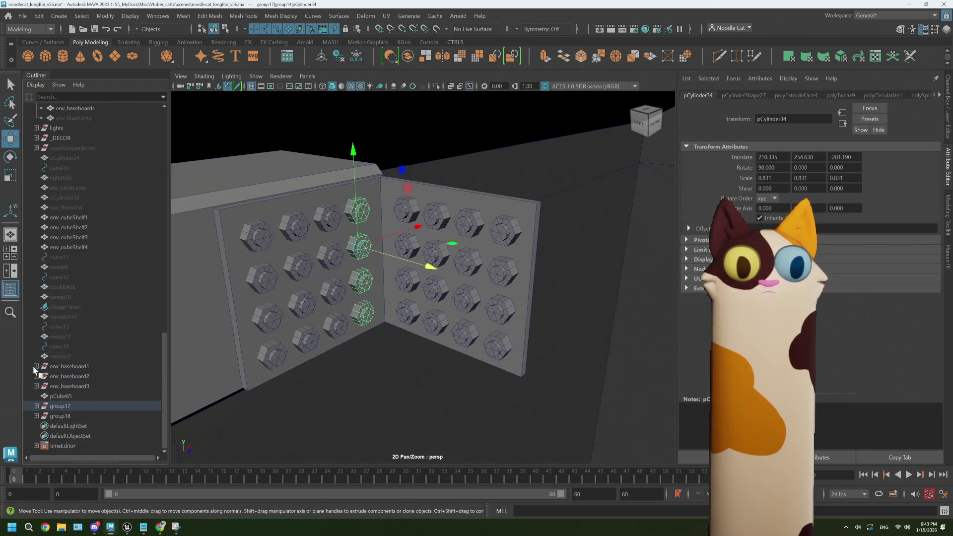
left_click(61, 408)
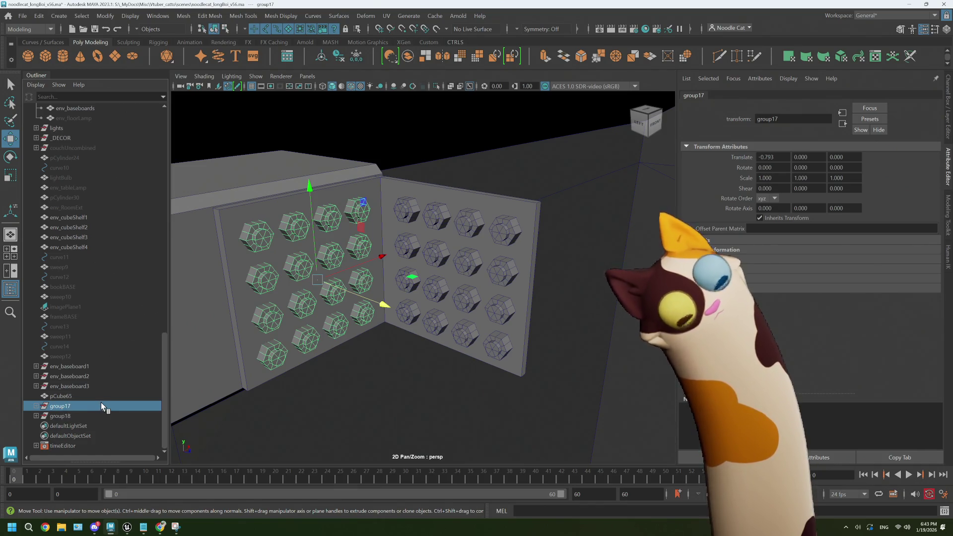
key("ctrl+d")
left_click(37, 427)
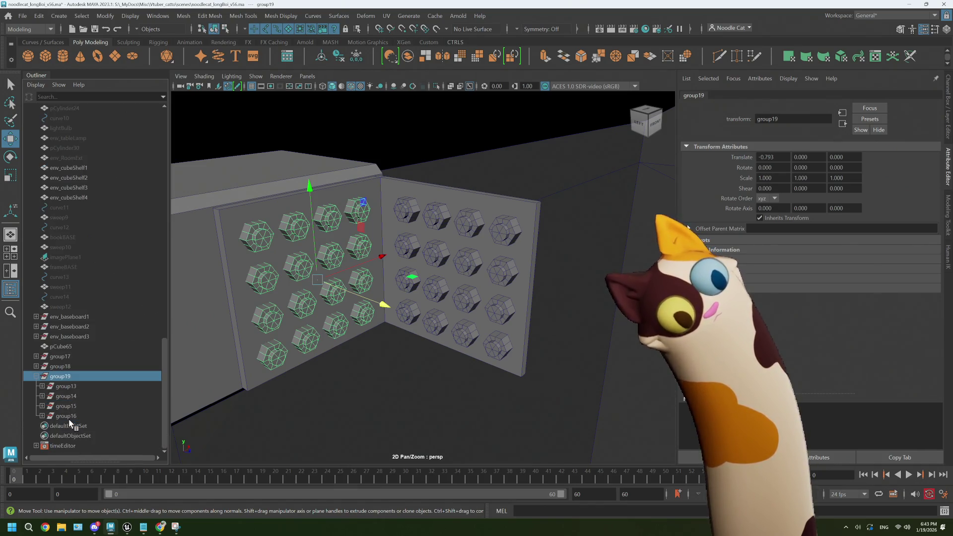
scroll(40, 385, "down", 3)
left_click(42, 396)
left_click(77, 405)
left_click(77, 416)
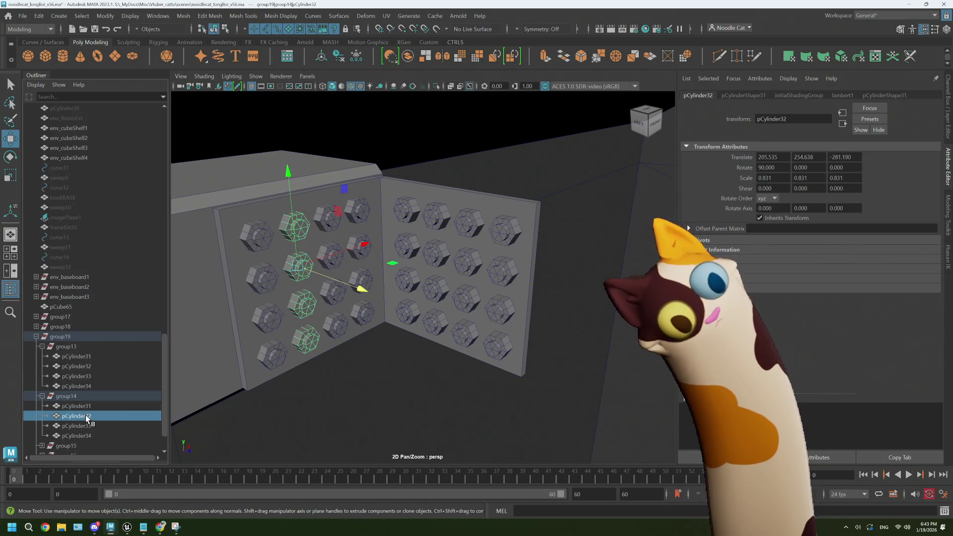
mouse_move(363, 247)
left_mouse_down()
mouse_move(400, 228)
mouse_move(365, 244)
left_mouse_up()
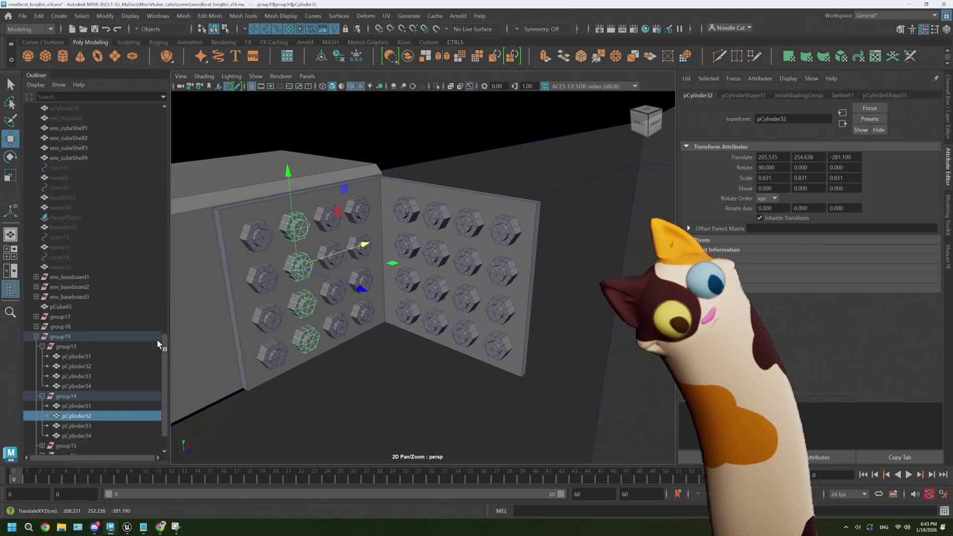
- Delete the trial group19 copy, then select pCube65 together with group17 and group18
left_click(36, 336)
left_click(71, 414)
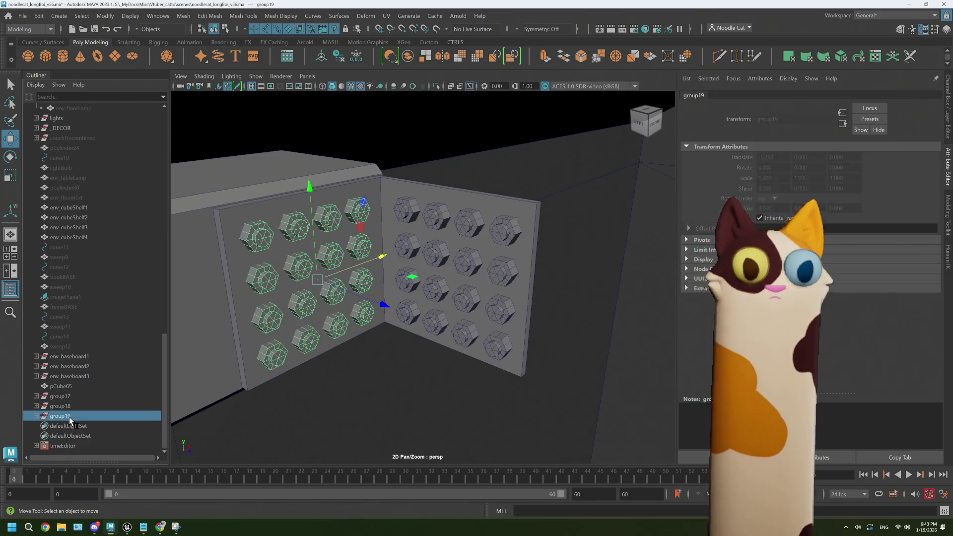
key("Delete")
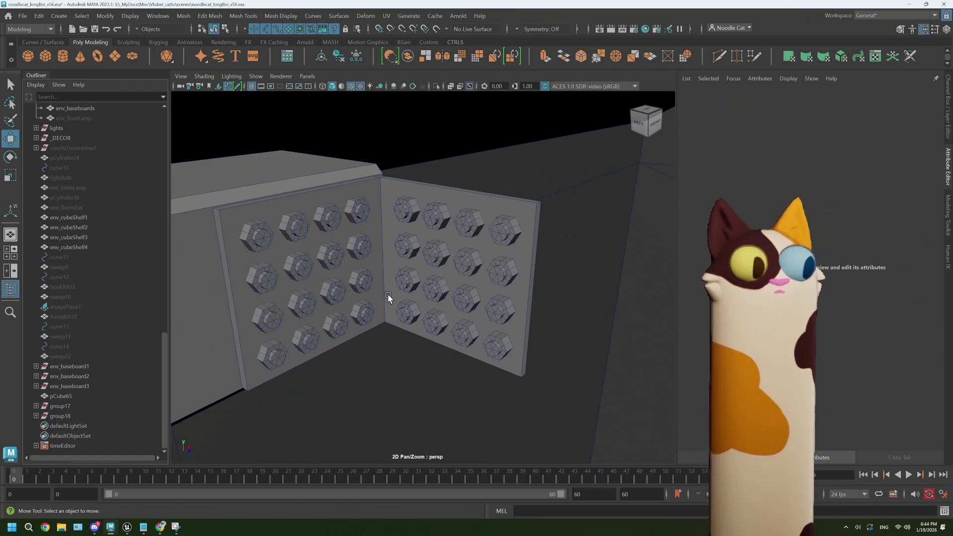
left_click(69, 398)
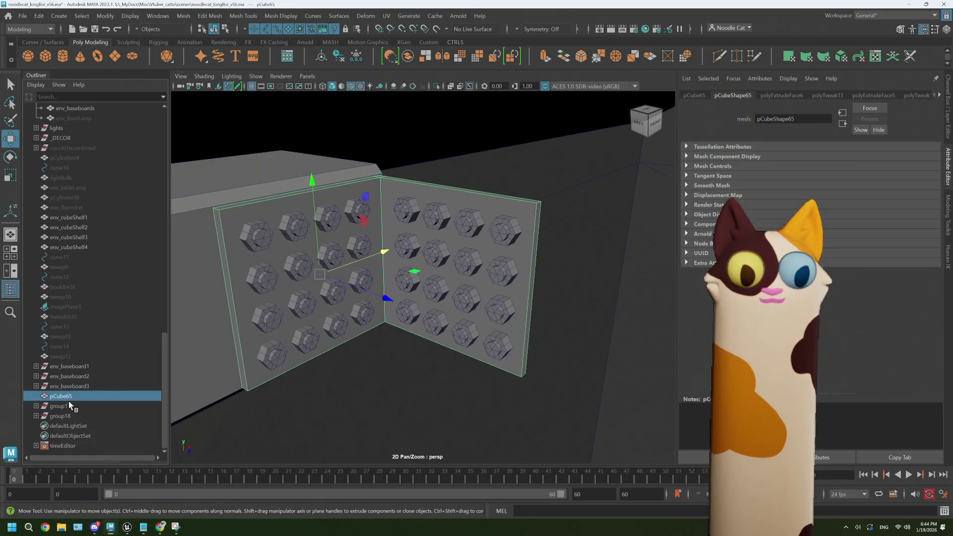
left_click(69, 416, "shift")
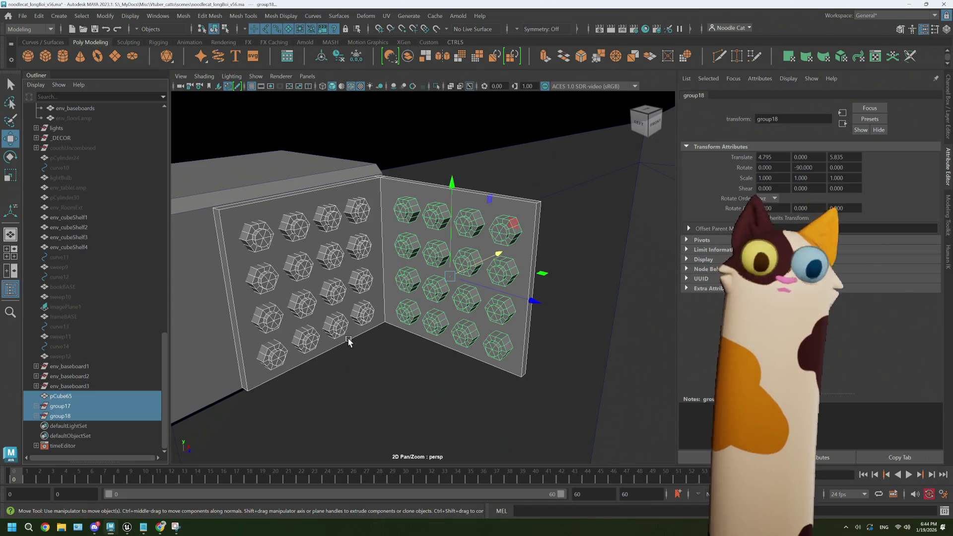
- Clear construction history from the scene and select bolt columns on the left plate
left_click(39, 15)
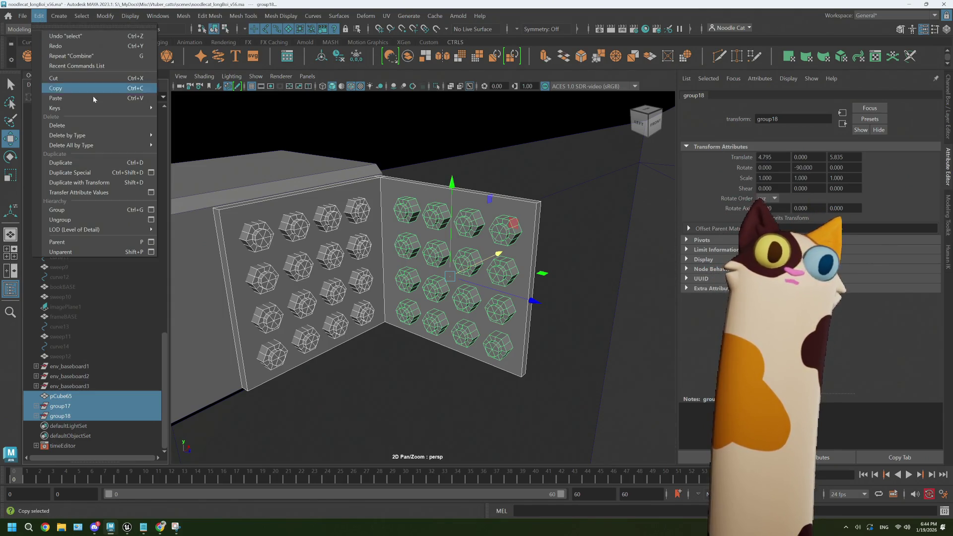
mouse_move(119, 149)
left_click(192, 138)
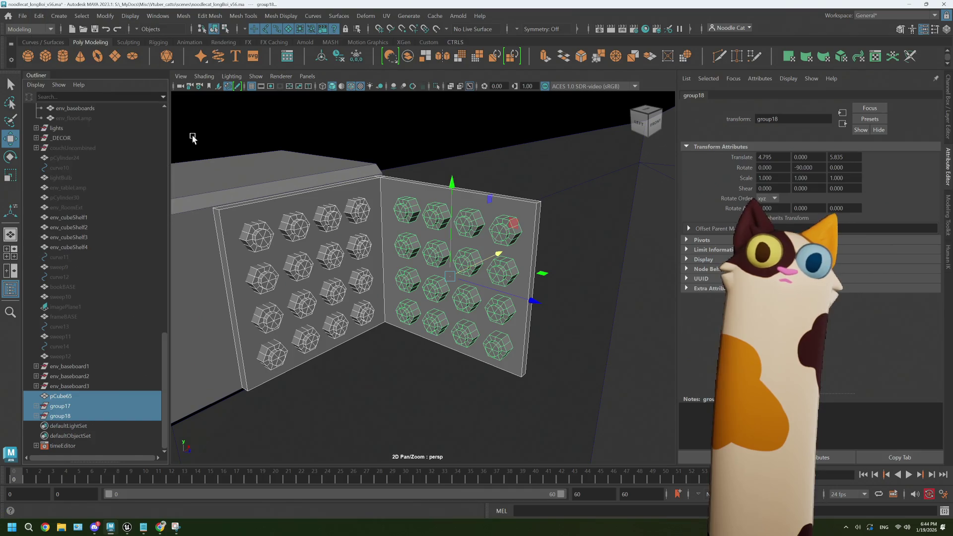
left_click(386, 205)
left_click(364, 245)
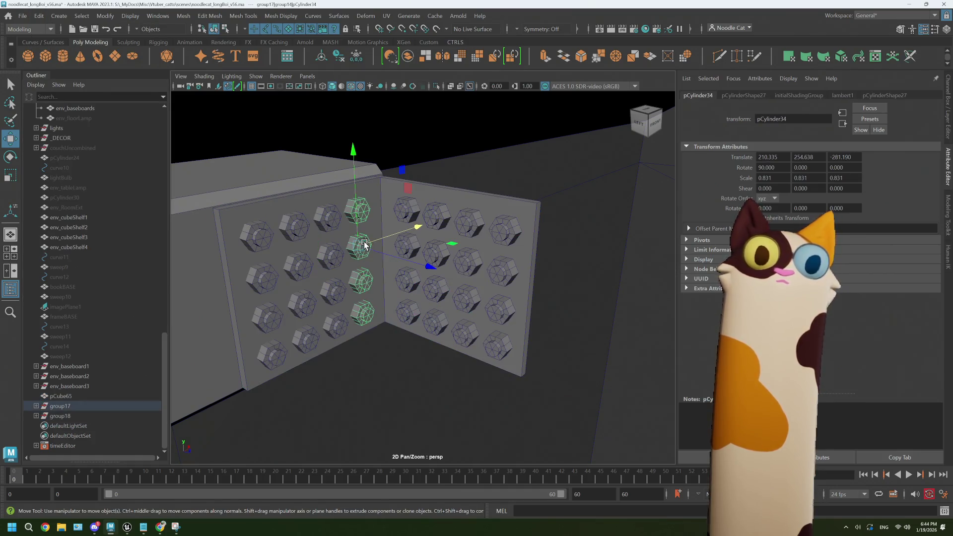
- Select group14's pCylinder32–34 and all of group17, then pick group13's pCylinder31
left_click(35, 406)
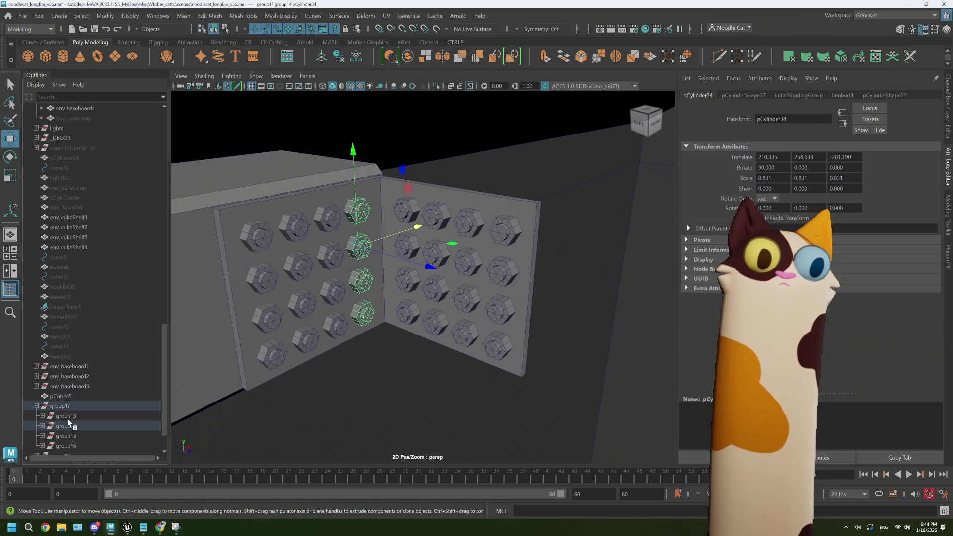
left_click(42, 426)
left_click(78, 442)
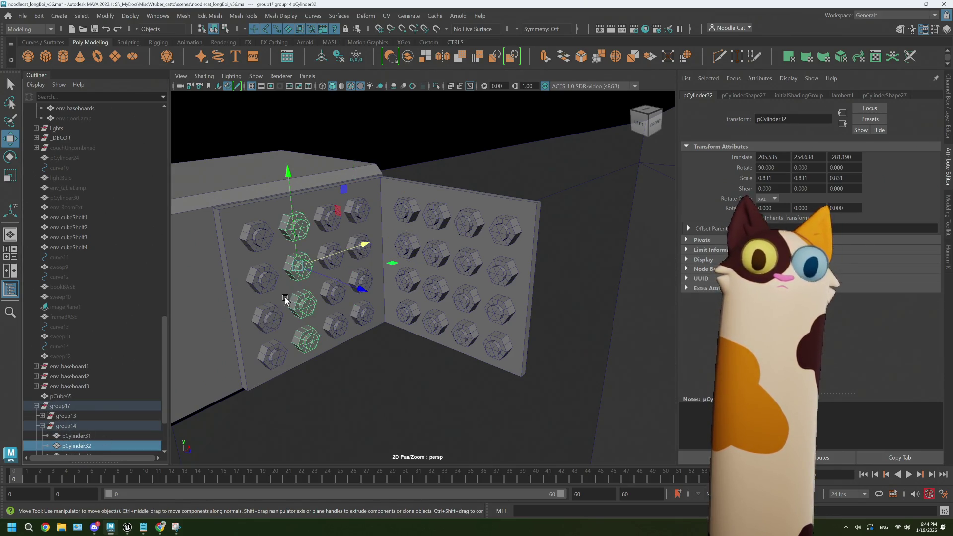
scroll(92, 410, "down", 3)
left_click(81, 376)
left_click(77, 386)
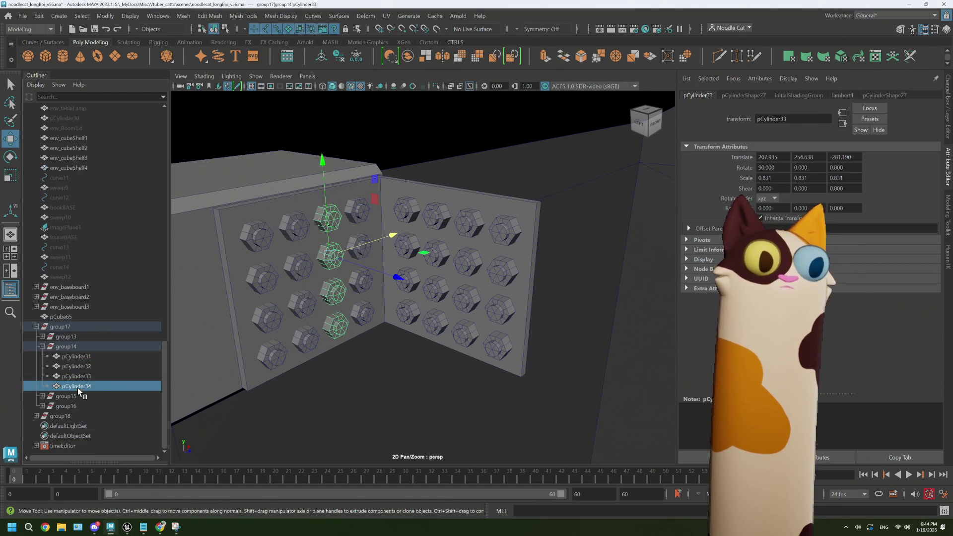
left_click(42, 346)
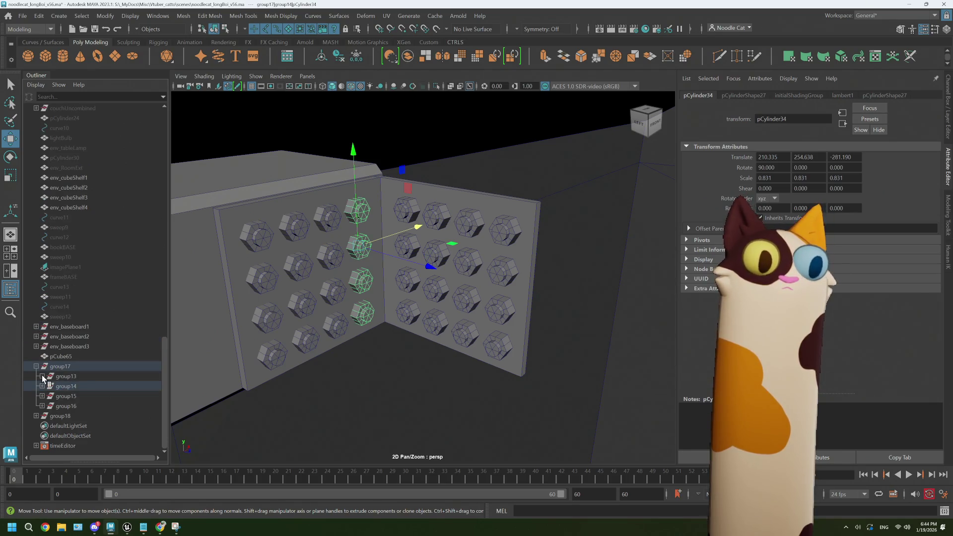
left_click(69, 368)
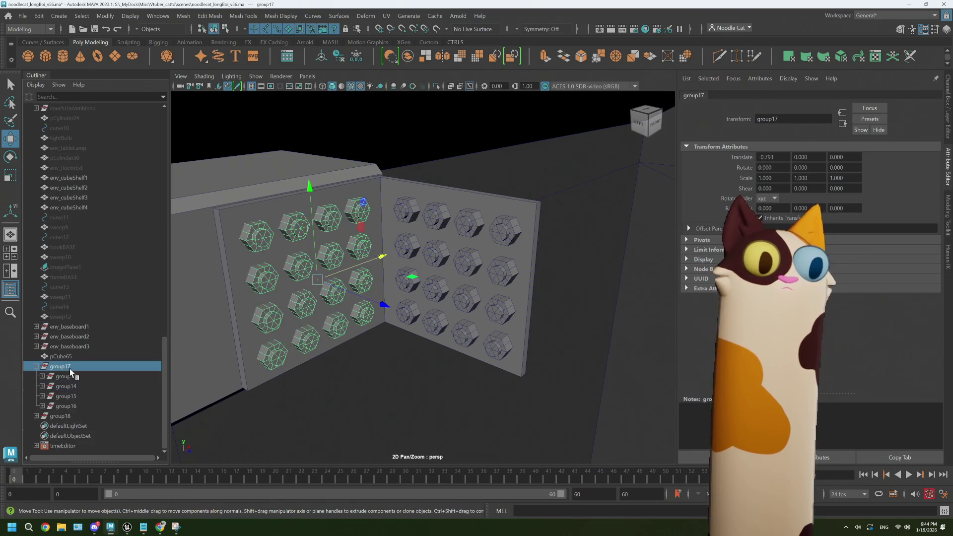
left_click(36, 367)
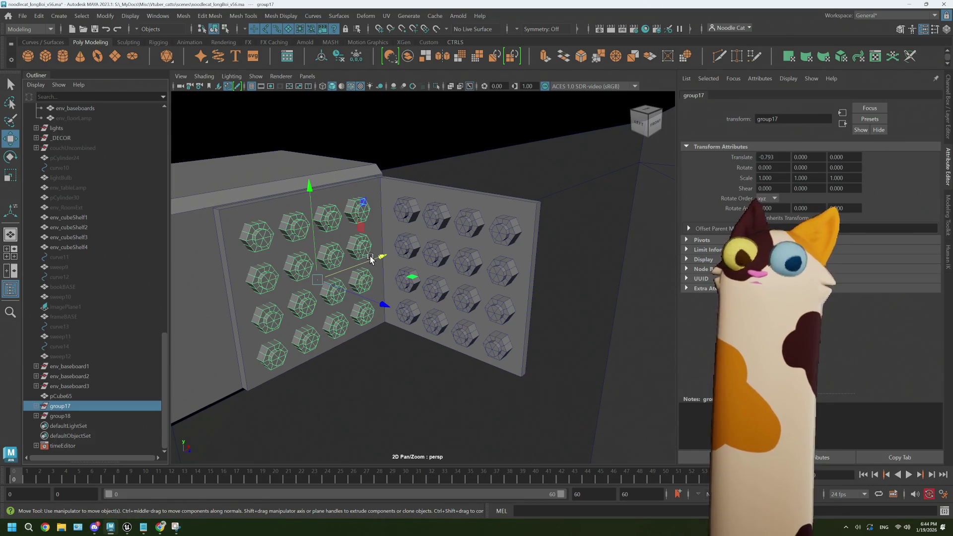
left_click(35, 406)
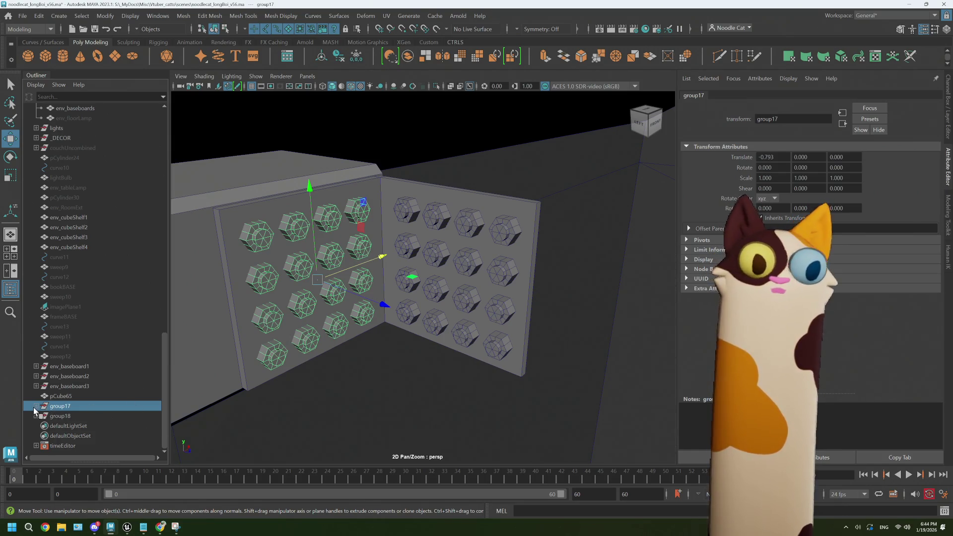
left_click(71, 426)
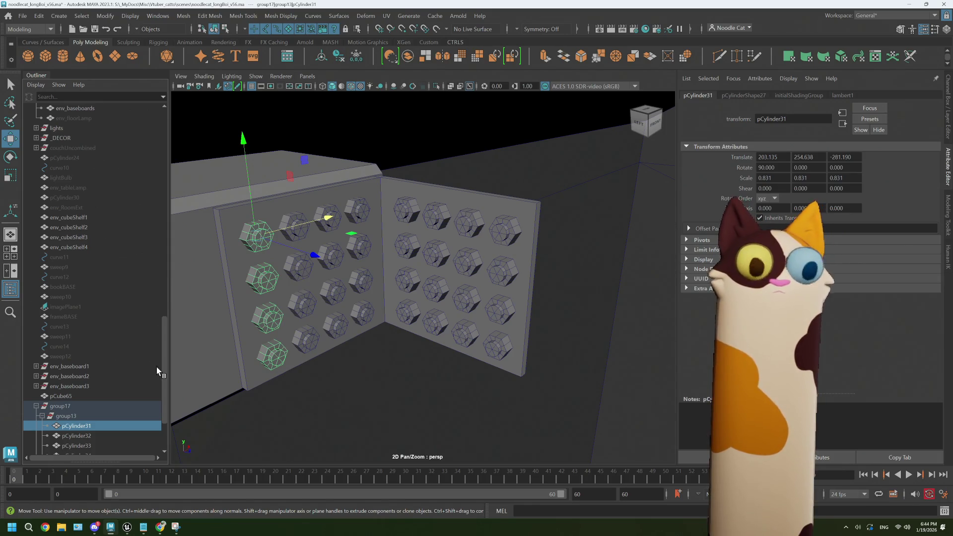
scroll(94, 388, "down", 3)
key("shift+d")
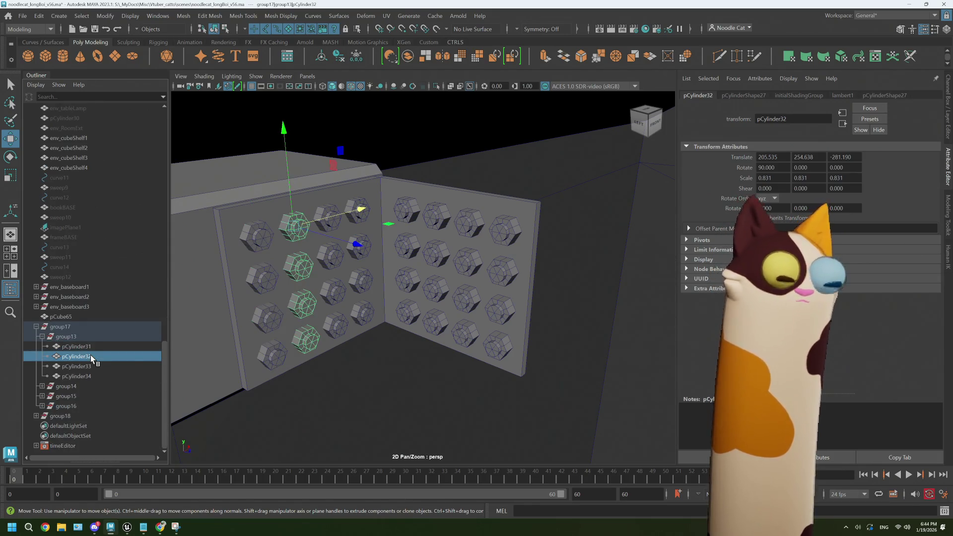
left_click(87, 376)
left_click(81, 366)
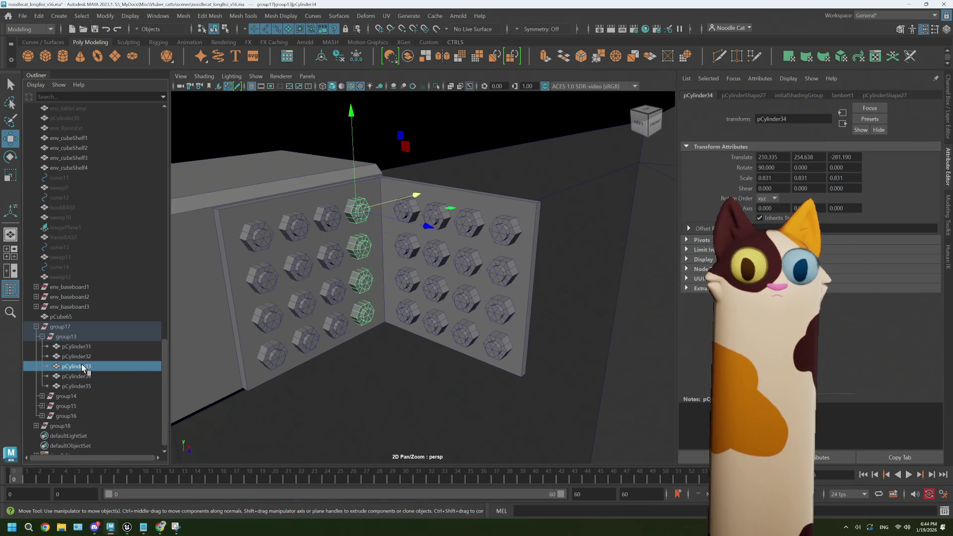
left_click(83, 361)
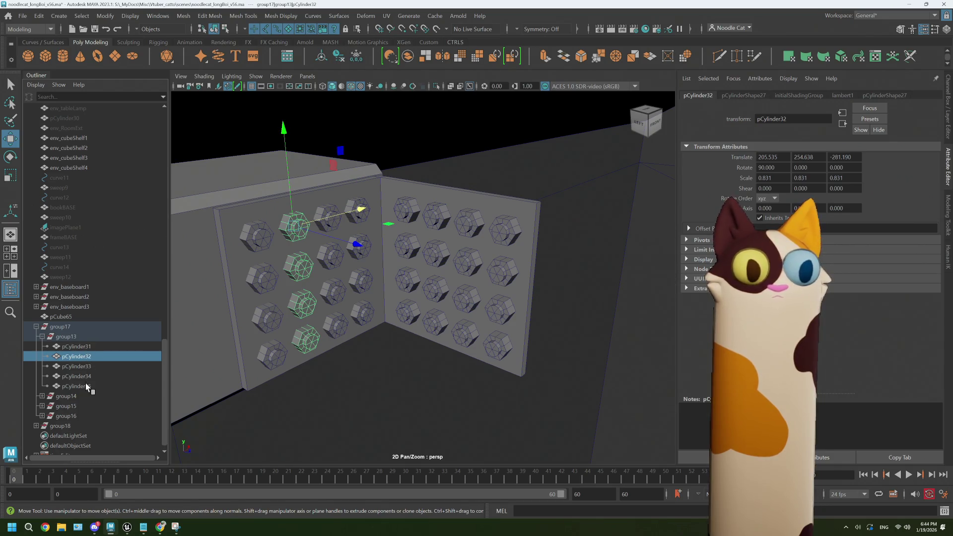
left_click(86, 388)
left_click(95, 376)
left_click(94, 385)
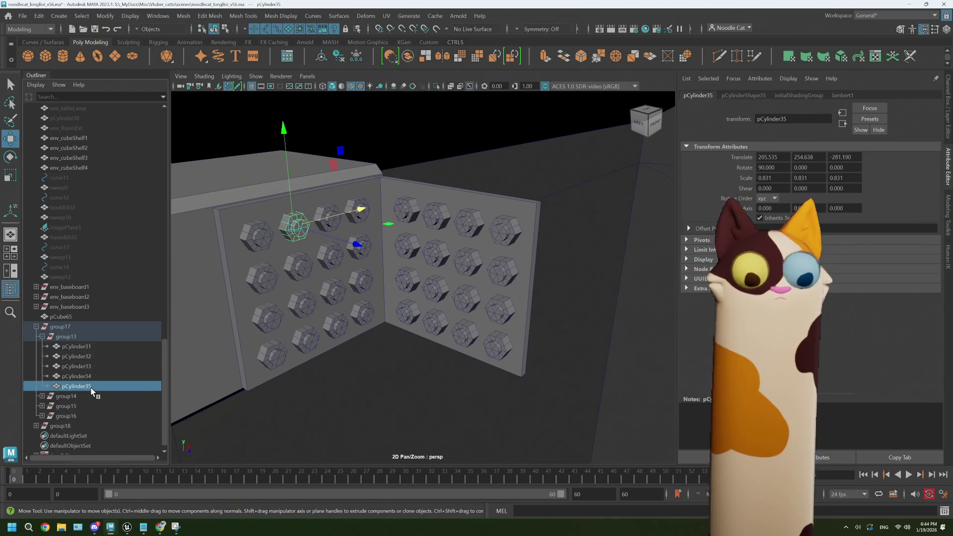
key("Delete")
left_click(86, 369)
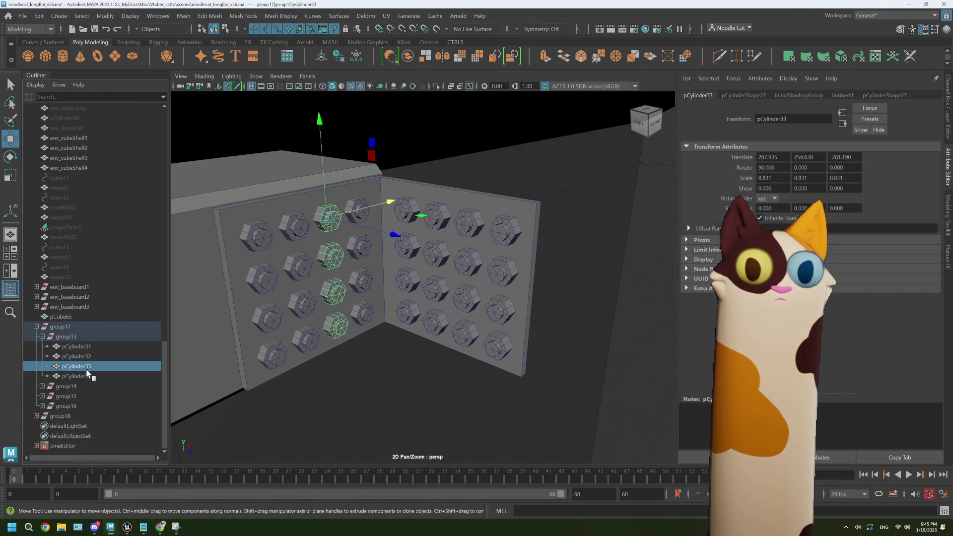
left_click(321, 277)
left_click(331, 258)
right_click_drag(334, 242, 334, 269)
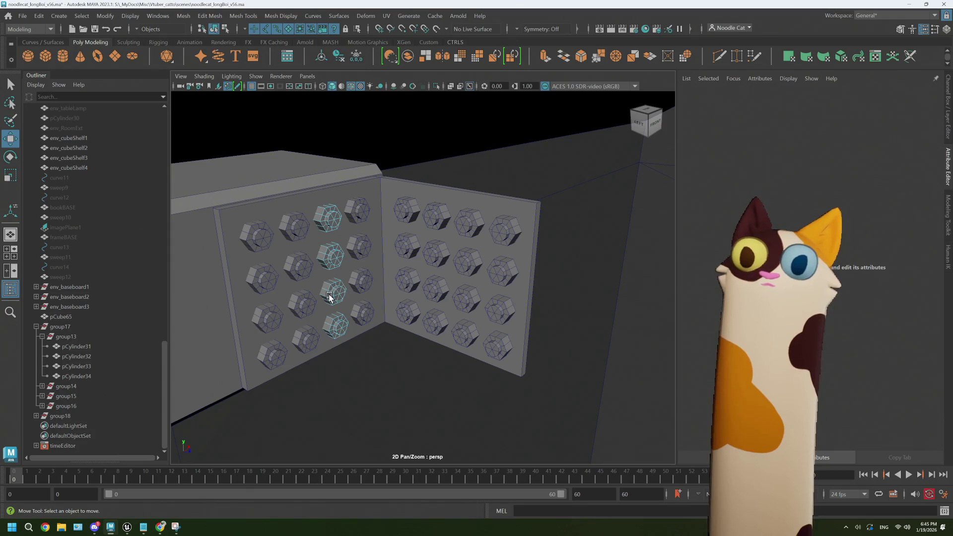
left_click(335, 297)
left_click(329, 298)
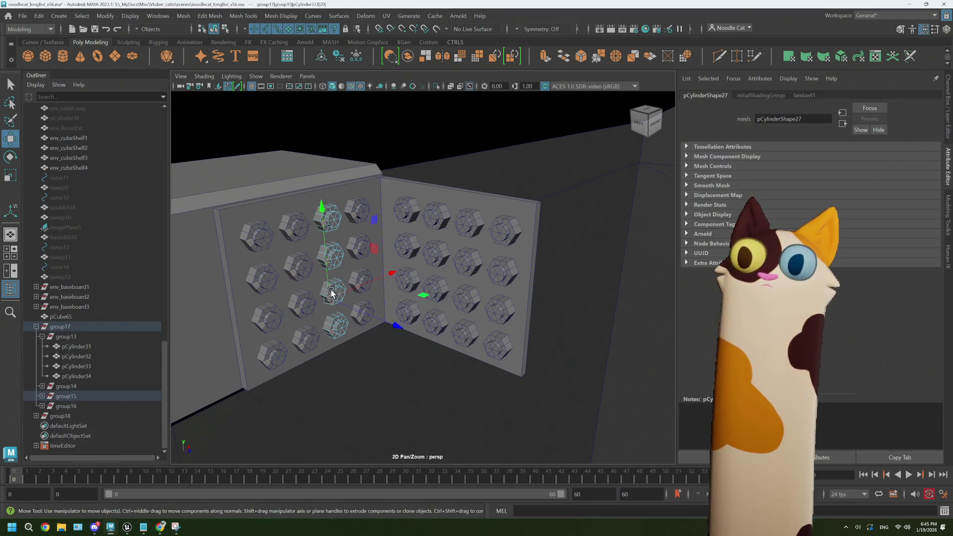
left_click(80, 375)
left_click(43, 336)
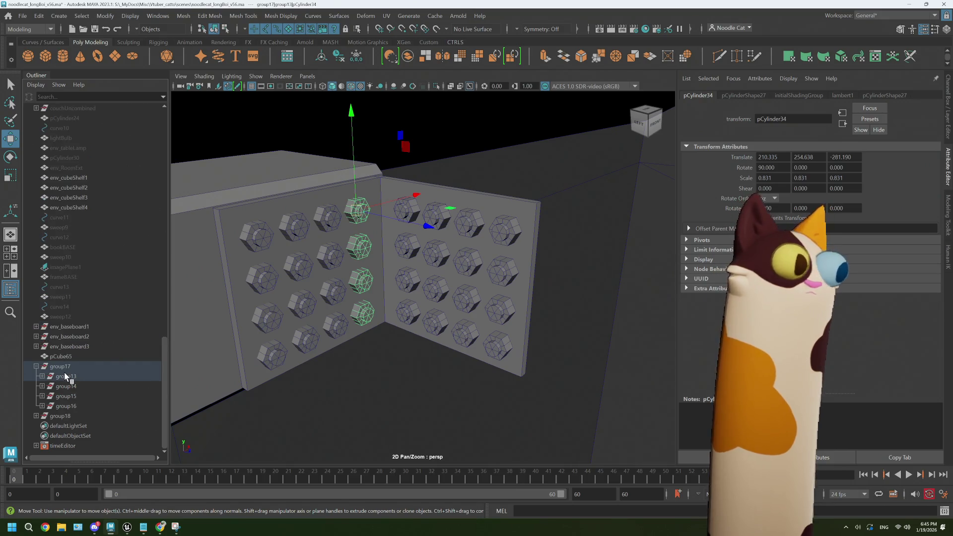
left_click(40, 16)
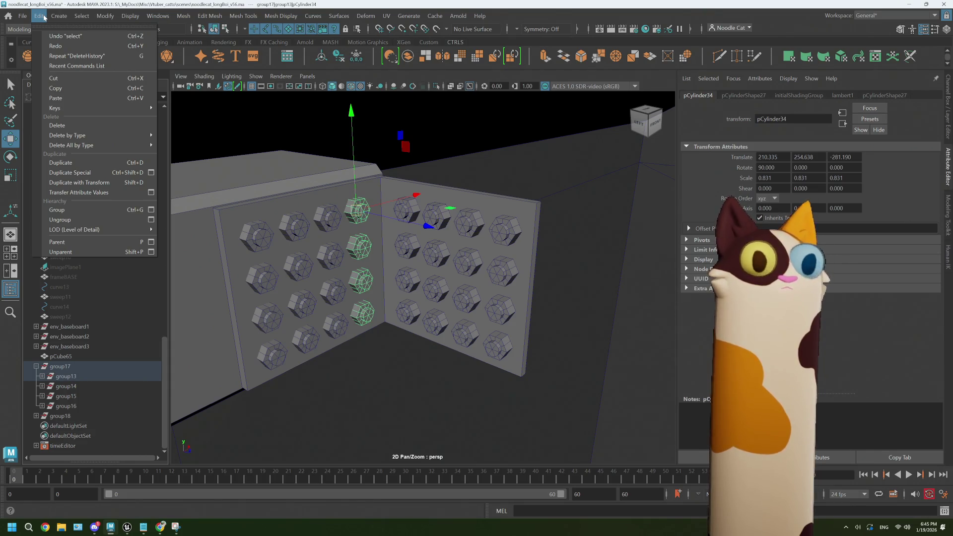
- Unparent the left column's pCylinder31 with Edit > Unparent into transform12, then reselect it
key("Escape")
left_click(257, 234)
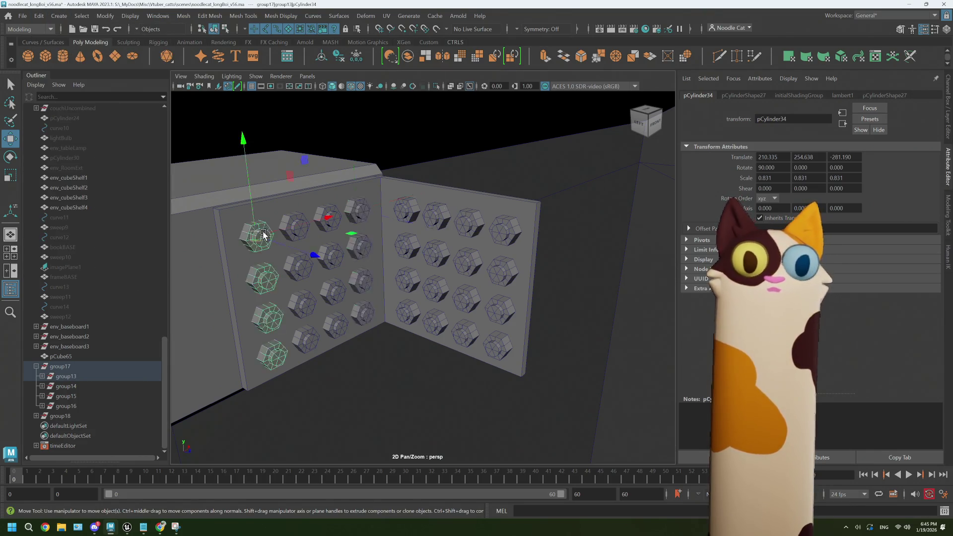
left_click(39, 16)
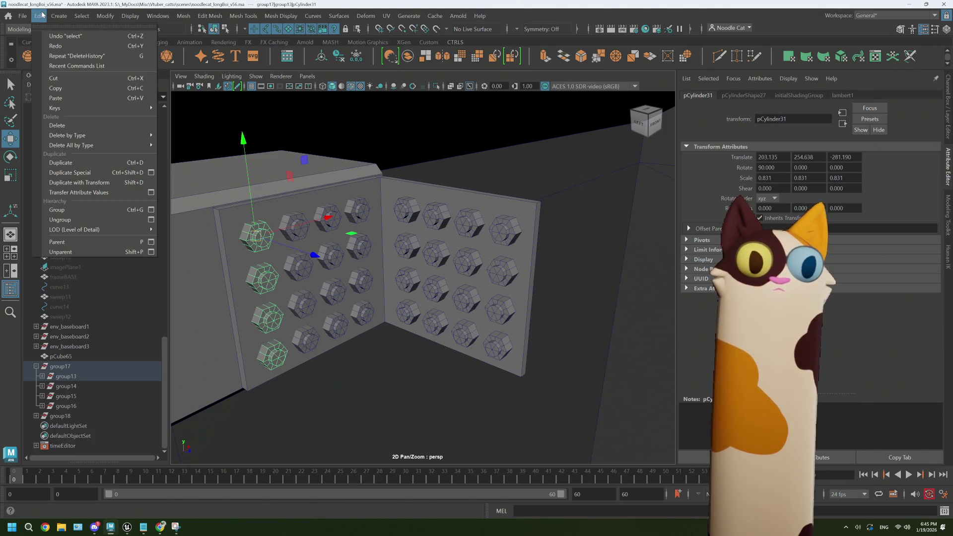
left_click(115, 252)
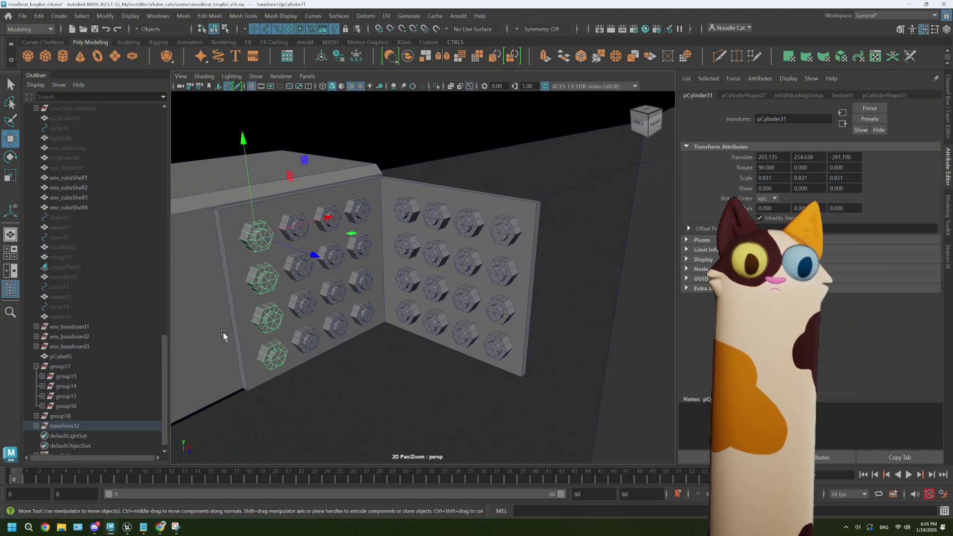
key("ctrl+z")
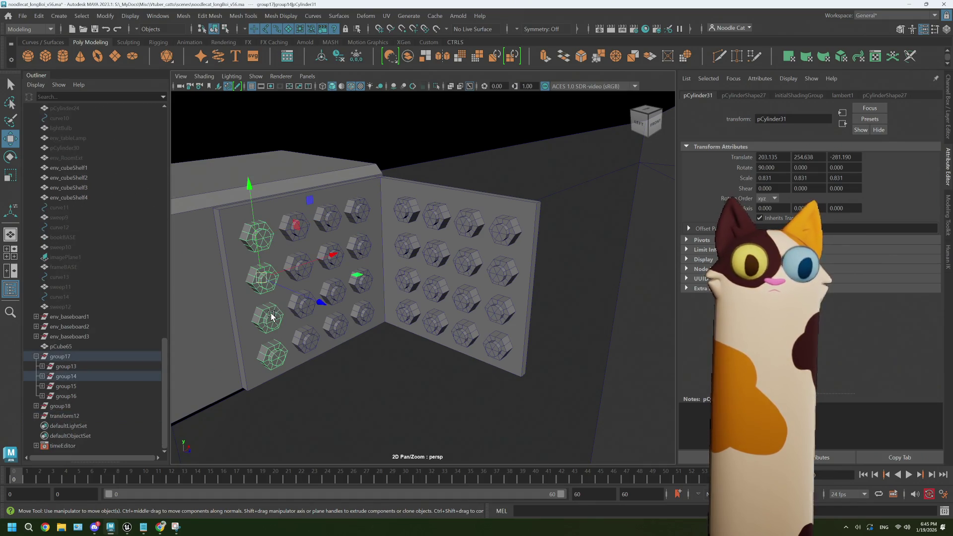
key("ctrl+z")
key("ctrl+z")
right_click_drag(276, 242, 339, 229)
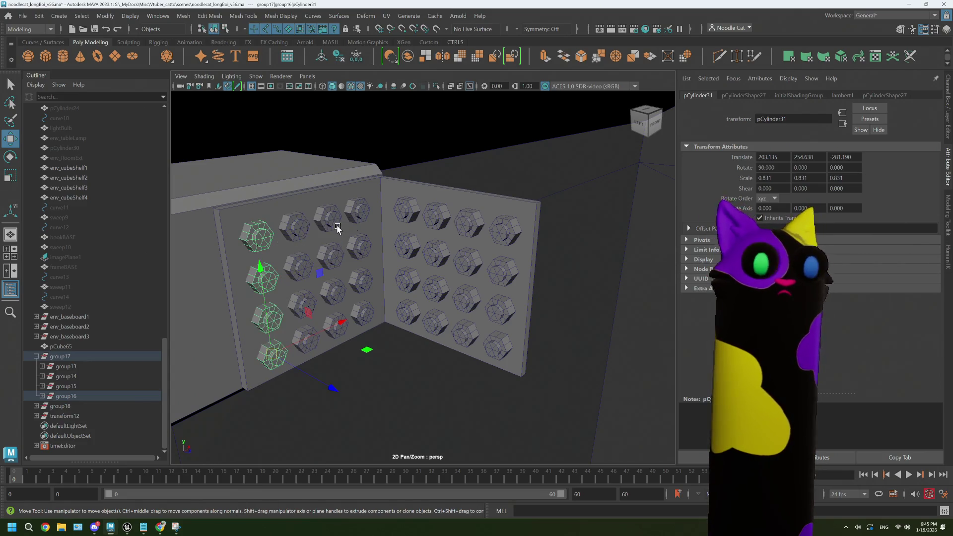
left_click(266, 317)
key("ctrl+z")
left_click(36, 415)
- Unparent the next column's pCylinder31 with Shift+P into transform13, collapsing both transforms
left_click(263, 281)
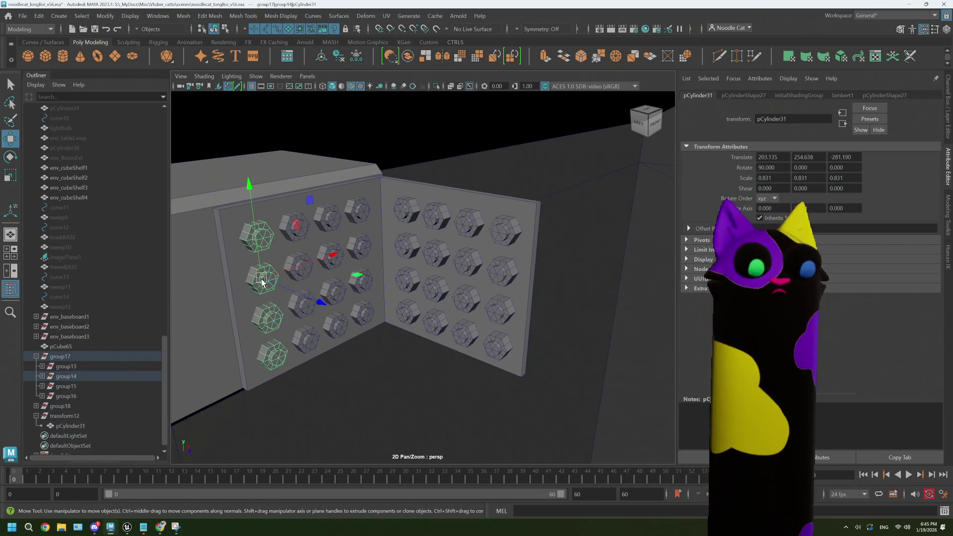
key("shift+p")
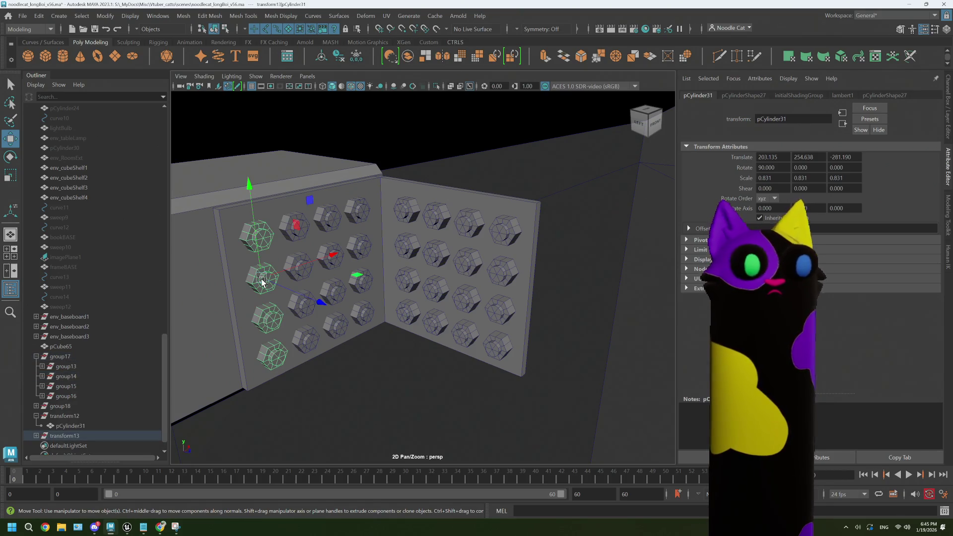
left_click(69, 435)
left_click(36, 435)
left_click(70, 445)
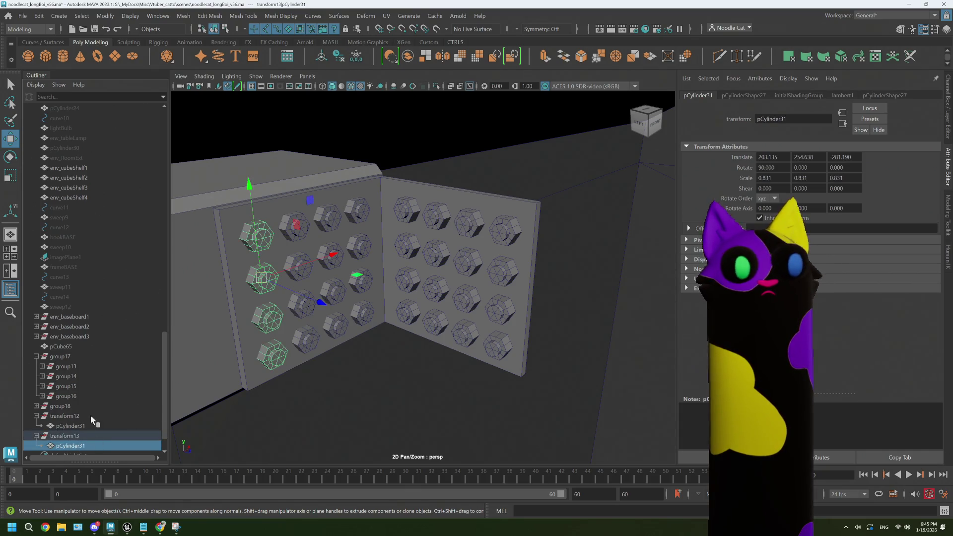
left_click(35, 435)
left_click(36, 416)
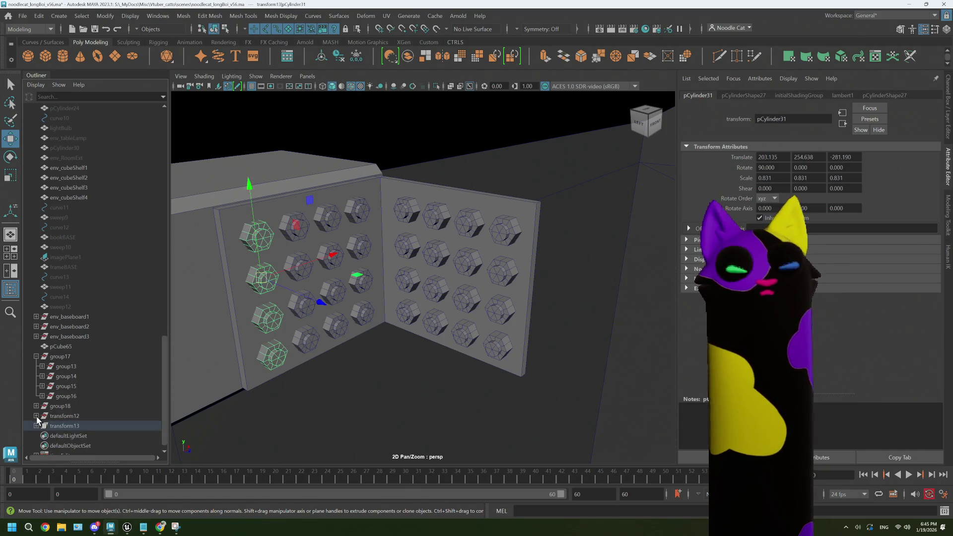
left_click(274, 321)
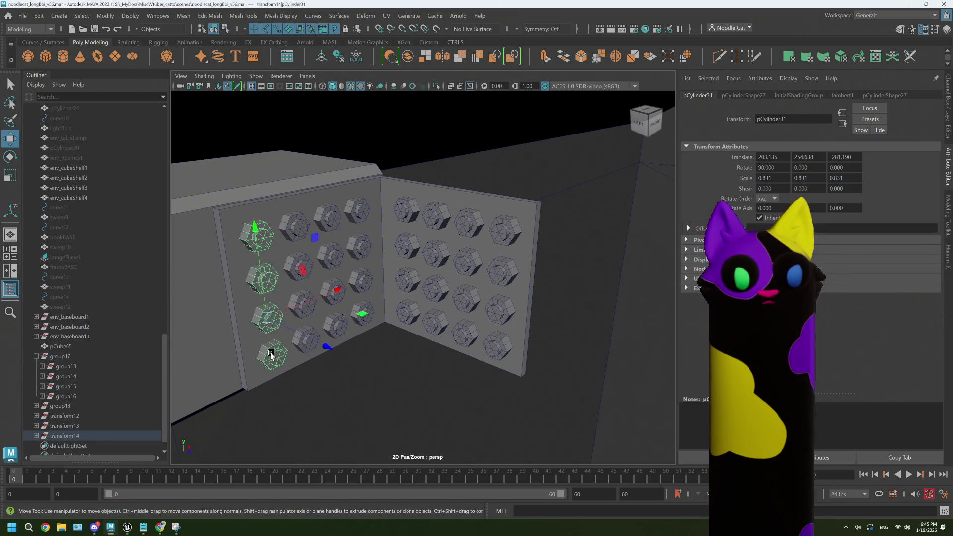
- Select the bolt cylinders one by one across the second and third columns
left_click(314, 343)
left_click(304, 318)
left_click(303, 303)
left_click(300, 286)
left_click(298, 266)
left_click(296, 248)
left_click(303, 230)
left_click(331, 224)
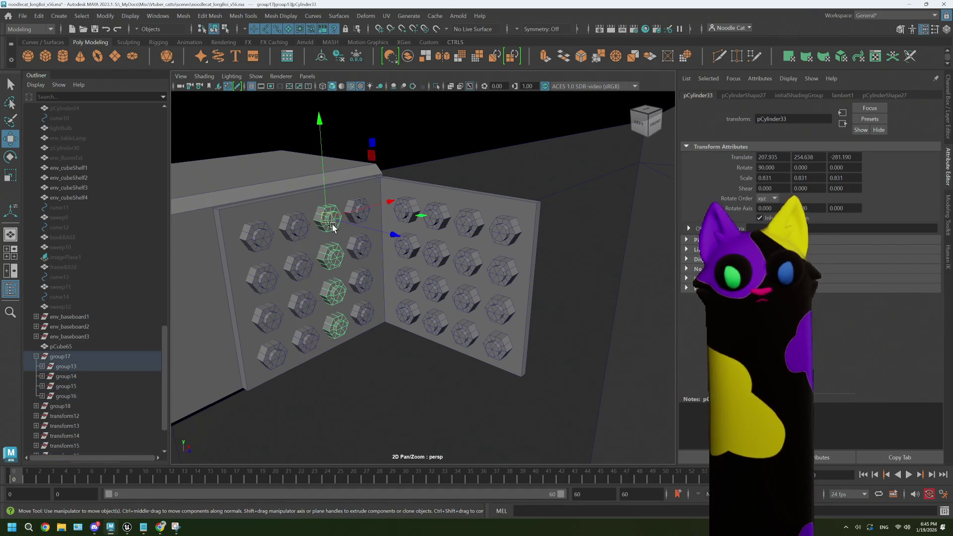
left_click(310, 269)
left_click(305, 234)
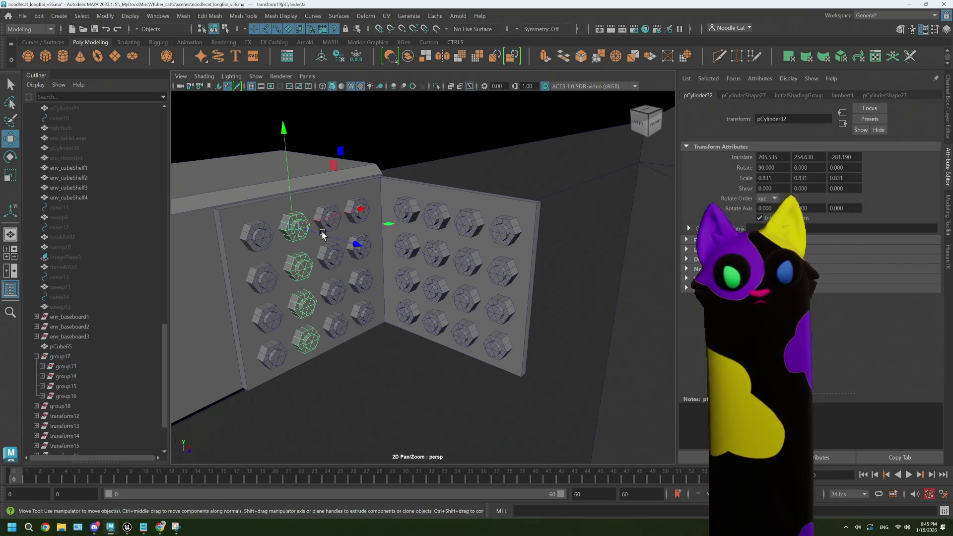
left_click(327, 218)
left_click(334, 268)
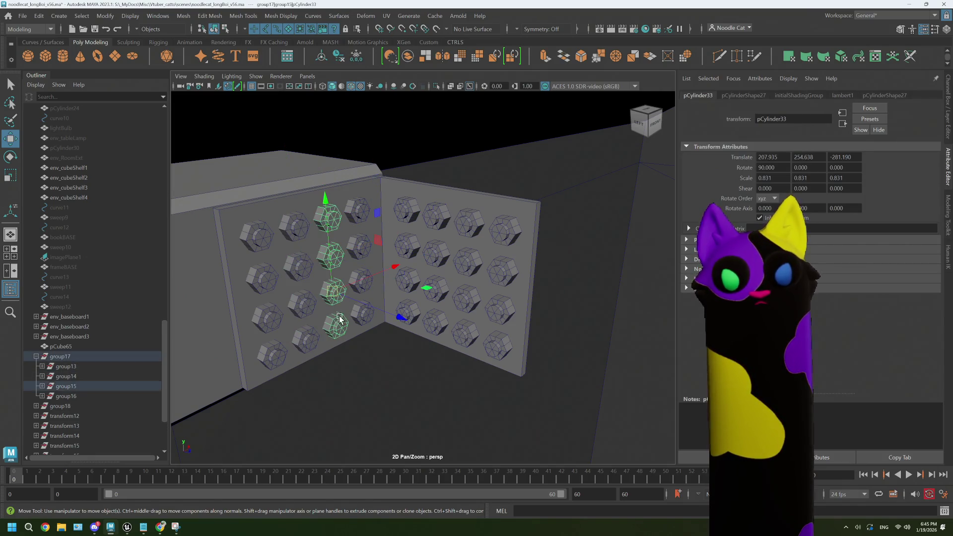
- Select the pCylinder34 bolts in the next column, inspect transform25, and nudge the column along X
left_click(365, 286)
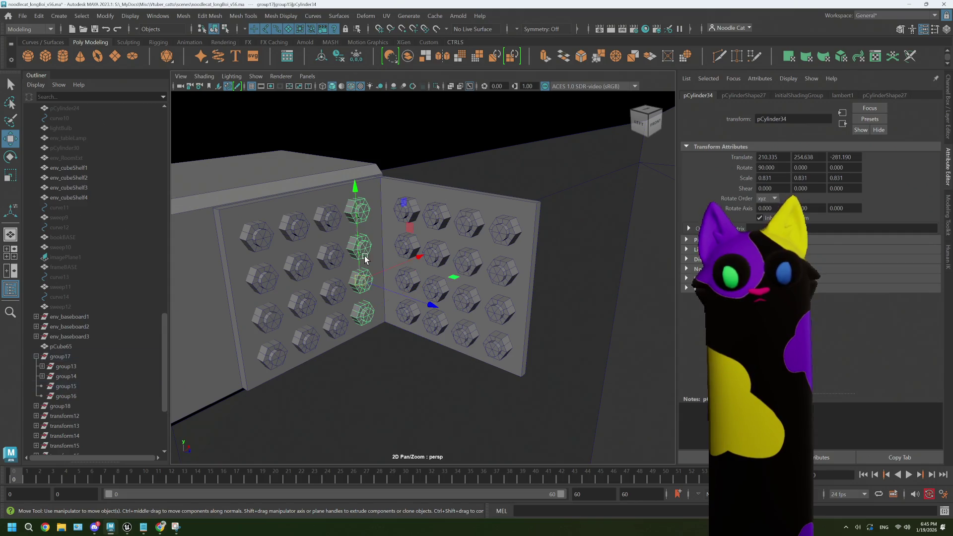
left_click(366, 218)
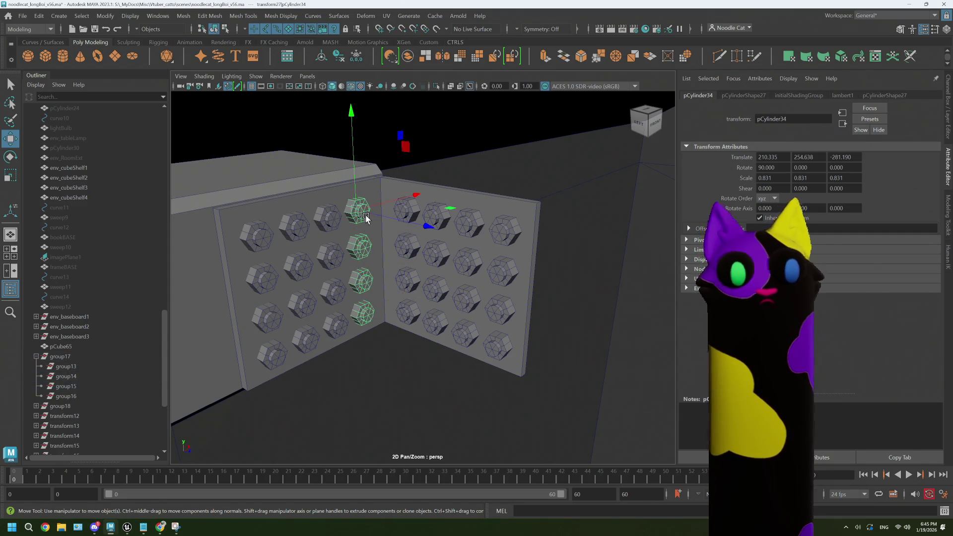
left_click_drag(166, 367, 60, 406)
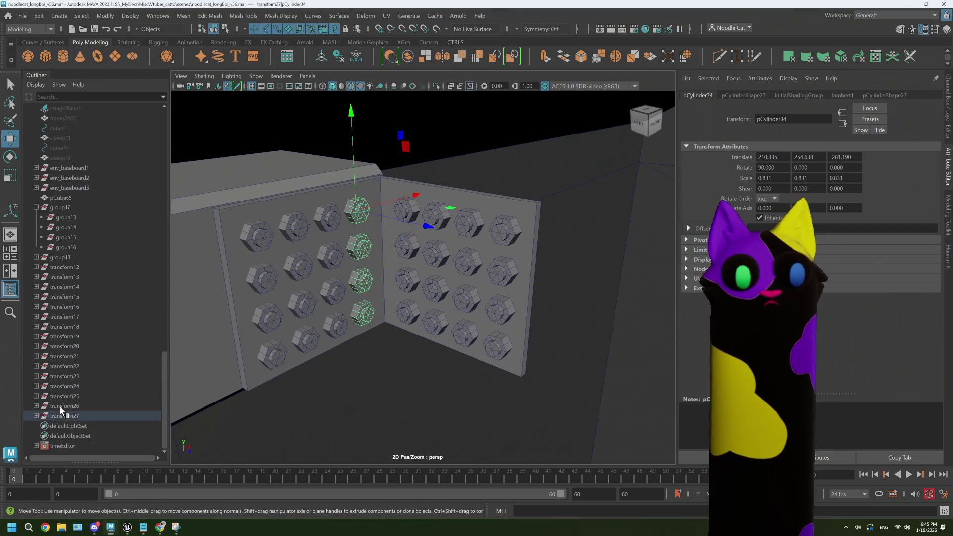
left_click(332, 258)
left_click(358, 284)
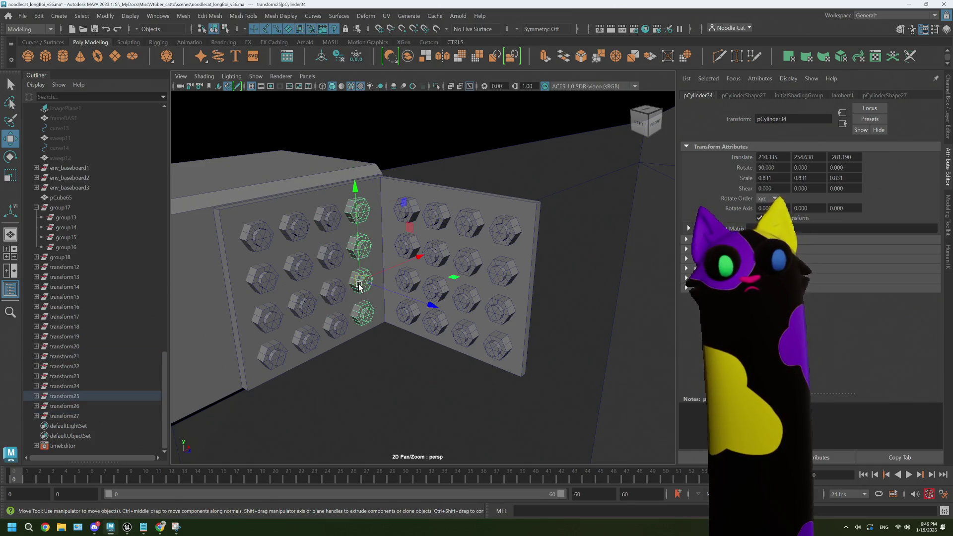
left_click(36, 396)
left_click(67, 406)
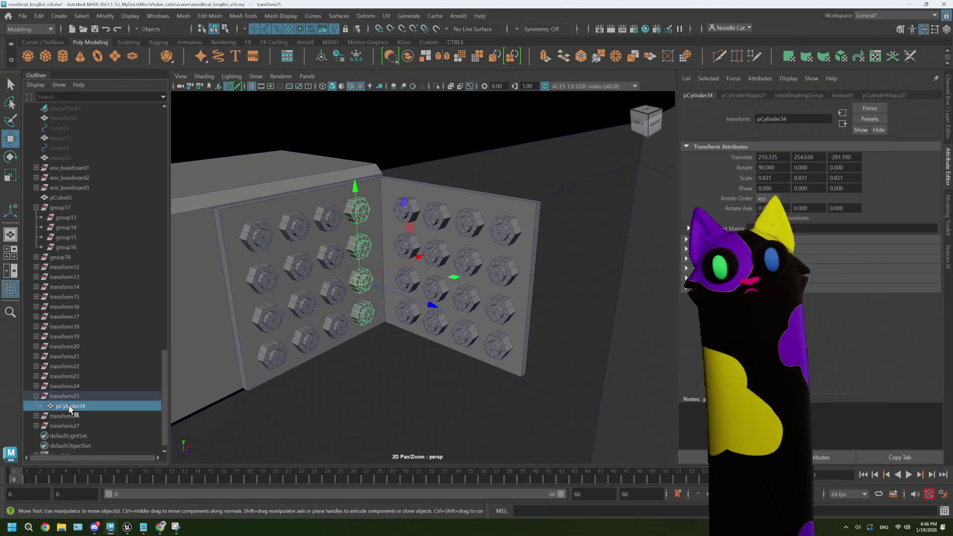
left_click(412, 259)
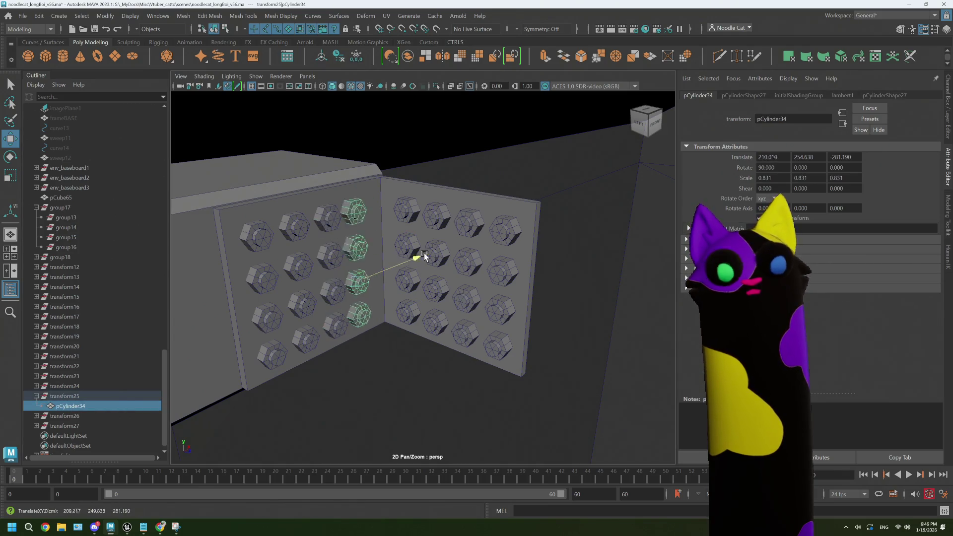
- Undo seven times to remove the extra bolt copies and restore the original bolt groups
key("ctrl+z")
key("ctrl+z")
key("ctrl+z")
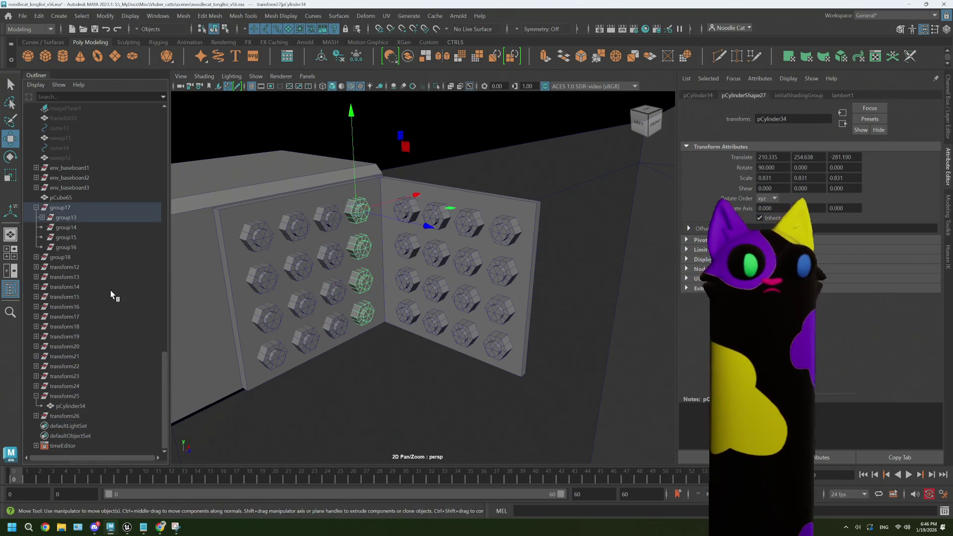
key("ctrl+z")
key("ctrl+z")
key("ctrl+z")
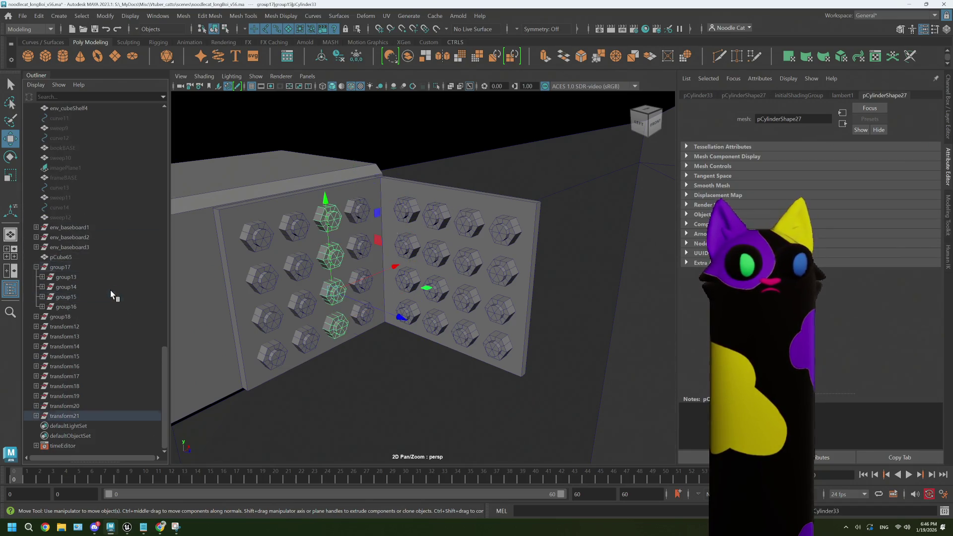
key("ctrl+z")
key("ctrl+z")
key("ctrl+z")
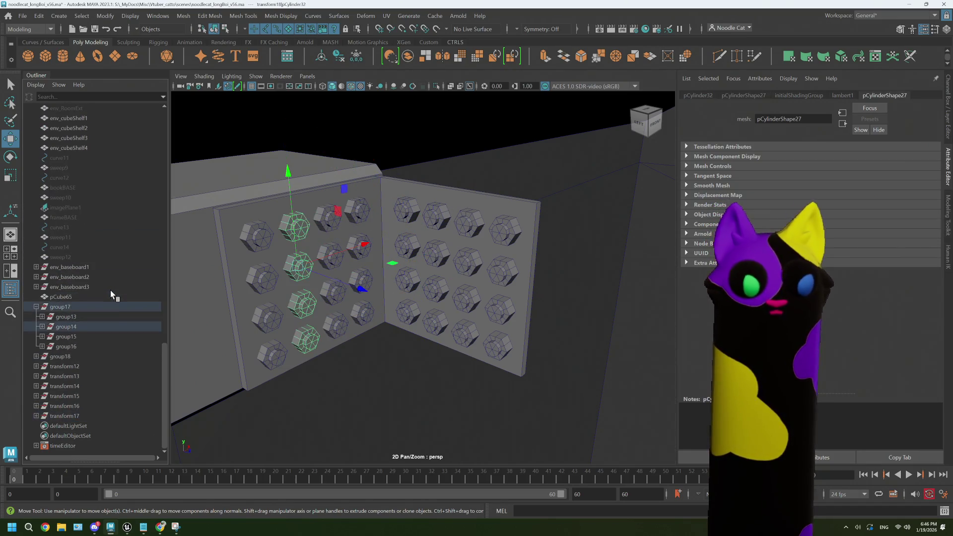
key("ctrl+z")
key("ctrl+z")
key("ctrl+z")
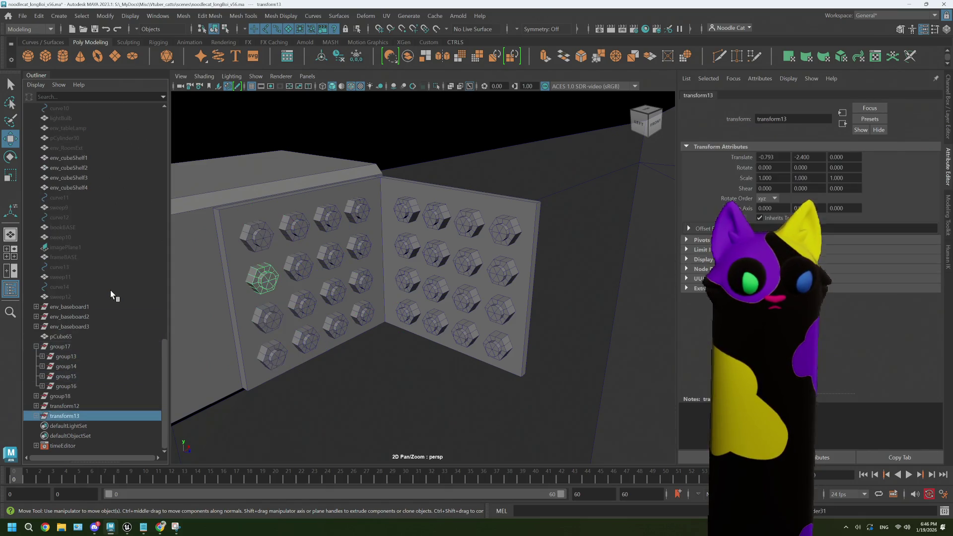
key("ctrl+z")
key("ctrl+z")
key("ctrl+z")
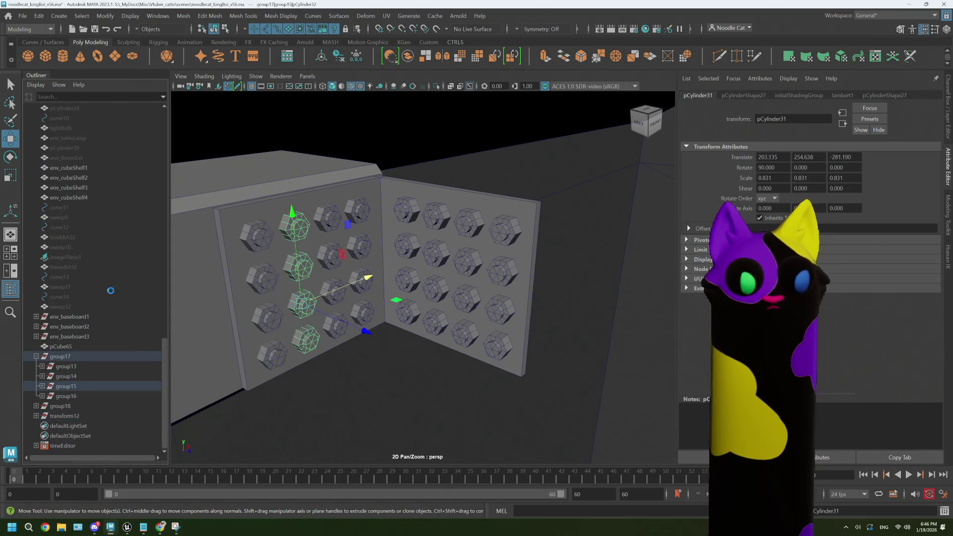
key("ctrl+z")
key("ctrl+z")
key("ctrl+z")
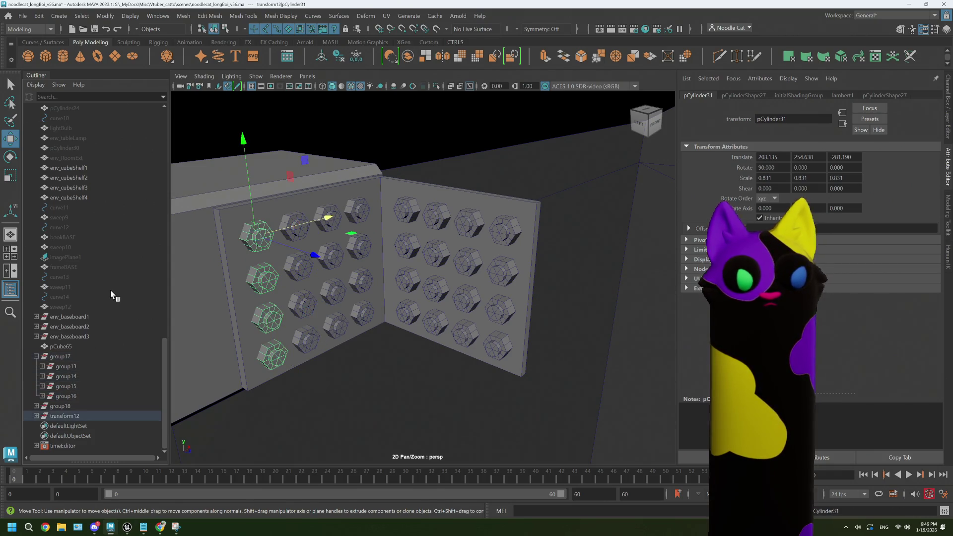
key("ctrl+z")
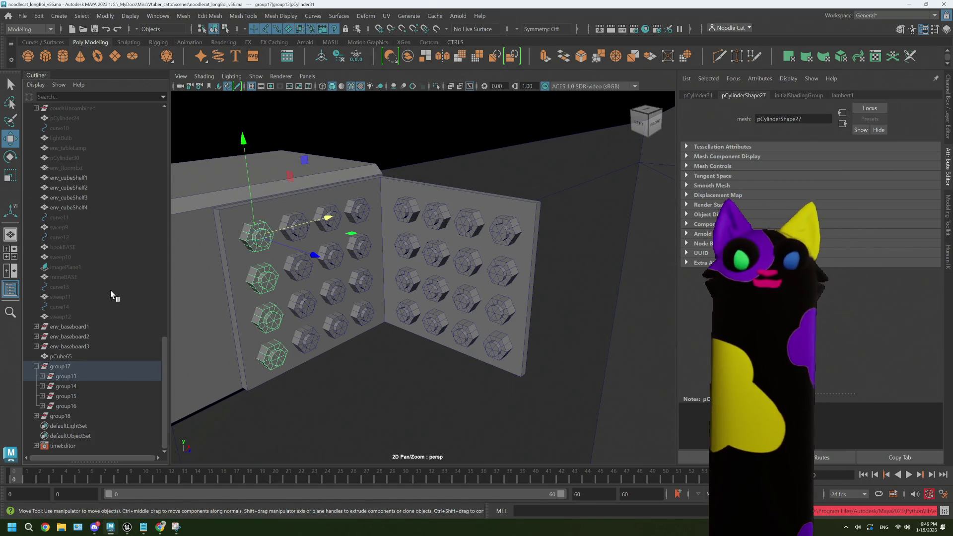
middle_click_drag(352, 294, 340, 289)
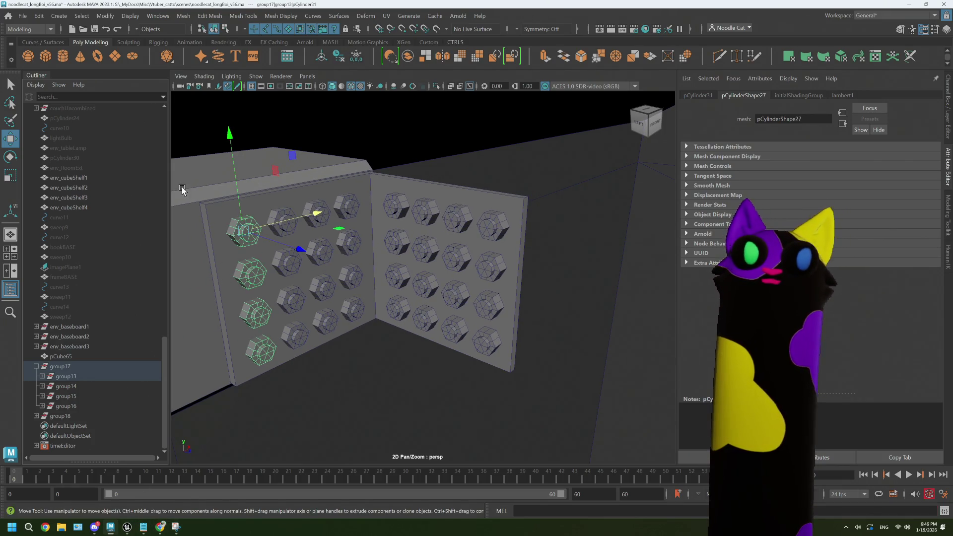
left_click(38, 15)
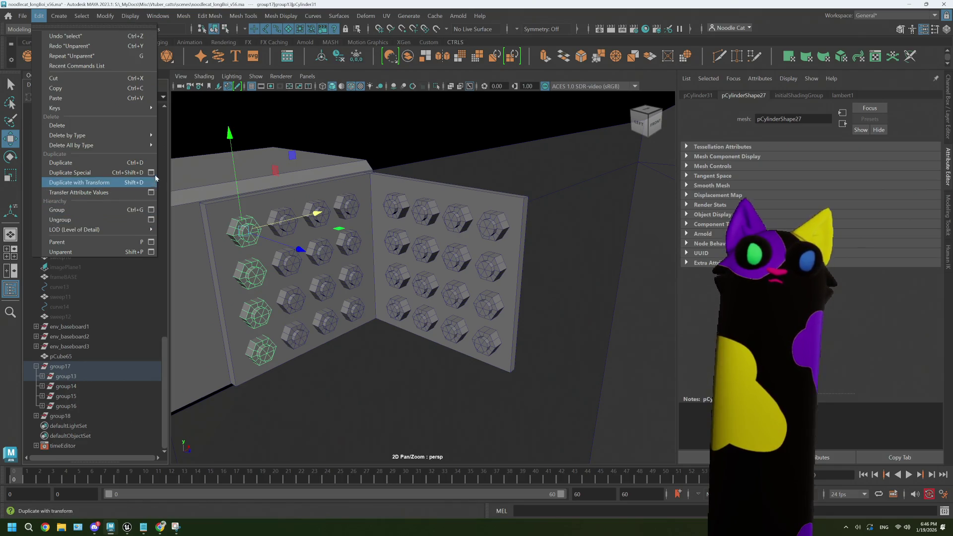
- Set Duplicate Special's geometry type to Copy, then switch to the Chrome bracket reference
left_click(152, 173)
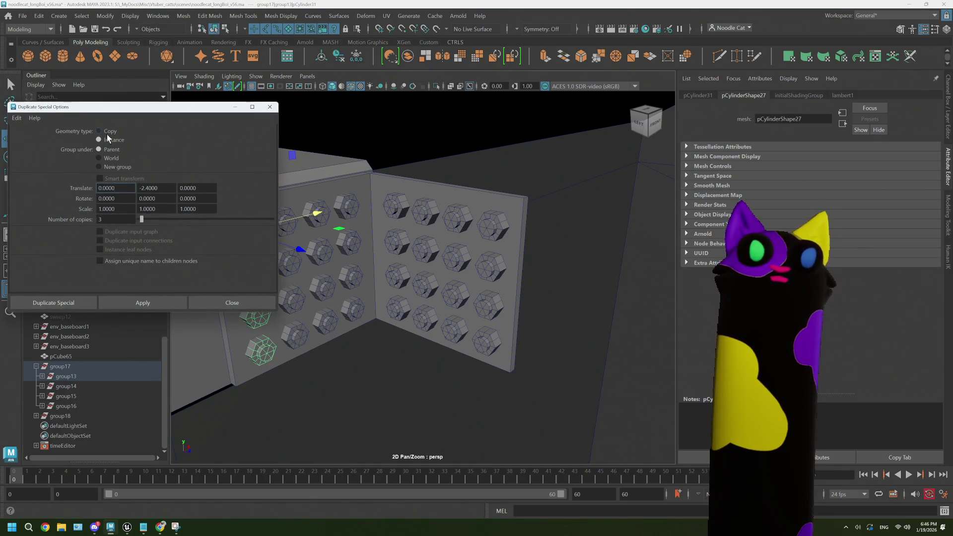
left_click(211, 302)
left_click(250, 273)
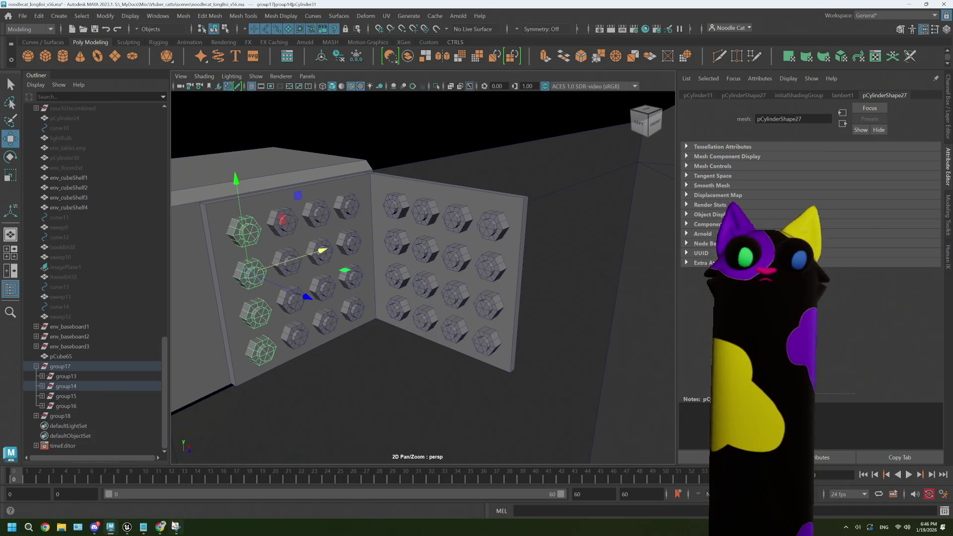
left_click(161, 529)
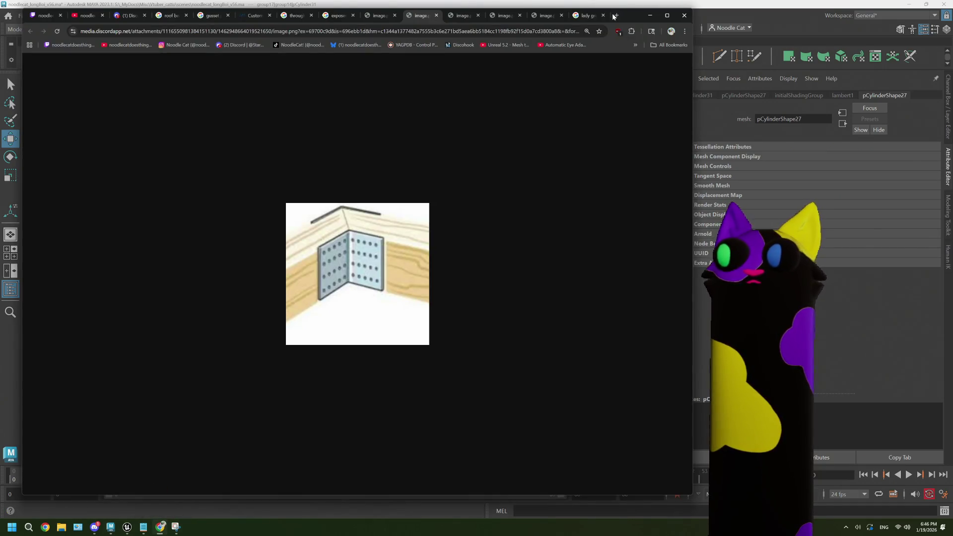
- Search Google for 'maya uninstance' in a new tab
left_click(616, 15)
type("maya unist")
key("BackSpace")
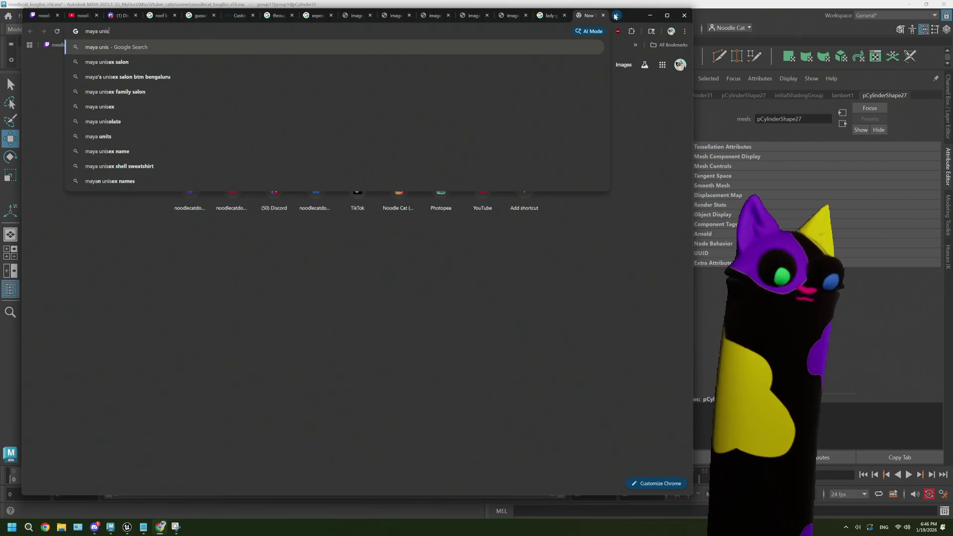
type("nst")
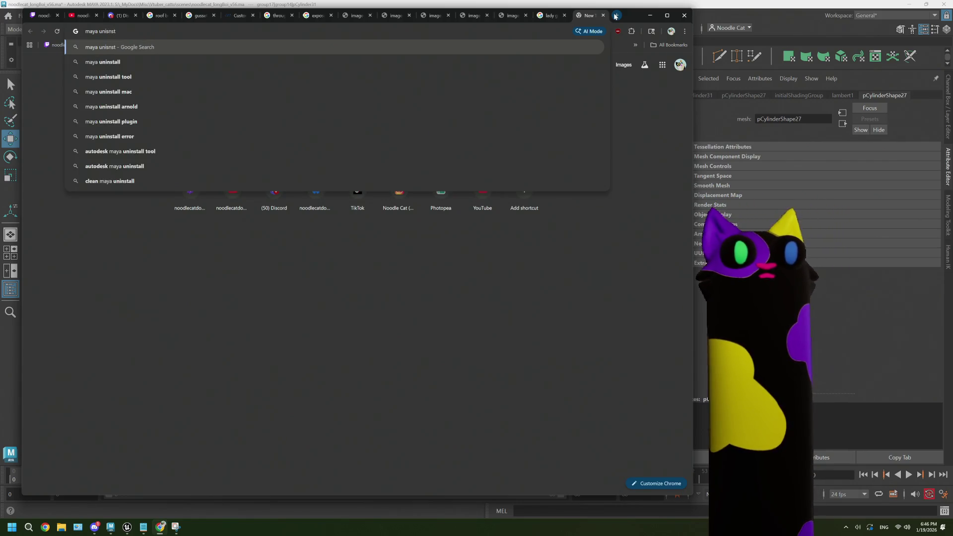
type("ance")
key("BackSpace")
key("BackSpace")
key("BackSpace")
type("nstance")
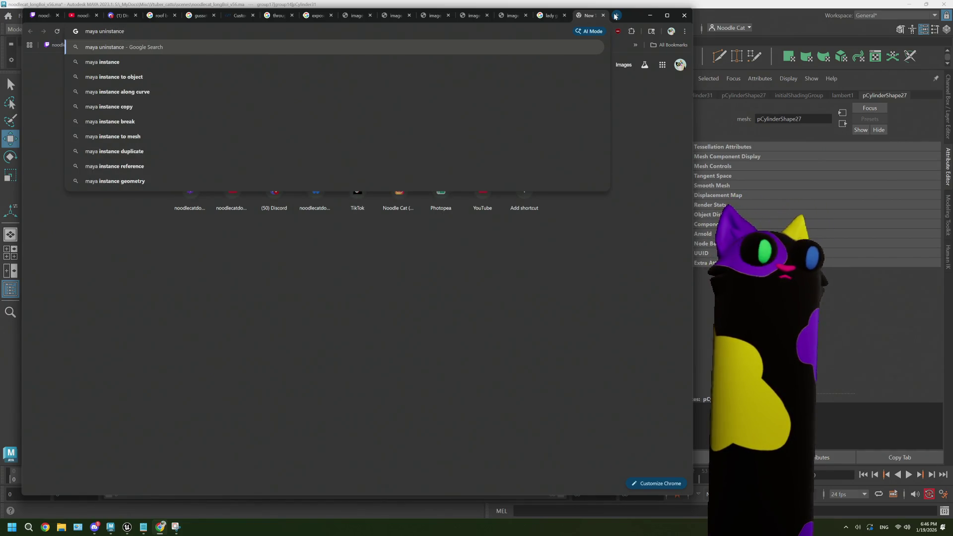
key("Return")
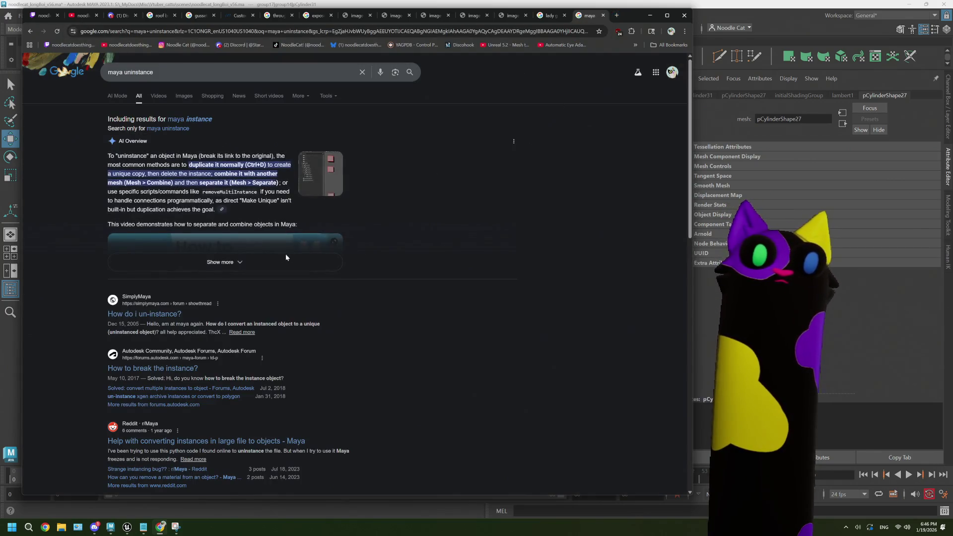
- Read the SimplyMaya 'How do i un-instance?' thread, then return to Maya
left_click(149, 314)
scroll(340, 310, "down", 3)
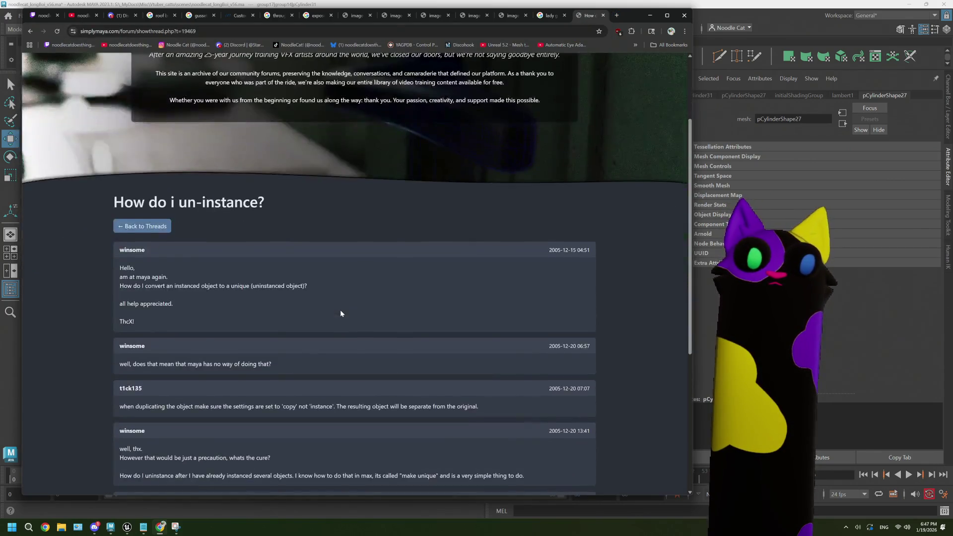
scroll(340, 312, "down", 2)
scroll(341, 313, "down", 2)
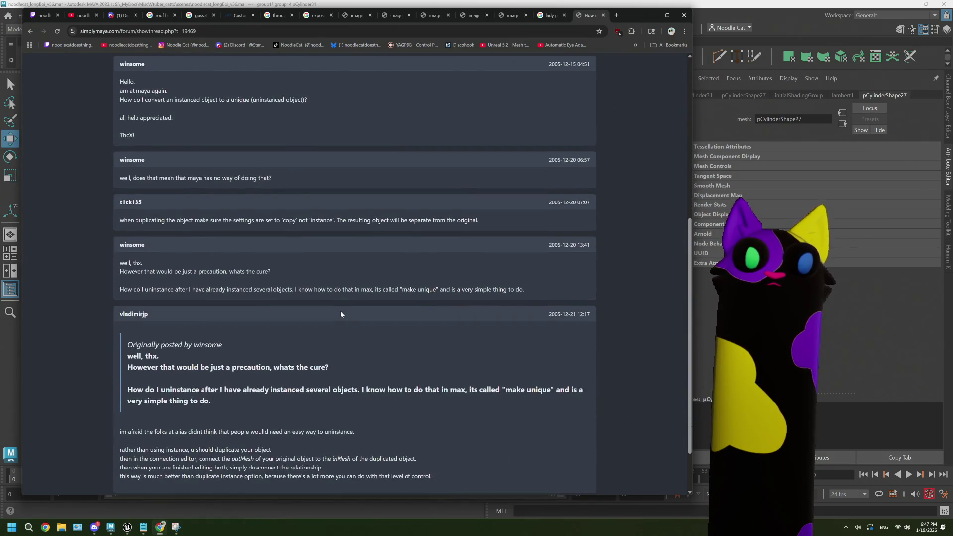
key("alt+Tab")
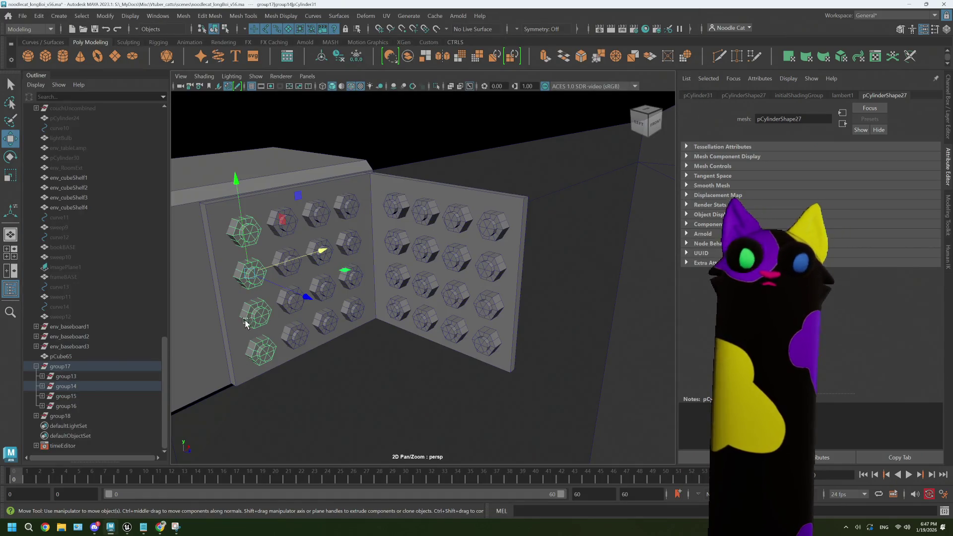
- Export pCube65 through group18 with Export Selection as OBJexport file thingy.obj
left_click(67, 357)
left_click(69, 415, "shift")
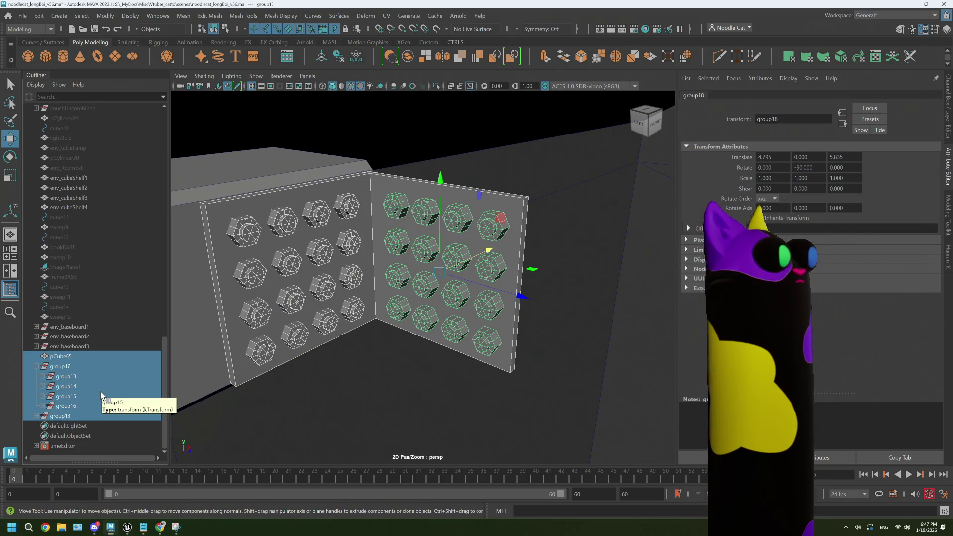
left_click(22, 15)
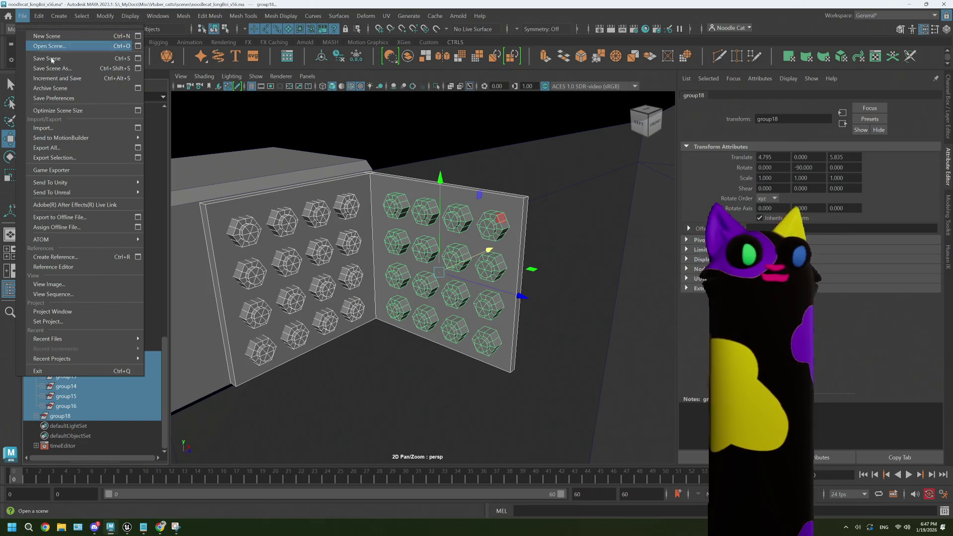
left_click(138, 157)
left_click(143, 146)
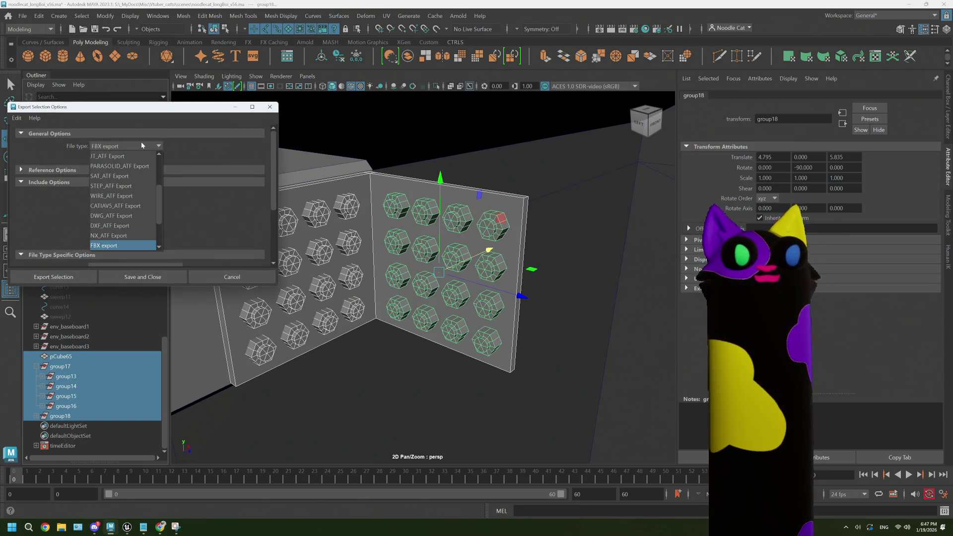
scroll(129, 210, "down", 2)
left_click(114, 245)
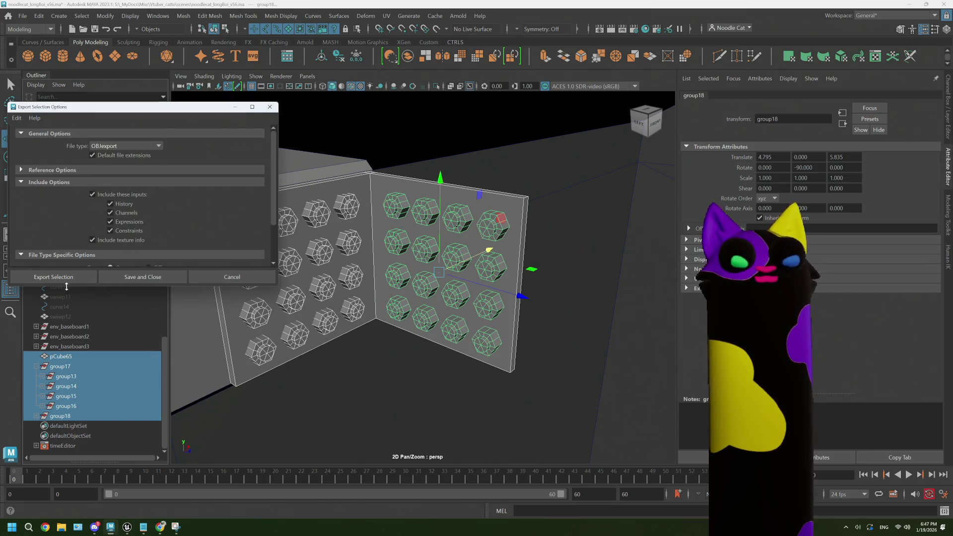
left_click(62, 278)
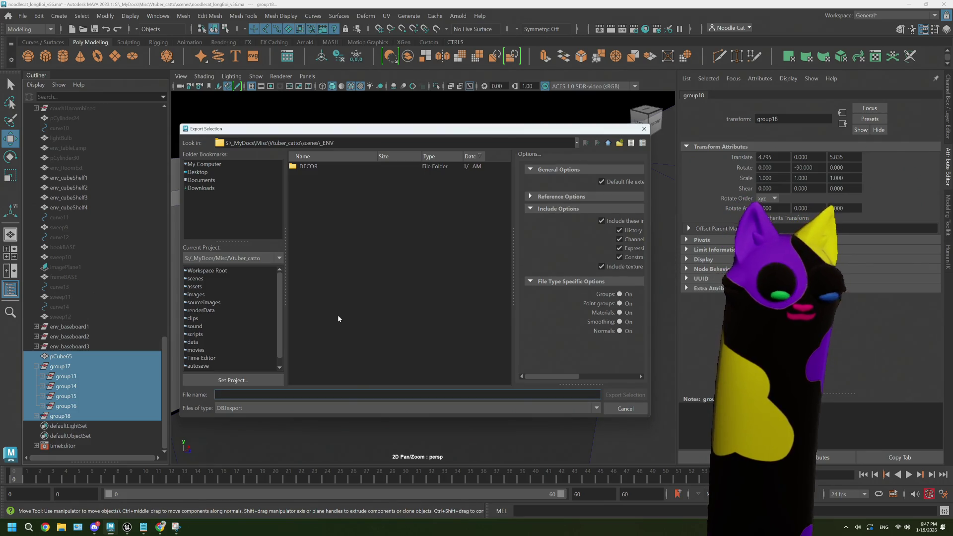
type("thingy")
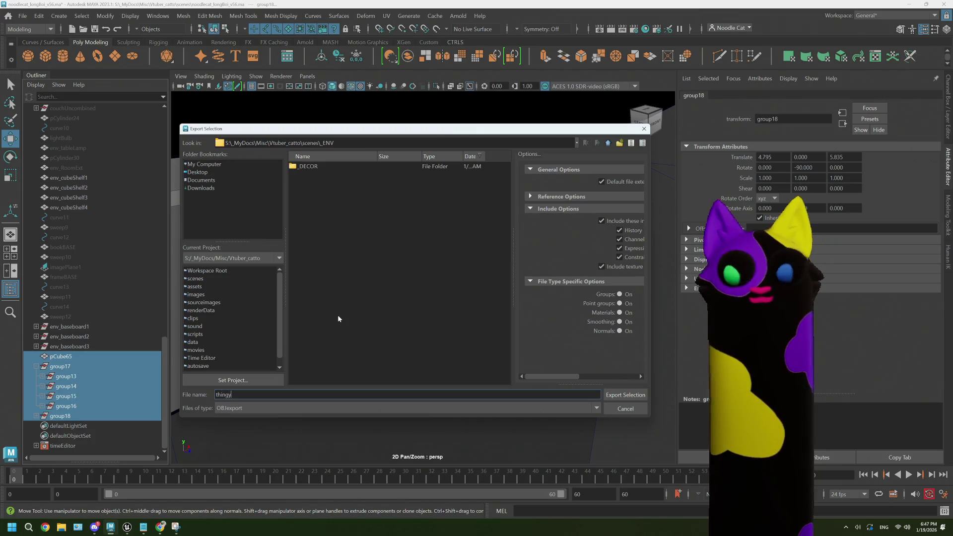
left_click(603, 395)
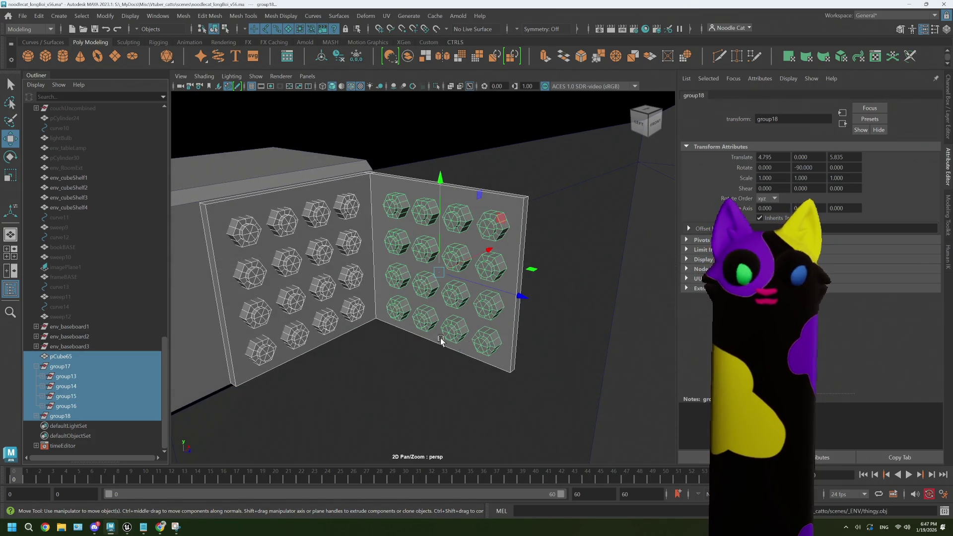
left_click(23, 16)
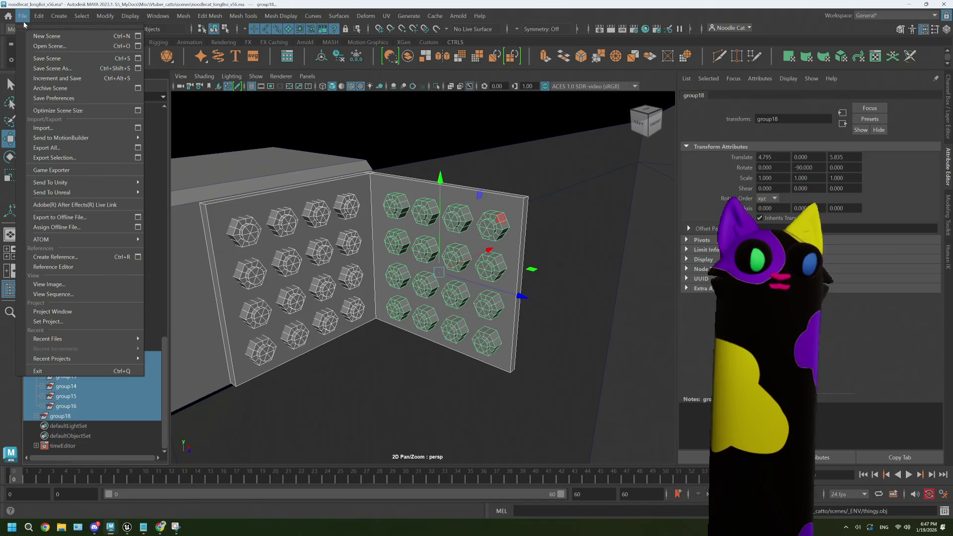
- Import thingy.obj from the _ENV folder into the scene
left_click(67, 131)
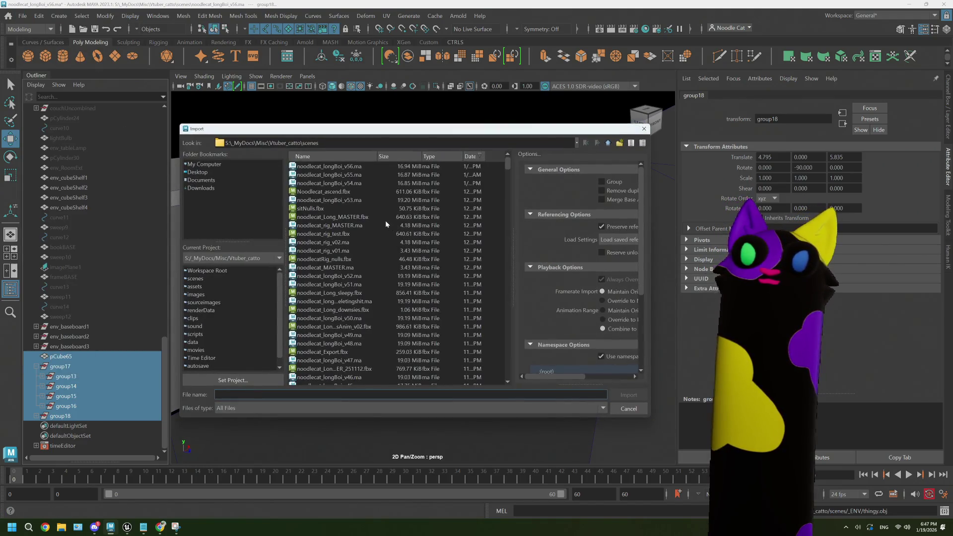
scroll(377, 250, "down", 15)
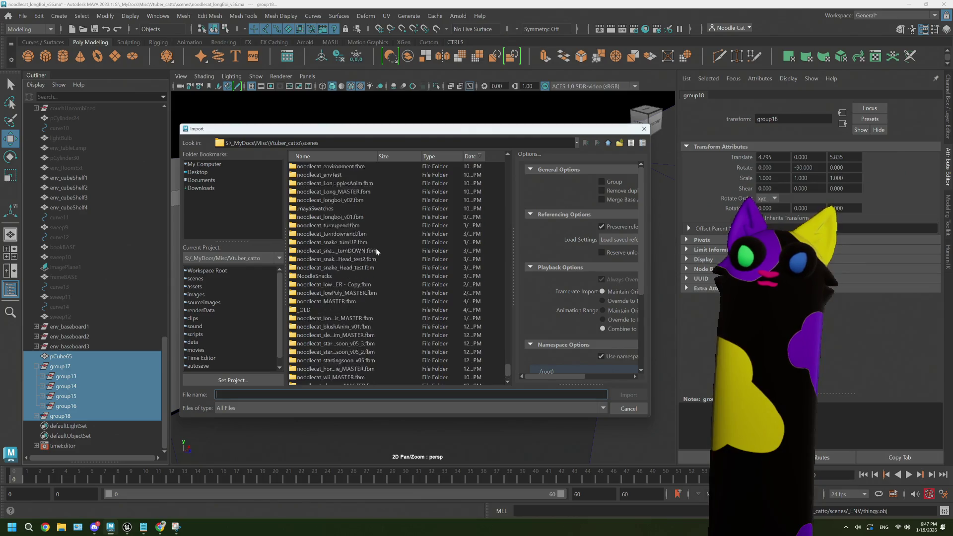
double_click(313, 293)
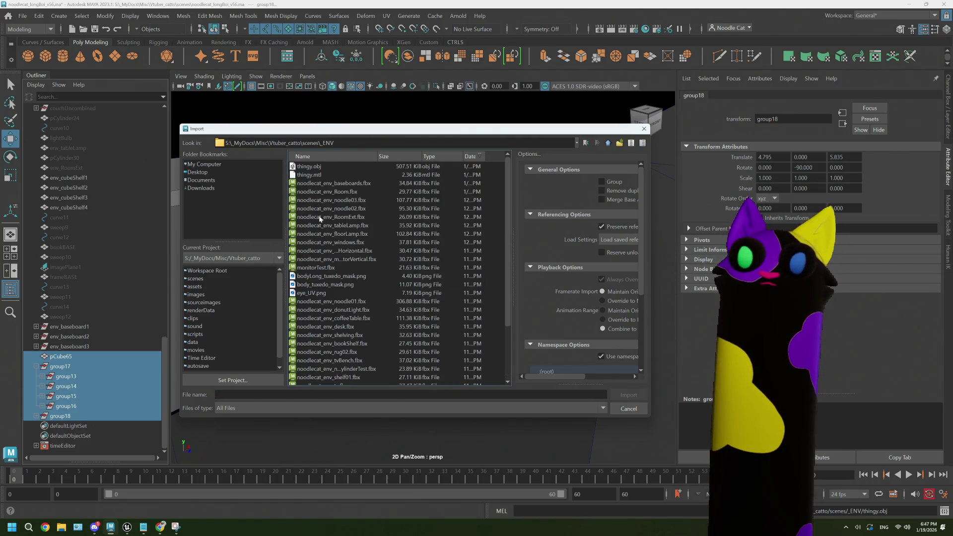
left_click(322, 174)
left_click(309, 166)
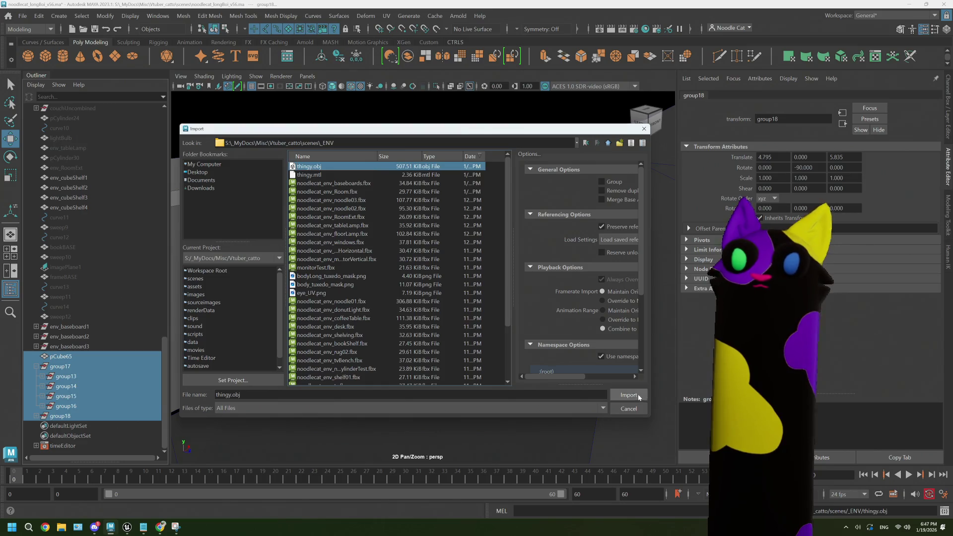
left_click(628, 394)
- Combine thingy:pCube65 and both imported bolt grids into a single mesh
scroll(102, 355, "down", 1)
left_click(88, 406)
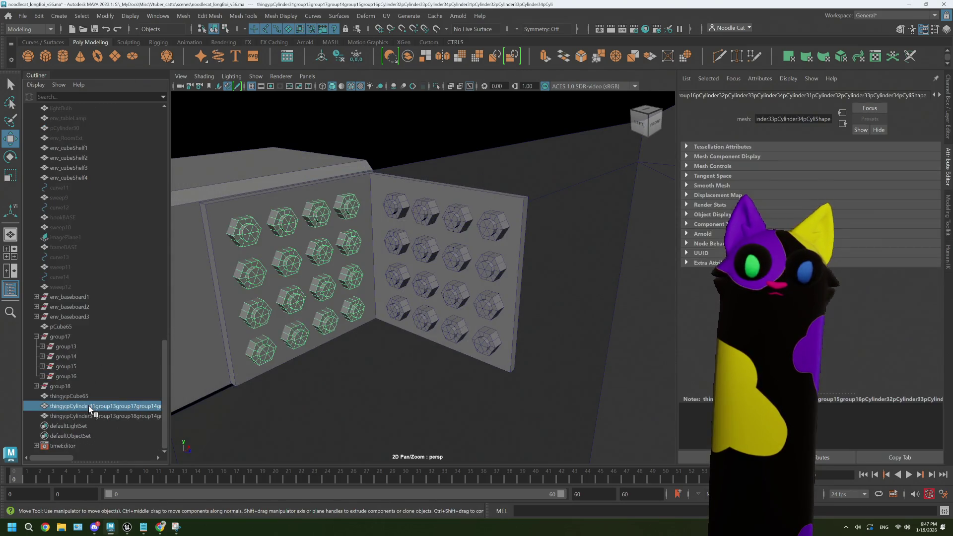
left_click(93, 415)
left_click(87, 397)
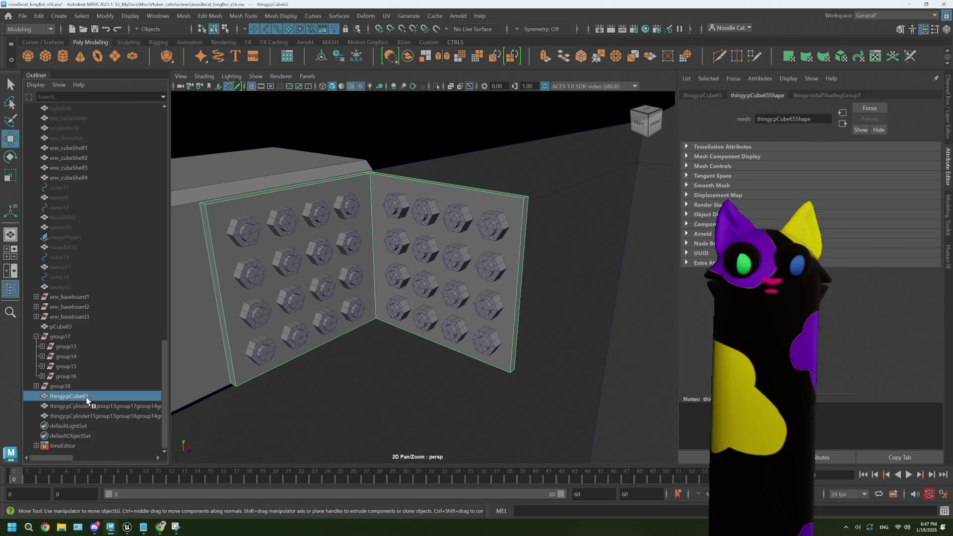
left_click(92, 406)
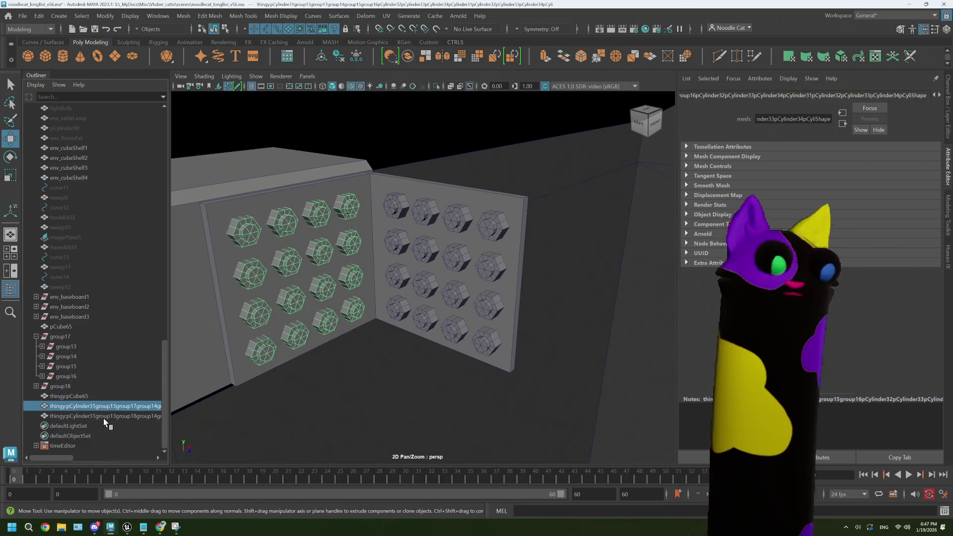
left_click(104, 415)
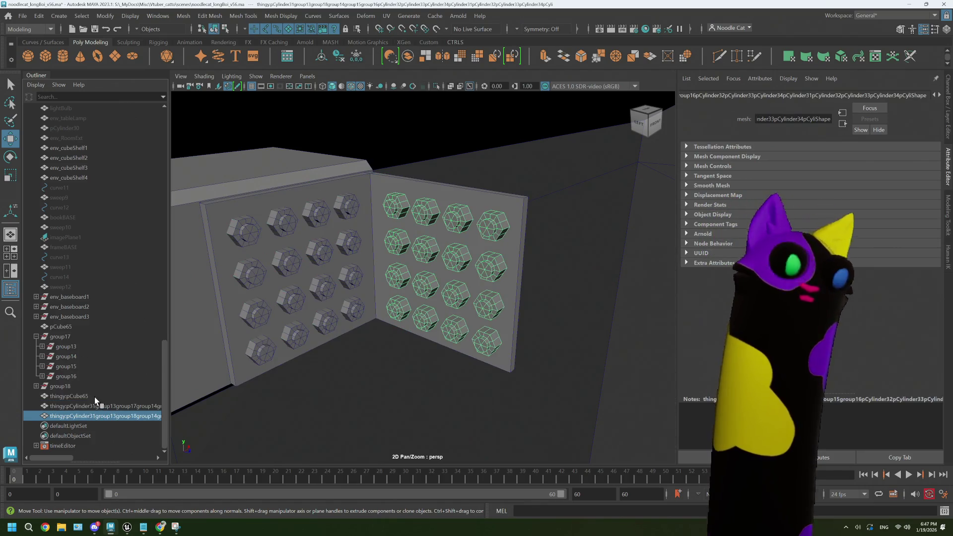
left_click(94, 397, "shift")
left_click(411, 56)
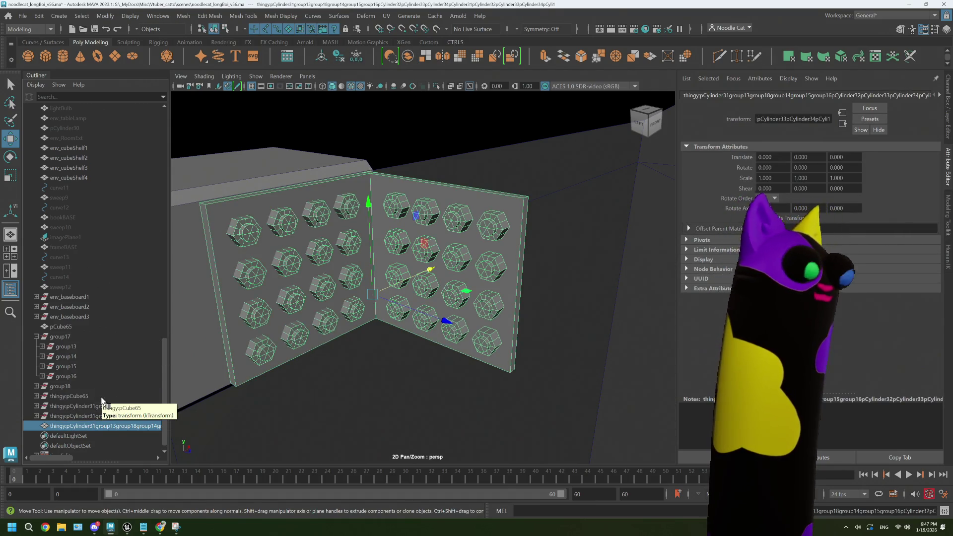
- Hide the original pCube65 through group18 nodes, leaving the combined mesh's name unchanged
left_click(94, 427)
double_click(93, 426)
key("Return")
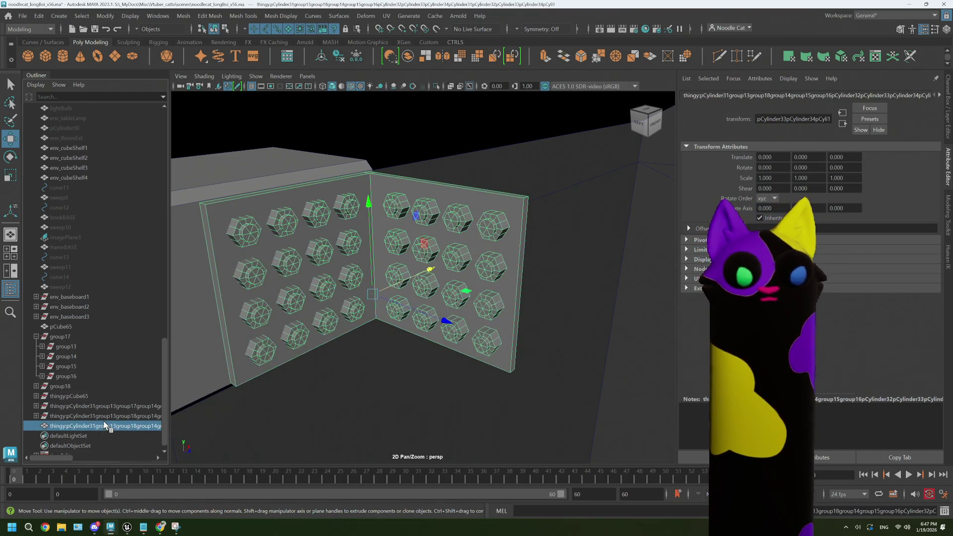
left_click(61, 327)
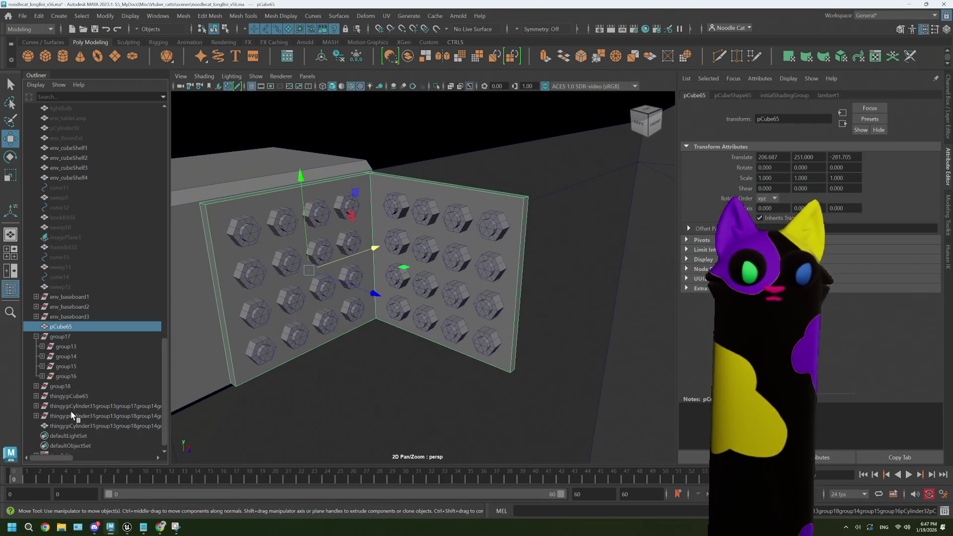
left_click(72, 387, "shift")
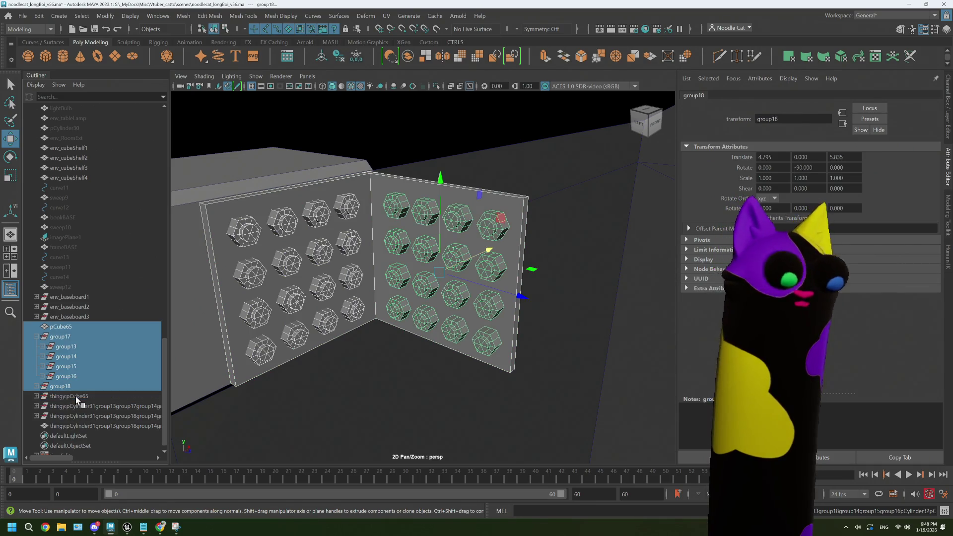
key("h")
left_click(77, 396)
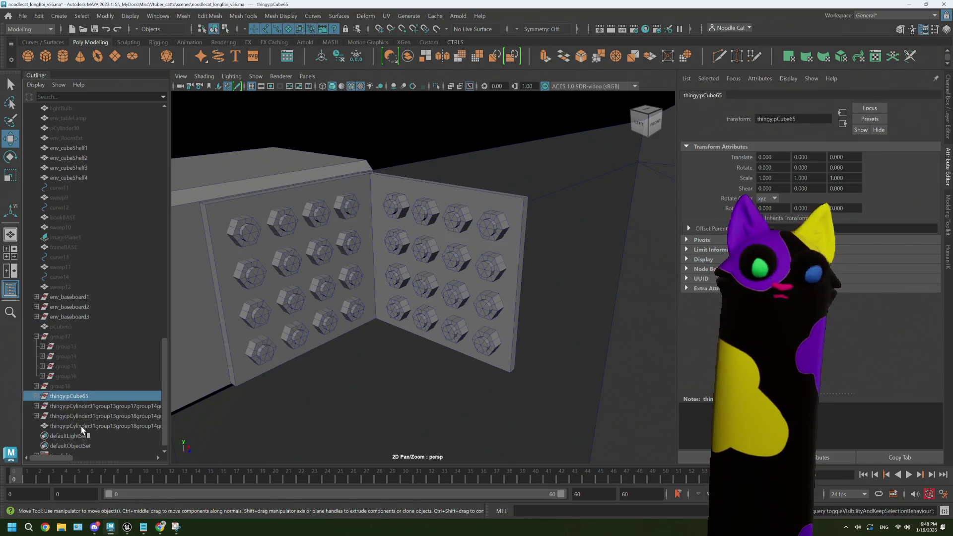
- Select the combined bolt-plate mesh, delete its construction history and freeze its transforms
left_click(81, 426)
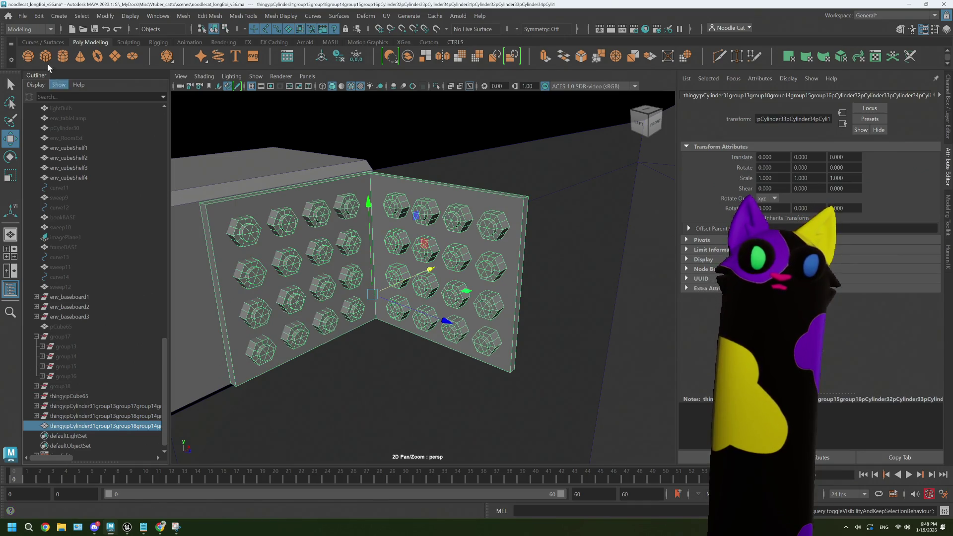
left_click(39, 16)
mouse_move(124, 135)
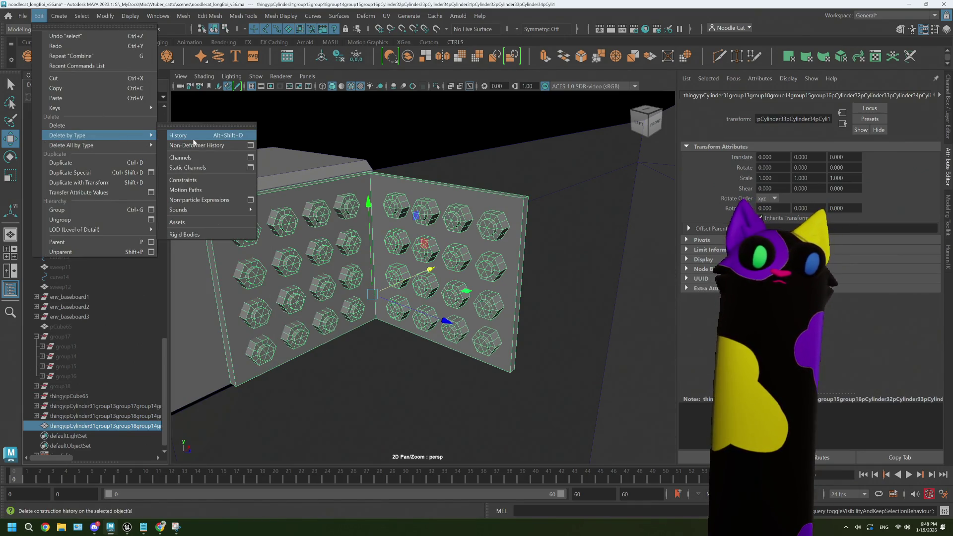
left_click(193, 139)
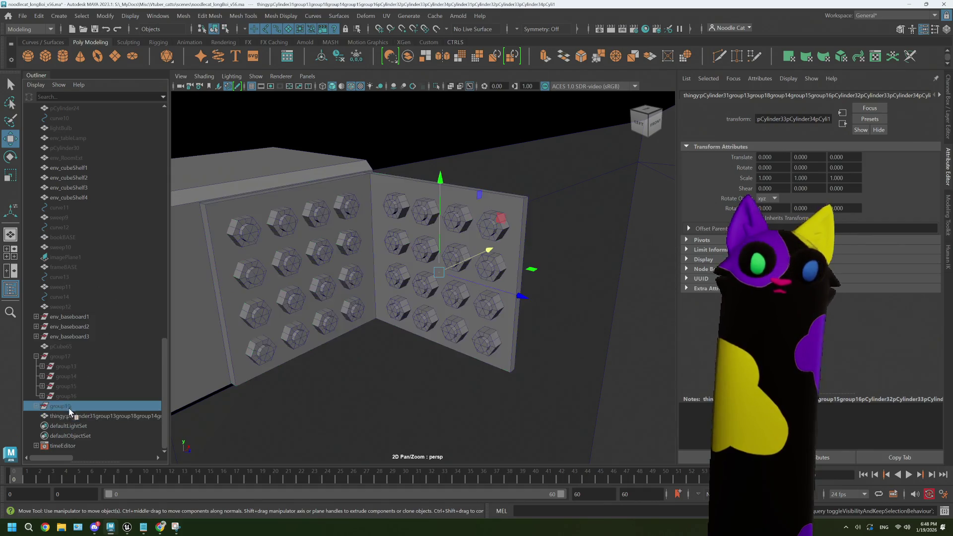
key("f")
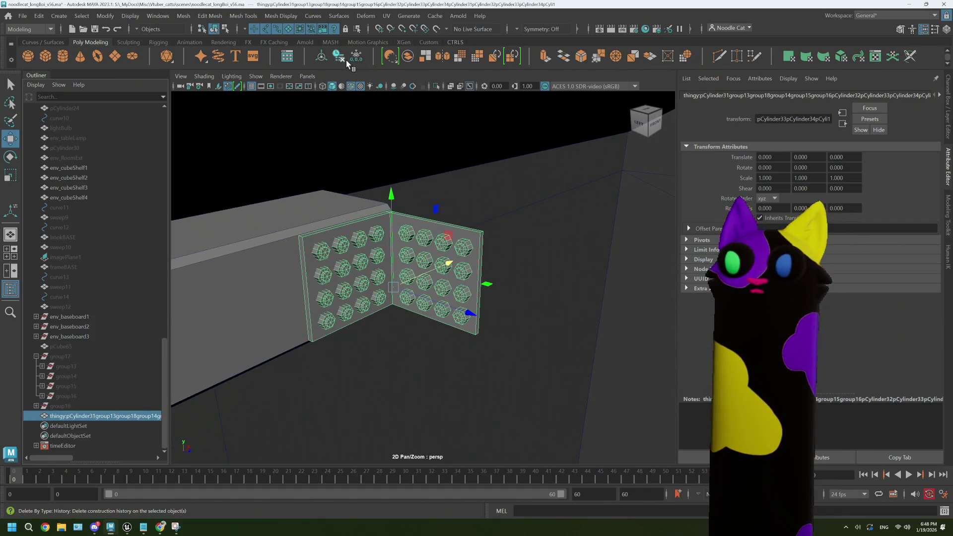
left_click(356, 59)
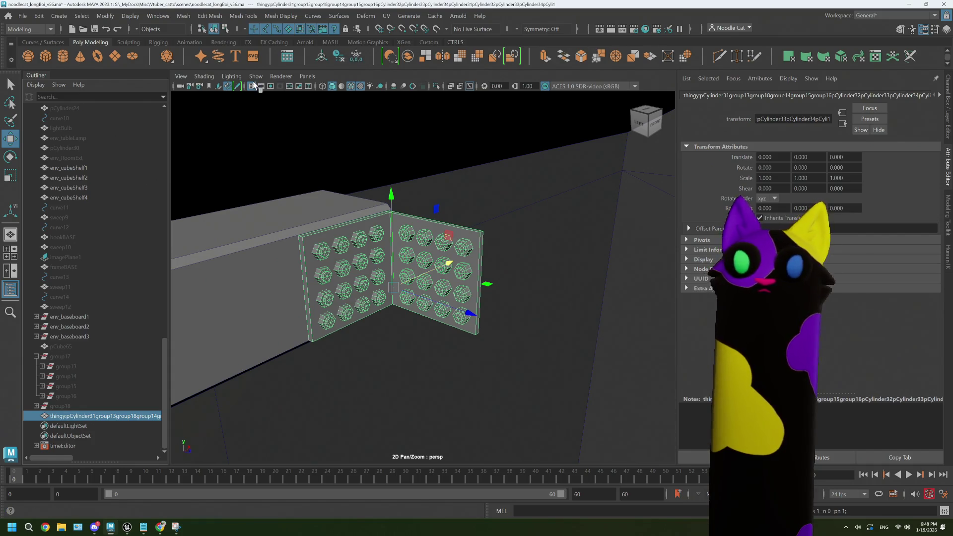
- Delete the combined mesh's construction history a second time
left_click(39, 16)
mouse_move(128, 136)
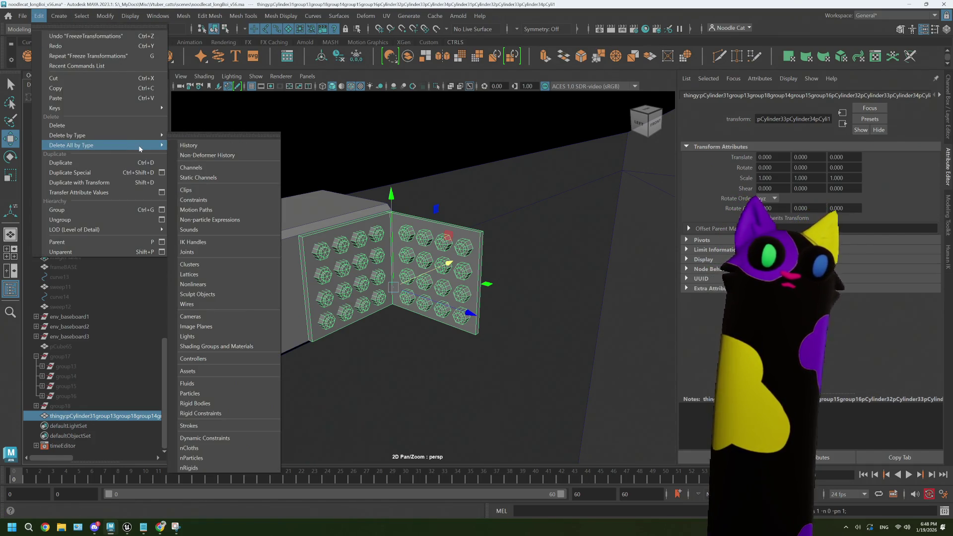
left_click(209, 145)
mouse_move(343, 276)
left_mouse_down("alt")
mouse_move(367, 268)
mouse_move(328, 271)
left_mouse_up("alt")
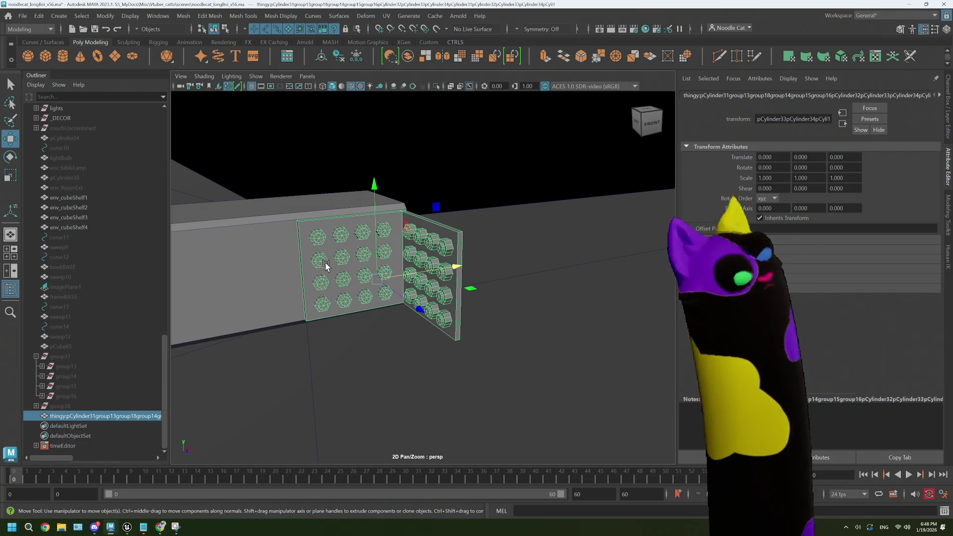
- Start an Export Selection, then cancel the file browser
left_click(23, 16)
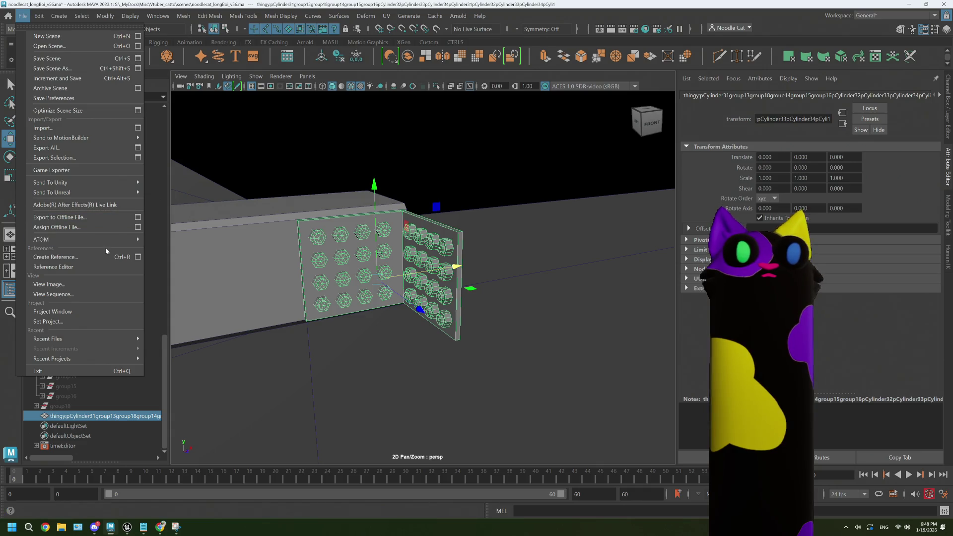
left_click(141, 159)
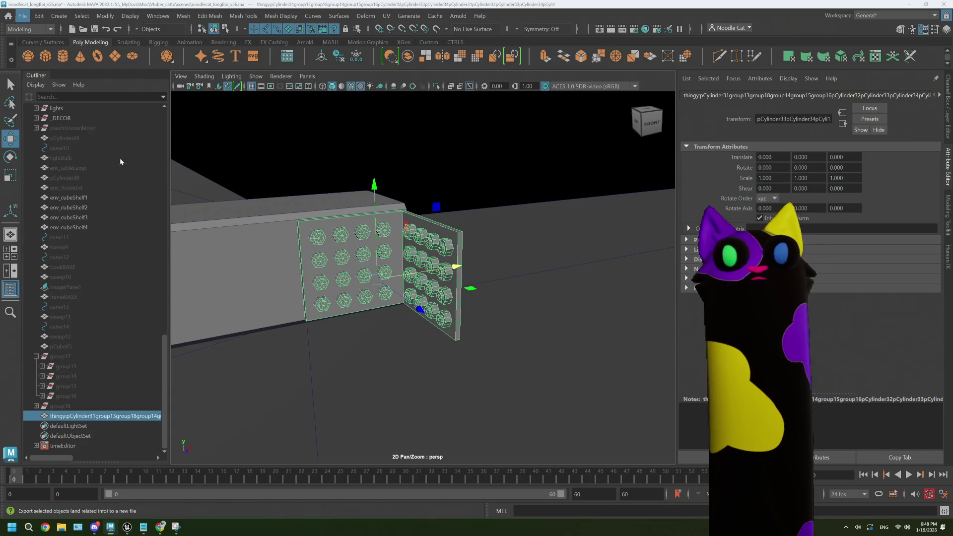
left_click(614, 410)
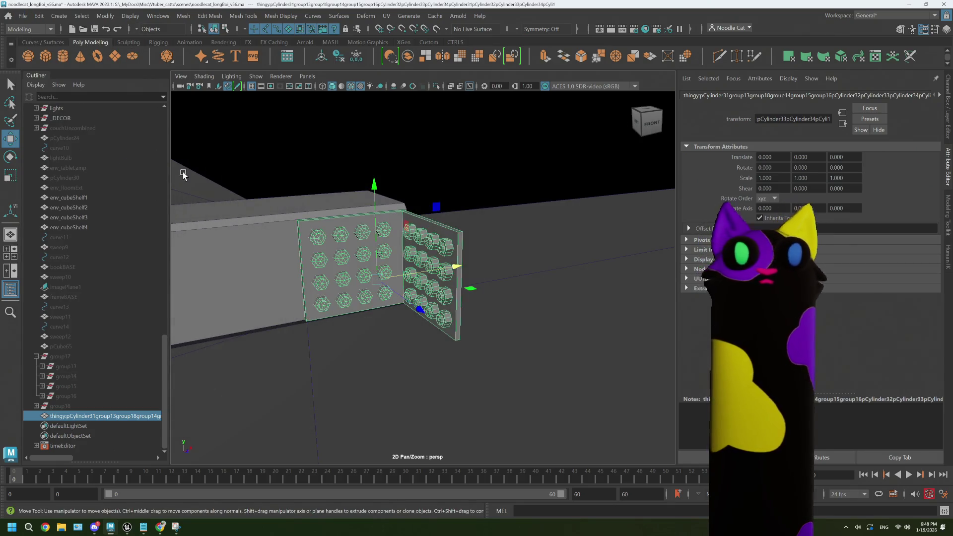
- Set the Export Selection file type to FBX export and begin the file name 'noodlecat_env_' in scenes/_ENV
left_click(23, 15)
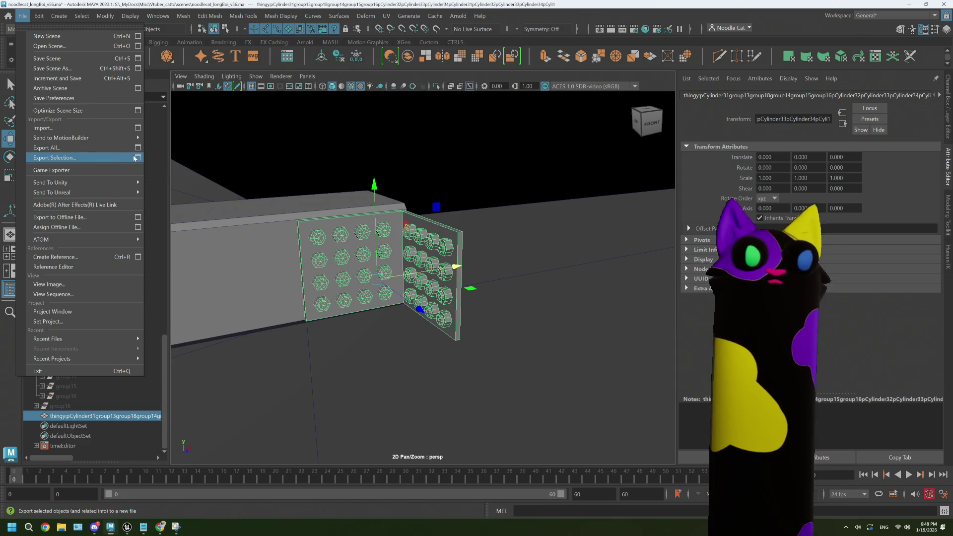
left_click(138, 158)
left_click(134, 145)
scroll(141, 221, "up", 5)
scroll(141, 222, "down", 3)
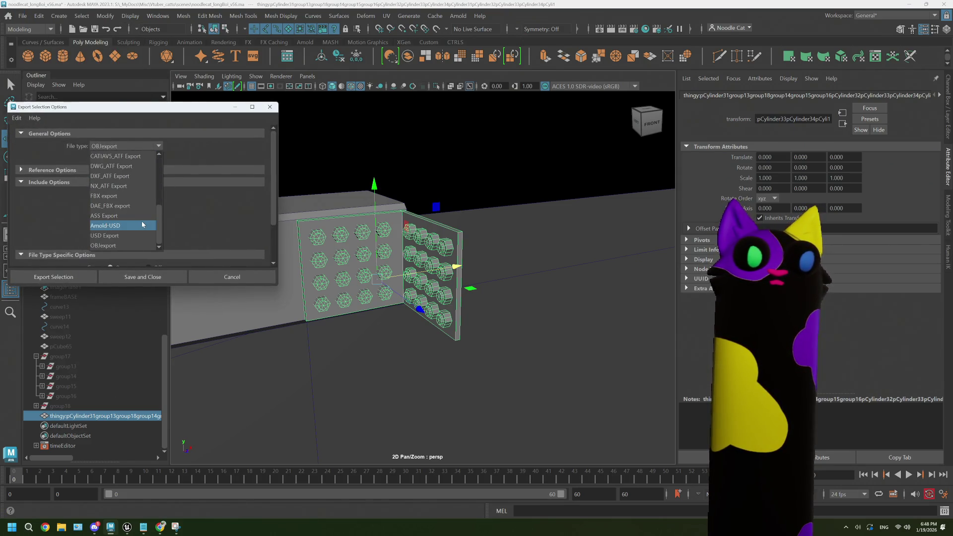
left_click(125, 193)
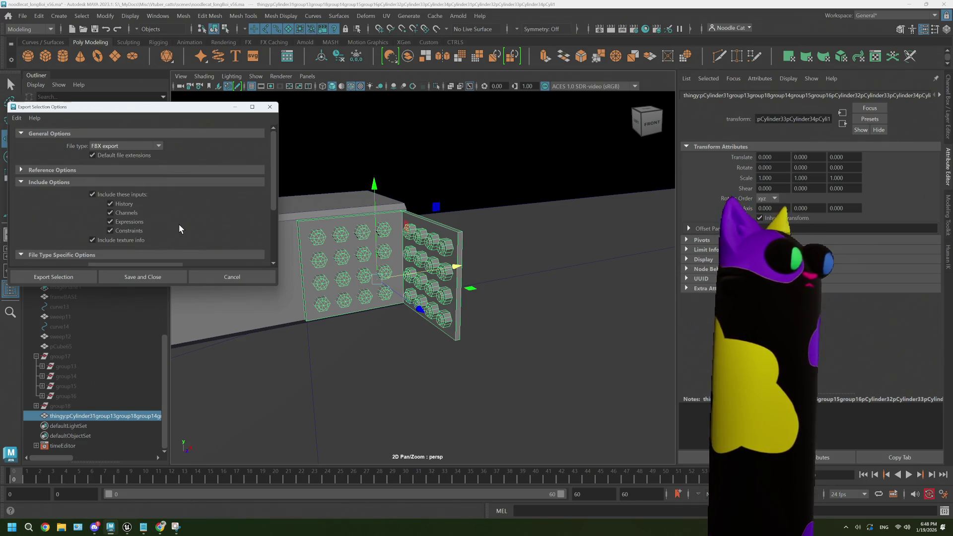
left_click(53, 277)
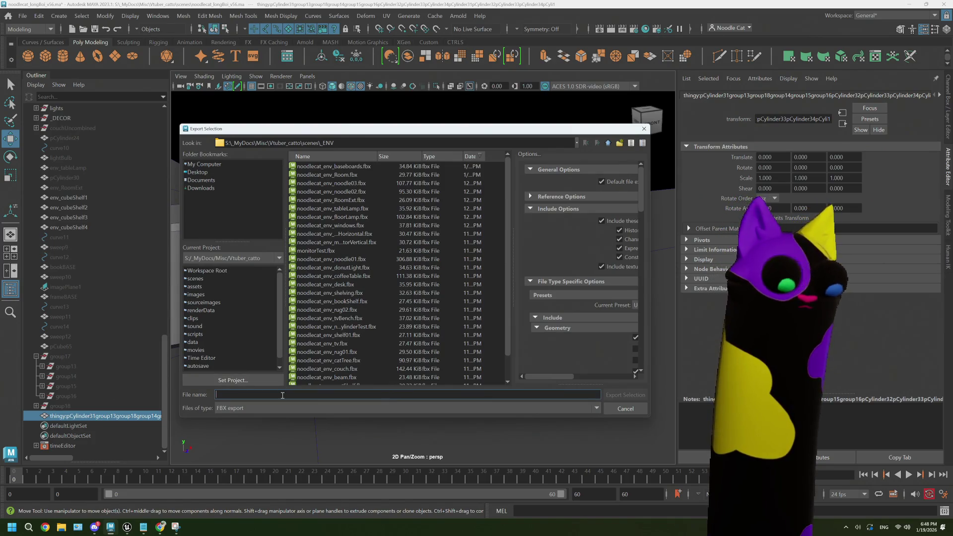
type("n")
type("oodlecat")
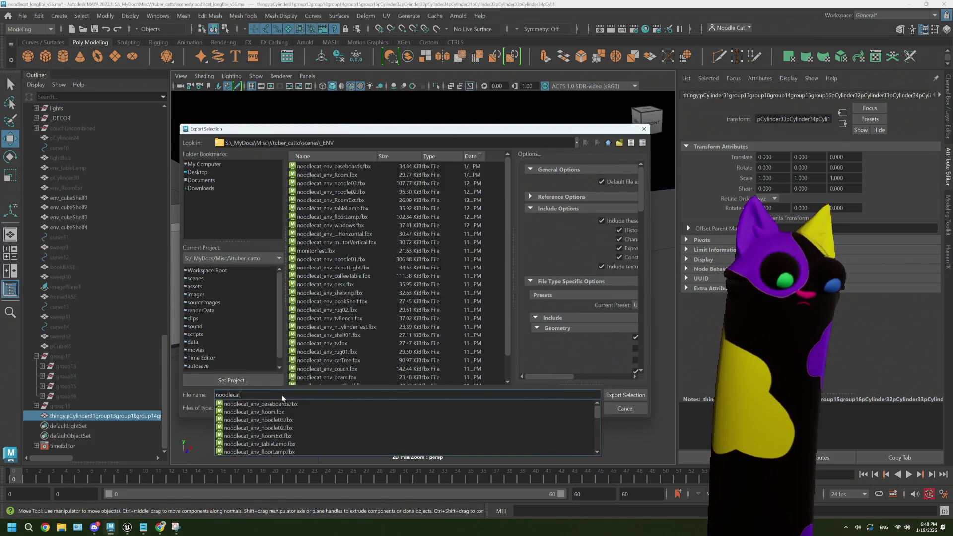
type("nv_")
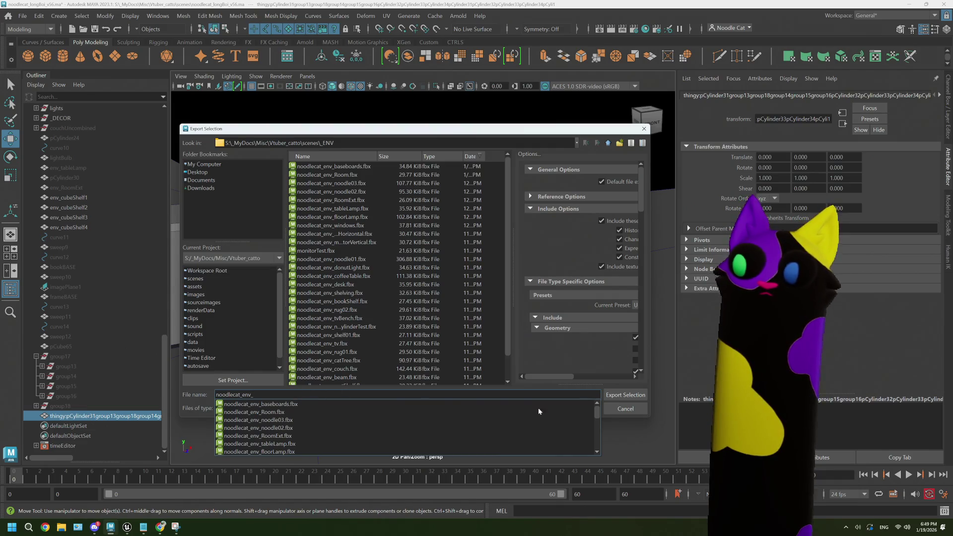
key("Escape")
key("Escape")
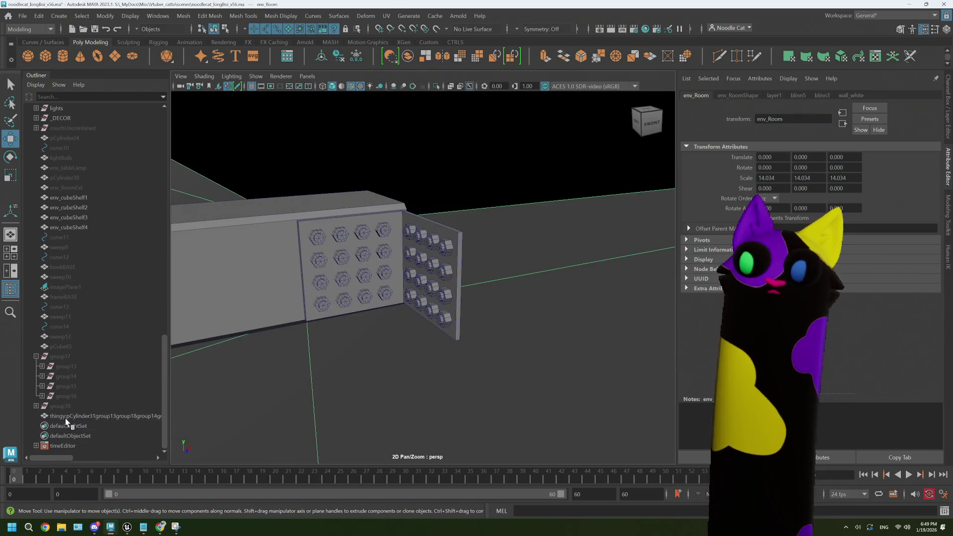
left_click(66, 421)
scroll(383, 334, "up", 6)
mouse_move(478, 266)
left_mouse_down("alt")
mouse_move(373, 259)
mouse_move(422, 270)
mouse_move(442, 246)
mouse_move(426, 162)
mouse_move(410, 215)
mouse_move(343, 266)
left_mouse_up("alt")
mouse_move(372, 275)
left_mouse_down("alt")
mouse_move(379, 256)
mouse_move(417, 251)
mouse_move(391, 265)
left_mouse_up("alt")
scroll(393, 261, "up", 10)
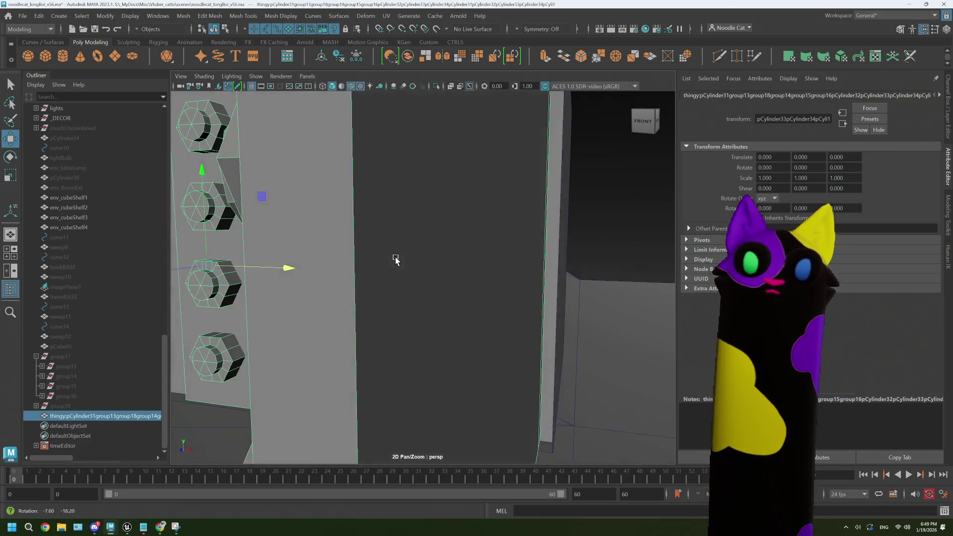
key("bracketleft")
key("bracketleft")
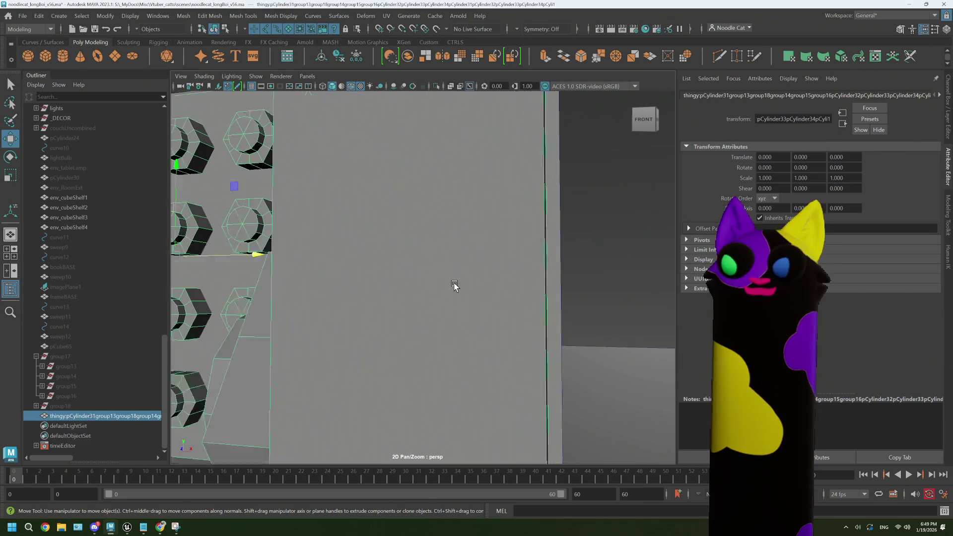
key("bracketleft")
key("bracketright")
key("bracketright")
key("bracketright")
key("bracketleft")
key("bracketleft")
key("bracketleft")
left_click_drag(472, 277, 448, 296, "alt")
key("bracketleft")
key("bracketleft")
key("bracketleft")
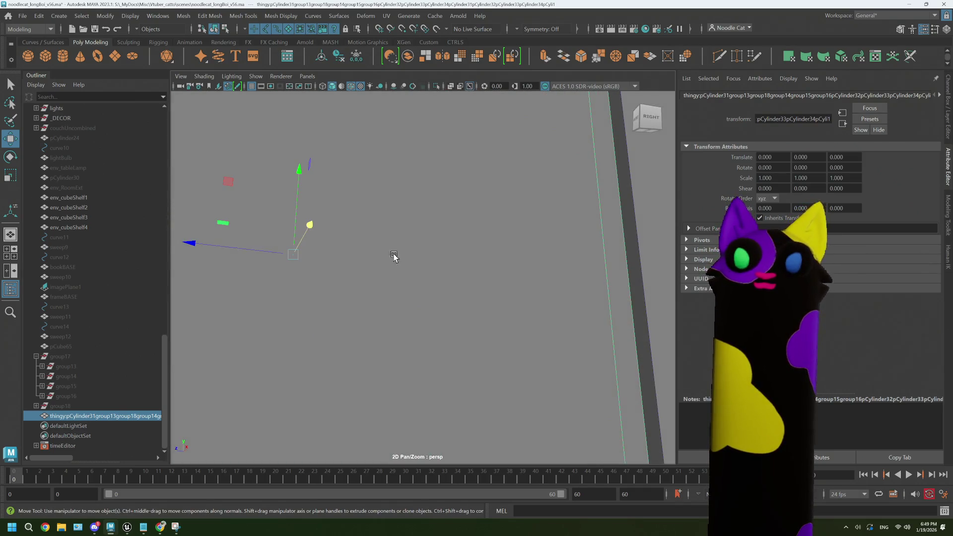
mouse_move(393, 256)
left_mouse_down("alt")
mouse_move(468, 308)
mouse_move(506, 313)
mouse_move(357, 281)
mouse_move(364, 286)
left_mouse_up("alt")
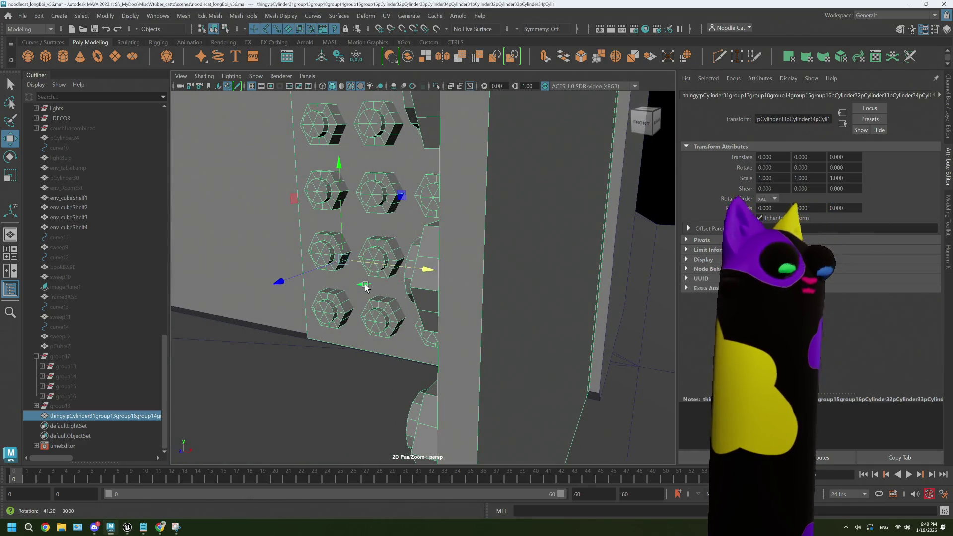
left_click(79, 406)
- Delete the combined bolt-plate mesh and move group14 above group13 inside group17
key("ctrl+z")
key("Delete")
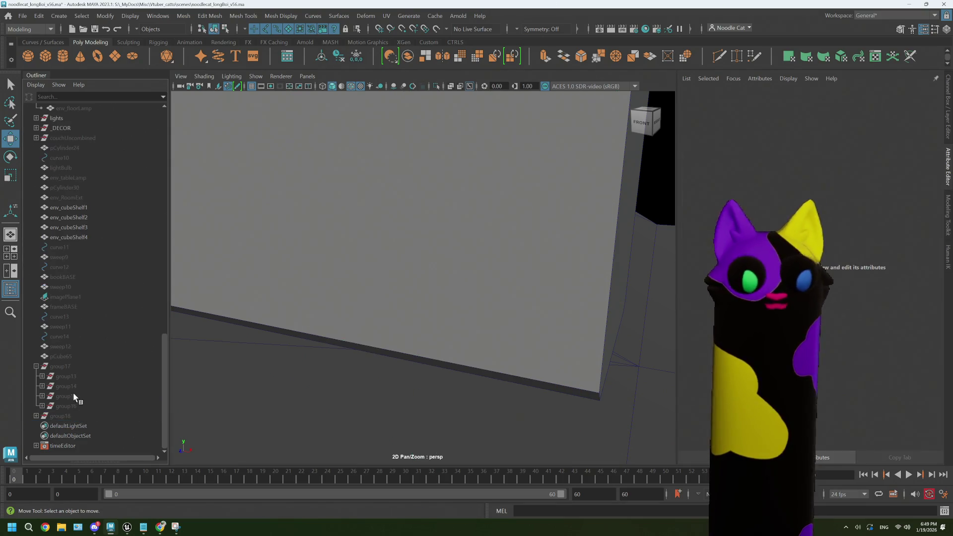
left_click(60, 368)
left_click(70, 386)
left_click_drag(70, 386, 73, 416)
key("h")
- Unhide the remaining hidden bolt groups and the original pCube65 board
left_click(73, 387)
key("h")
left_click(74, 396)
key("h")
key("h")
left_click(73, 403)
key("h")
left_click(74, 355)
key("h")
key("f")
key("q")
- Select pCube65 with group17 and group18 and set the Export Selection file type to OBJexport
left_click(36, 367)
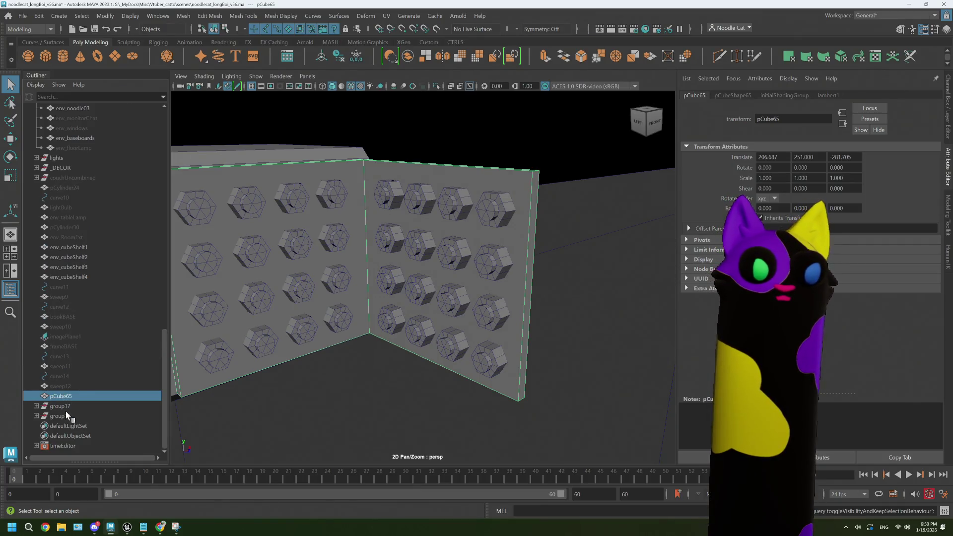
left_click(65, 413, "shift")
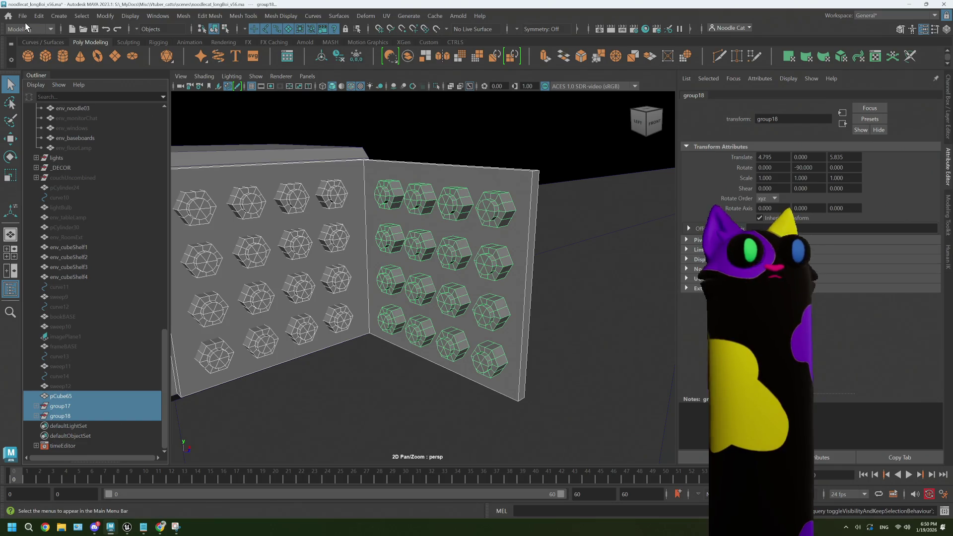
left_click(23, 16)
left_click(136, 158)
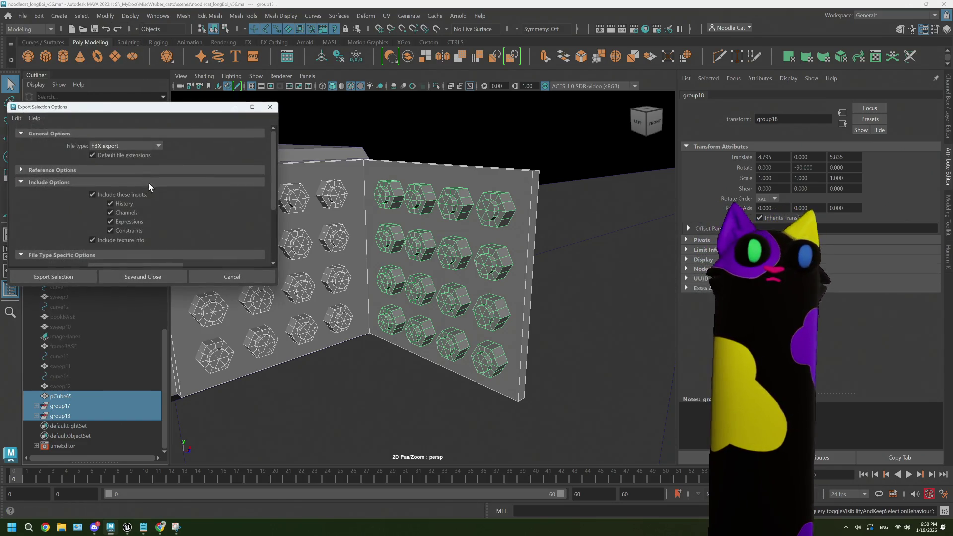
left_click(130, 144)
scroll(127, 217, "down", 5)
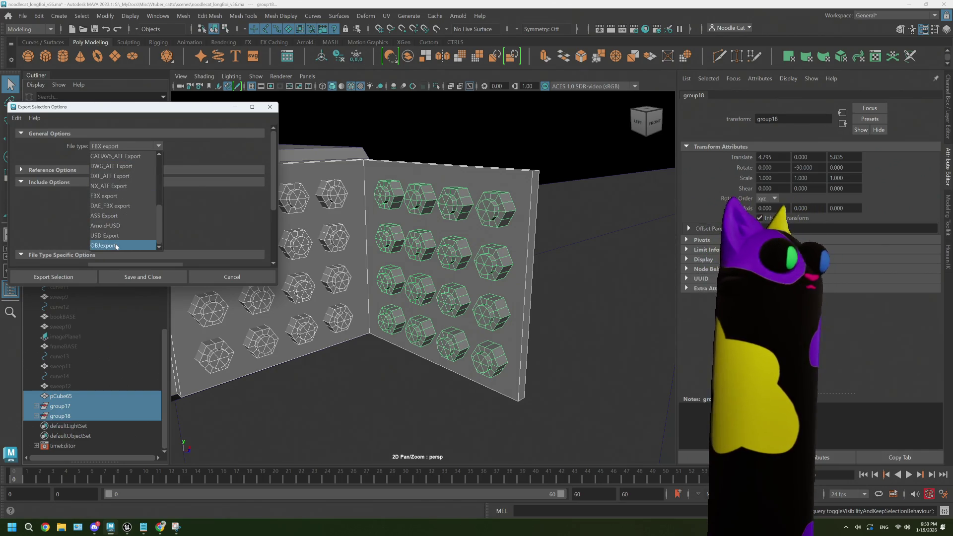
left_click(117, 247)
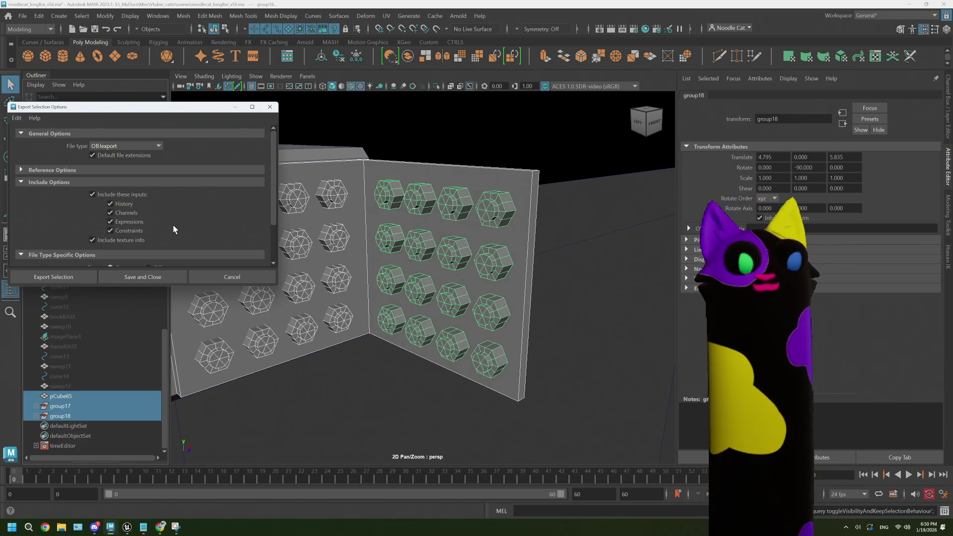
left_click(91, 276)
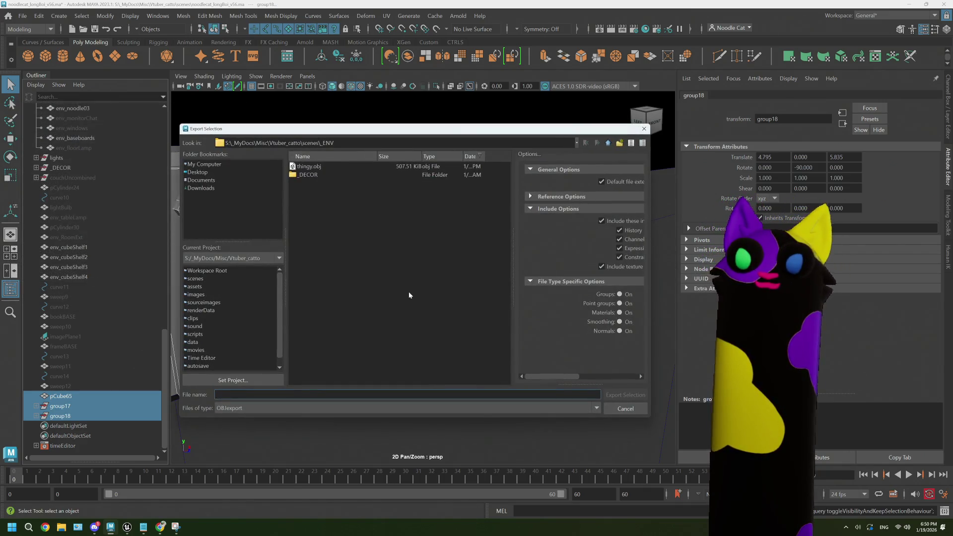
- Export the selection over thingy.obj, replacing it, then bring up the Import options
left_click(318, 166)
left_click(624, 394)
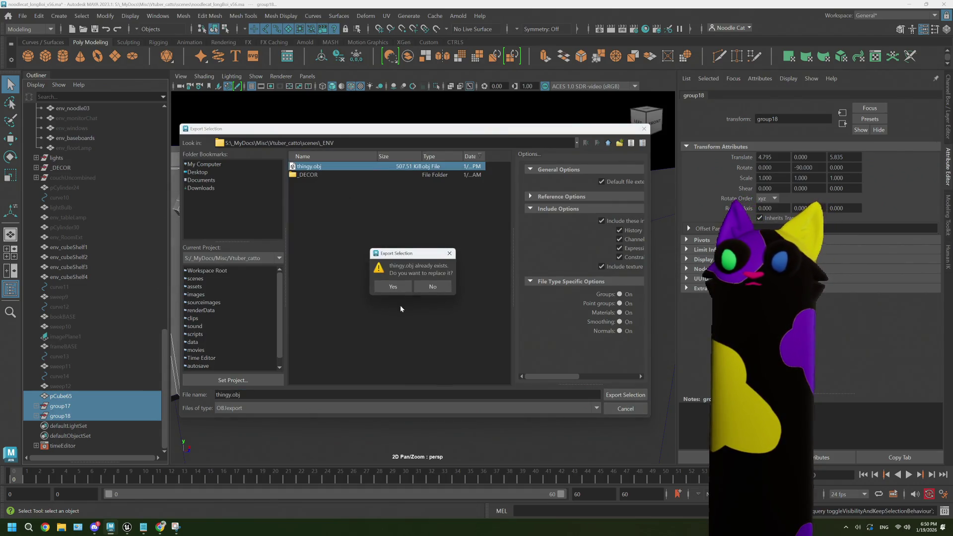
left_click(22, 15)
left_click(136, 128)
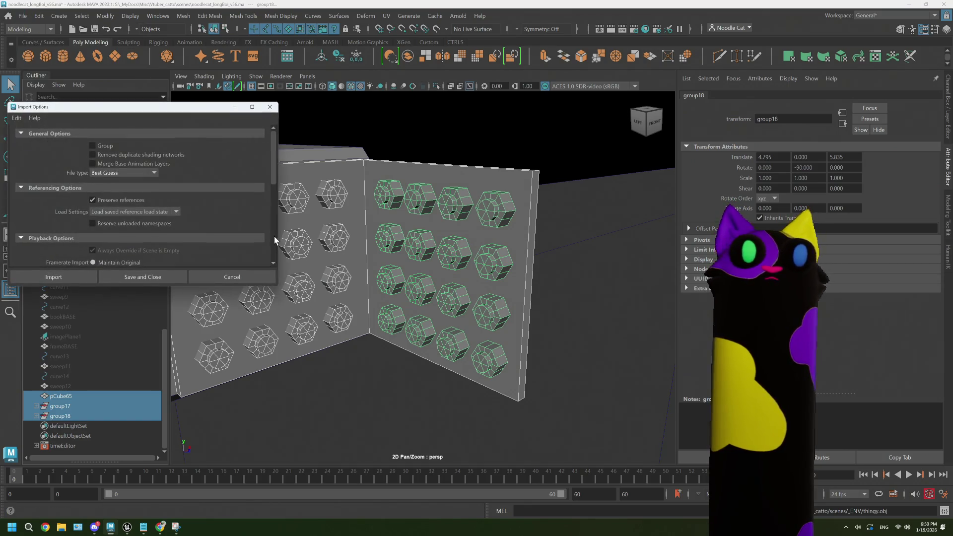
- Import thingy.obj into the scene
left_click(240, 275)
left_click(23, 15)
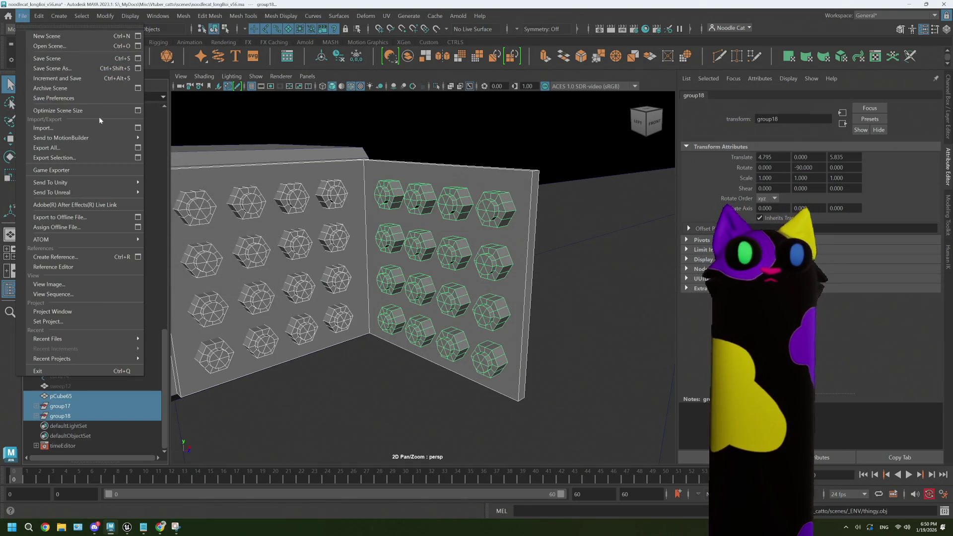
left_click(100, 125)
left_click(313, 167)
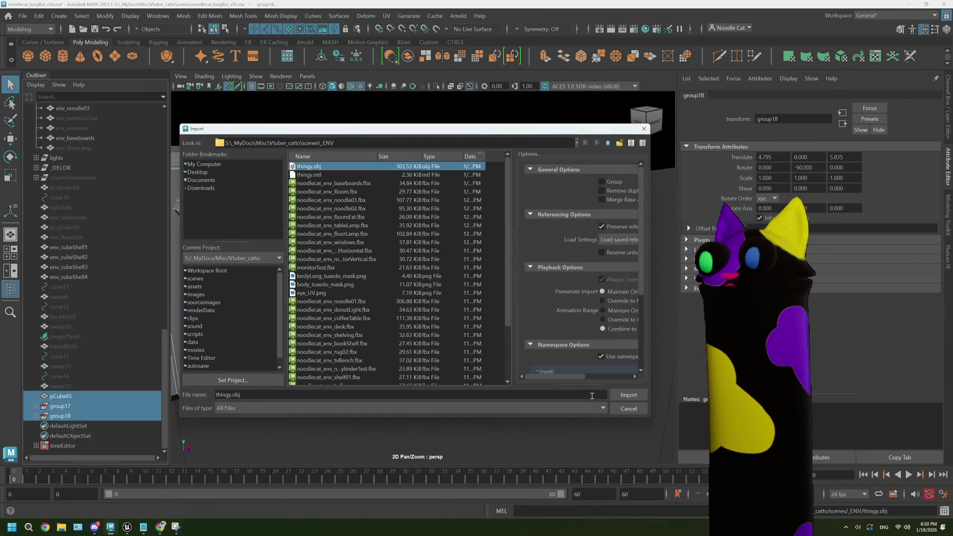
left_click(628, 395)
- Hide the original pCube65 plate and its bolt groups
left_click(78, 397)
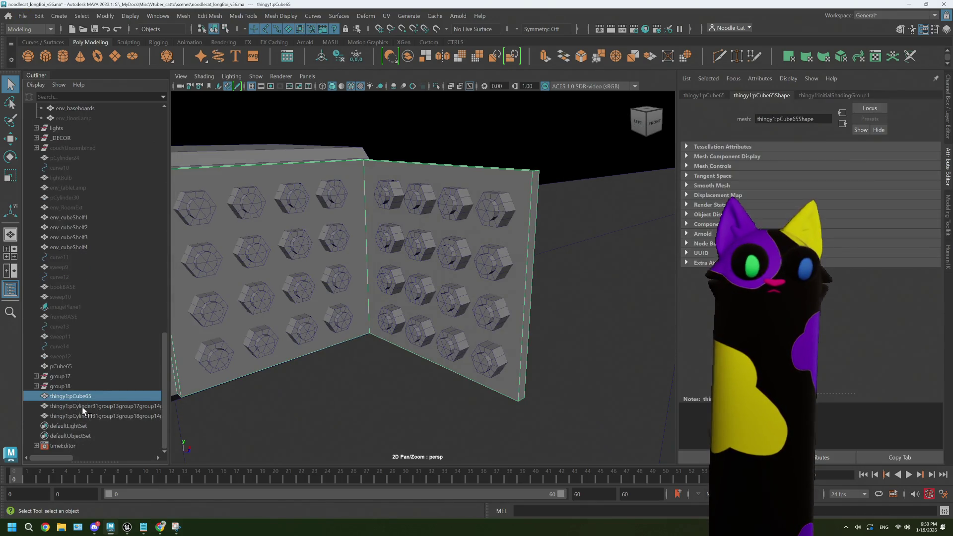
left_click(66, 365)
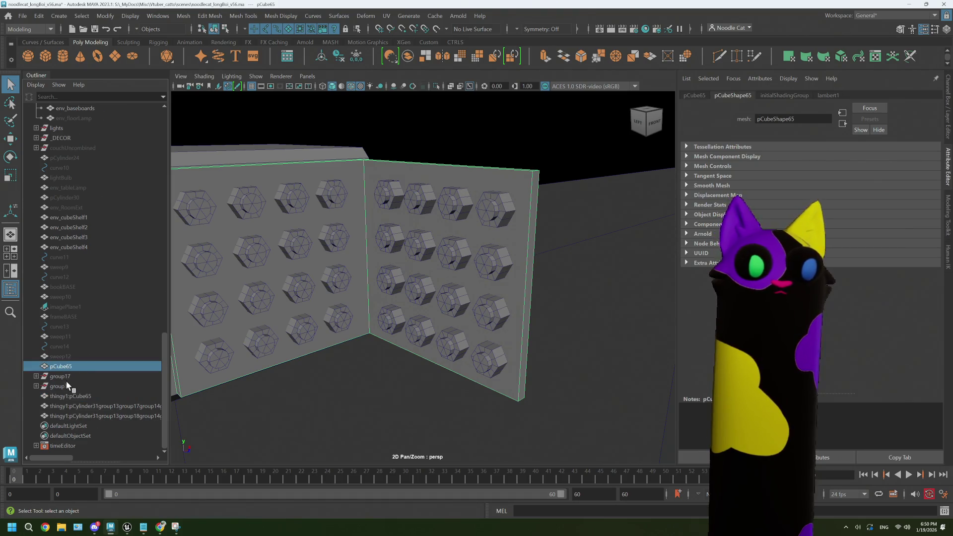
left_click(67, 386, "shift")
key("h")
- Combine the imported thingy1 plate and both bolt groups into one mesh
left_click(74, 397)
left_click(79, 406)
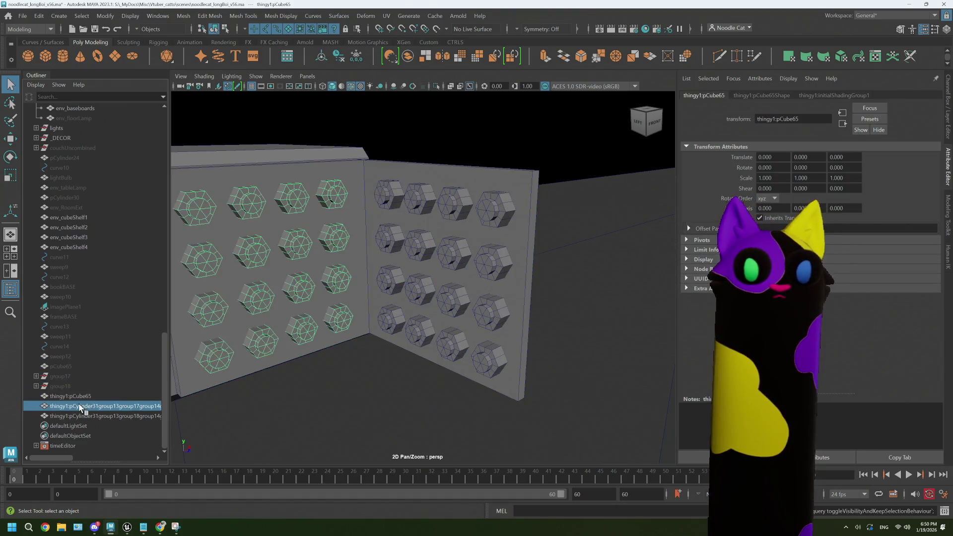
left_click(74, 396)
left_click(78, 416, "shift")
left_click(406, 58)
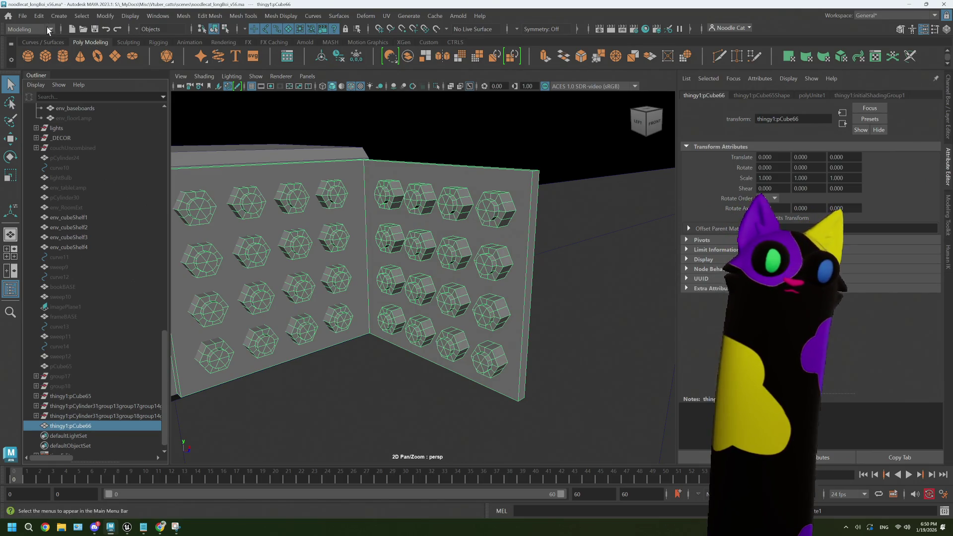
- Delete all history by type so the leftover empty groups disappear
left_click(39, 16)
mouse_move(100, 147)
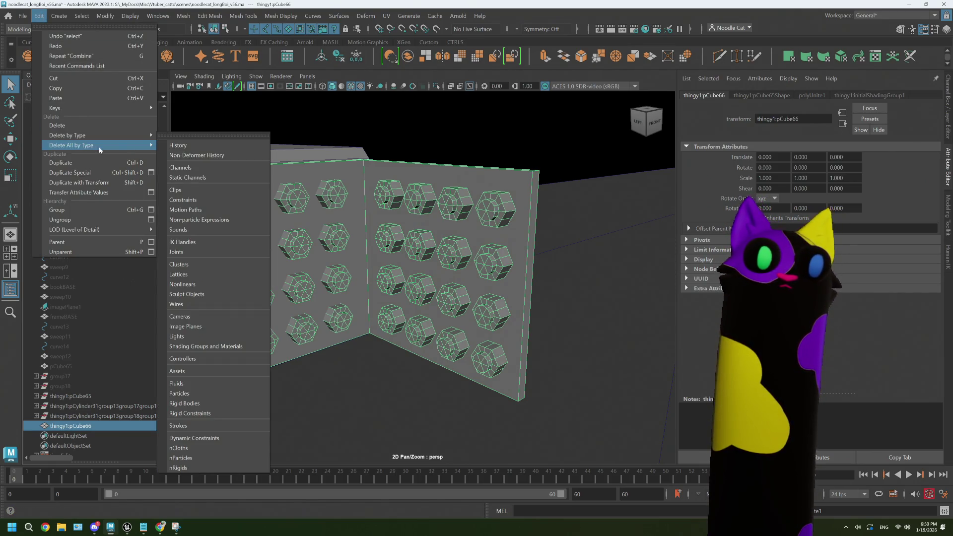
left_click(198, 142)
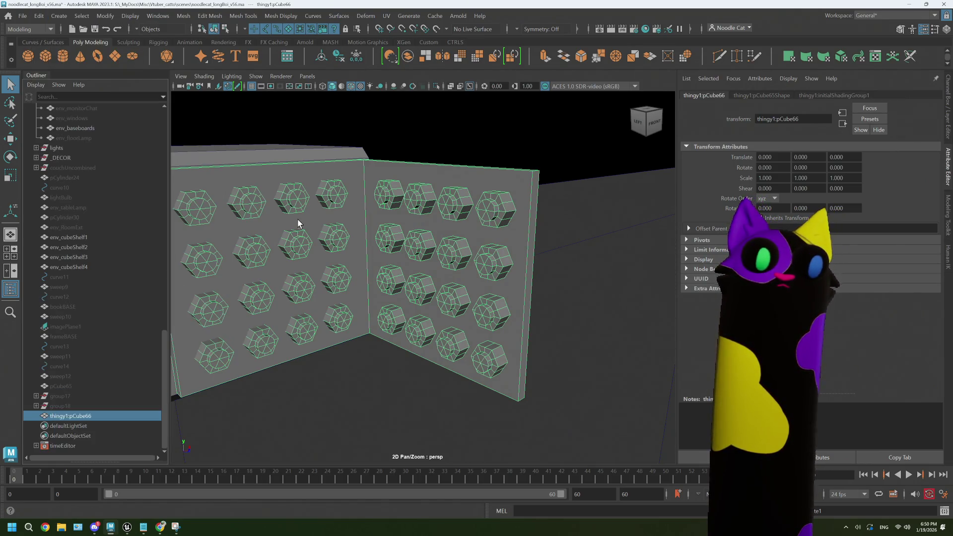
- Rename the combined mesh env_beamPlate and move it up among the env objects
double_click(99, 417)
type("env_")
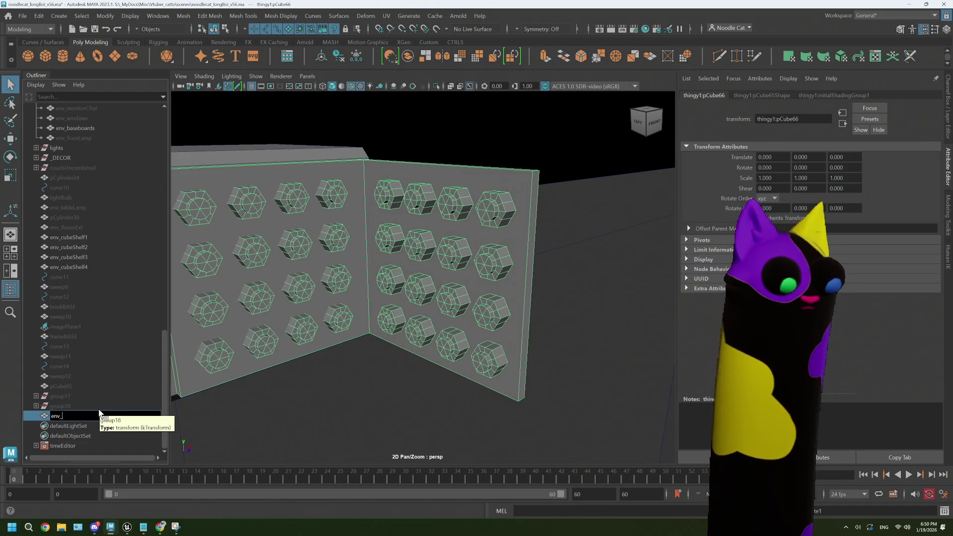
type("beamPlate")
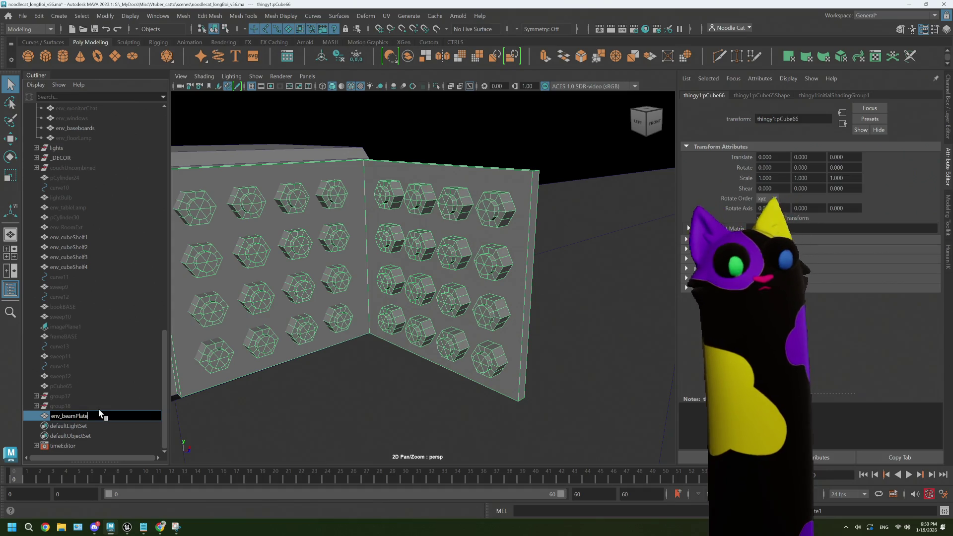
key("Return")
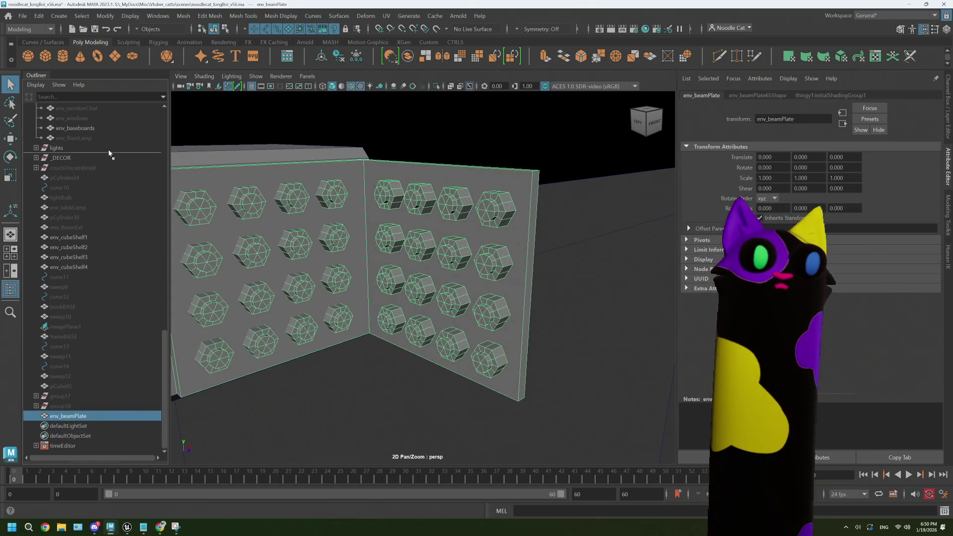
middle_click_drag(90, 137, 91, 137)
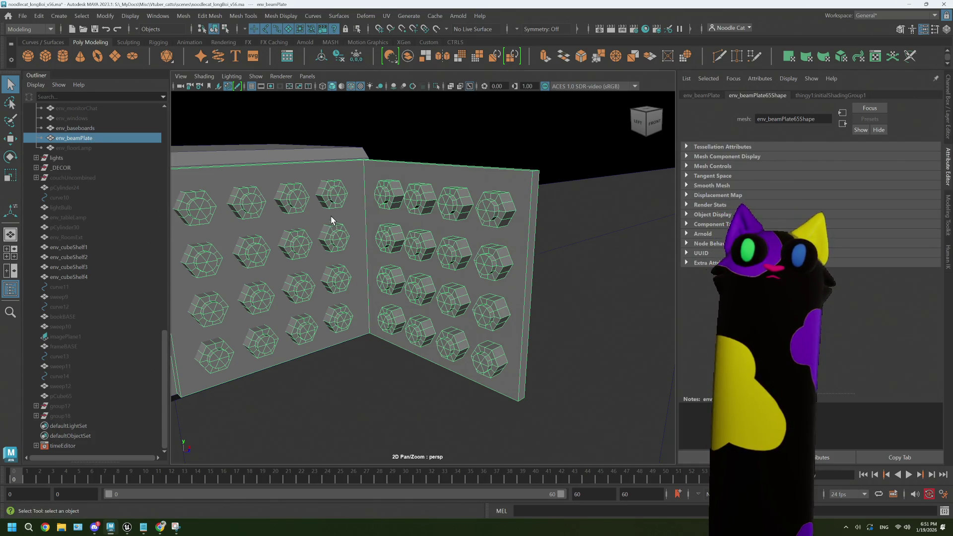
- Export env_beamPlate as FBX to noodlecat_env_beamPlate.fbx
key("f")
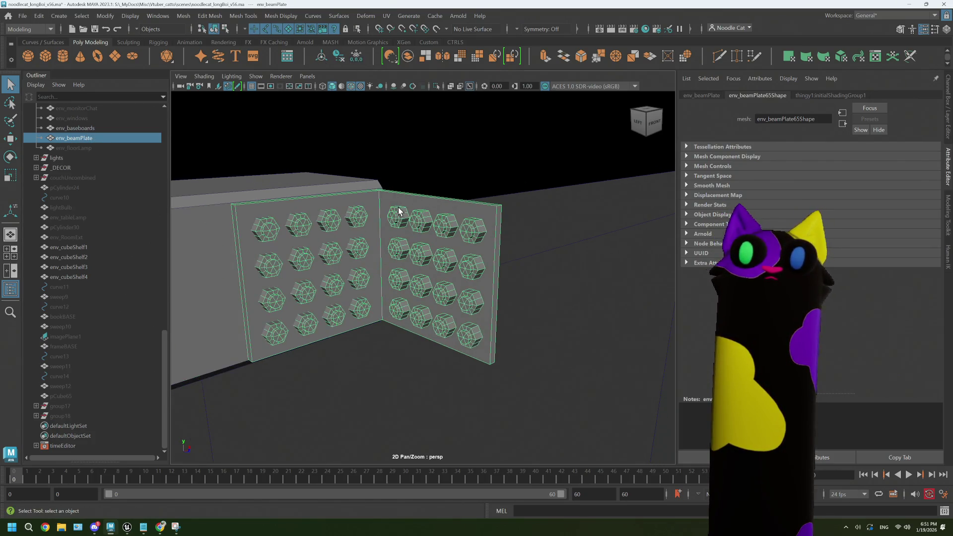
key("w")
left_click(38, 15)
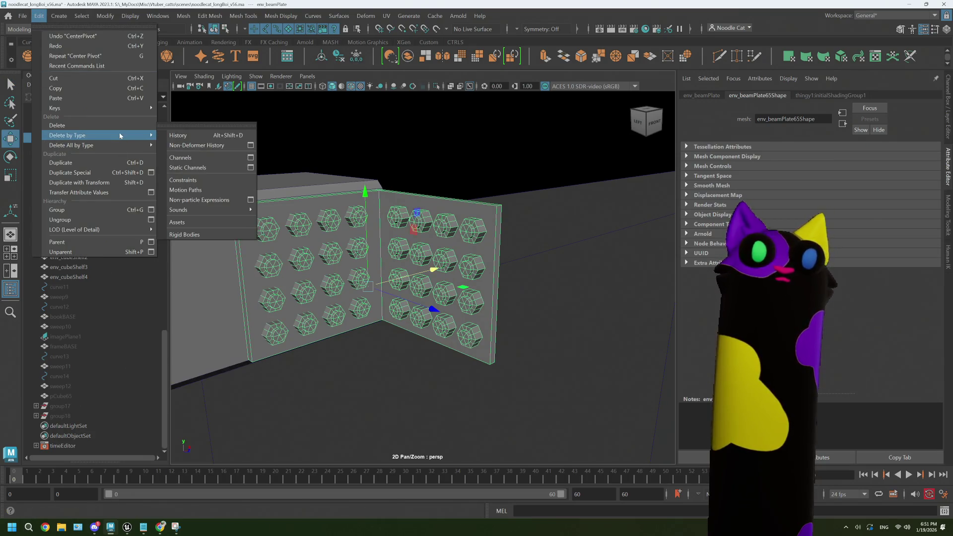
left_click(170, 138)
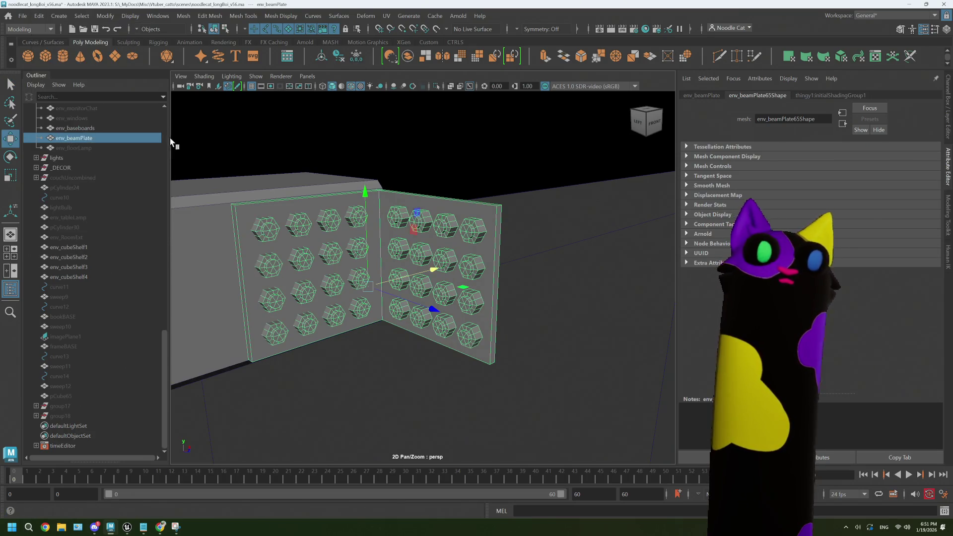
left_click(22, 15)
left_click(138, 157)
left_click(125, 146)
left_click(124, 196)
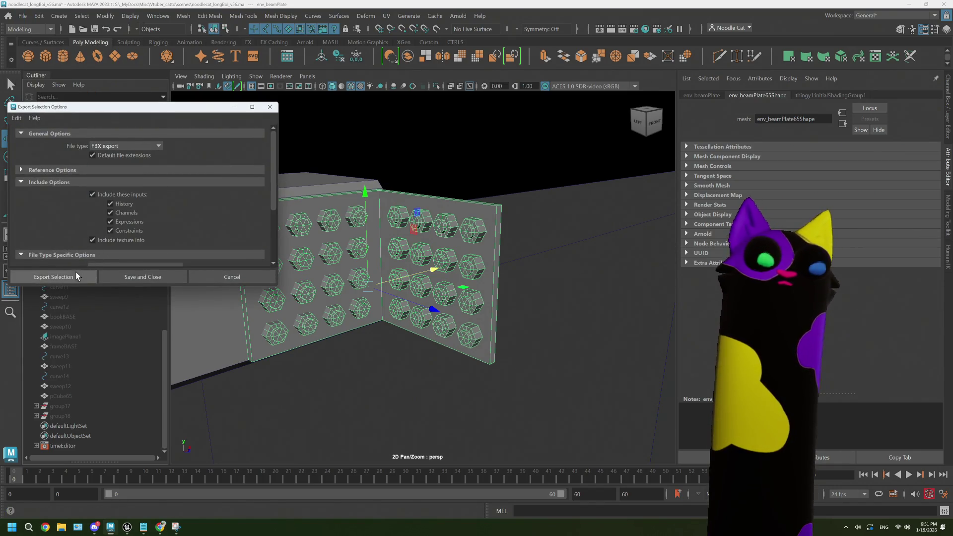
left_click(77, 271)
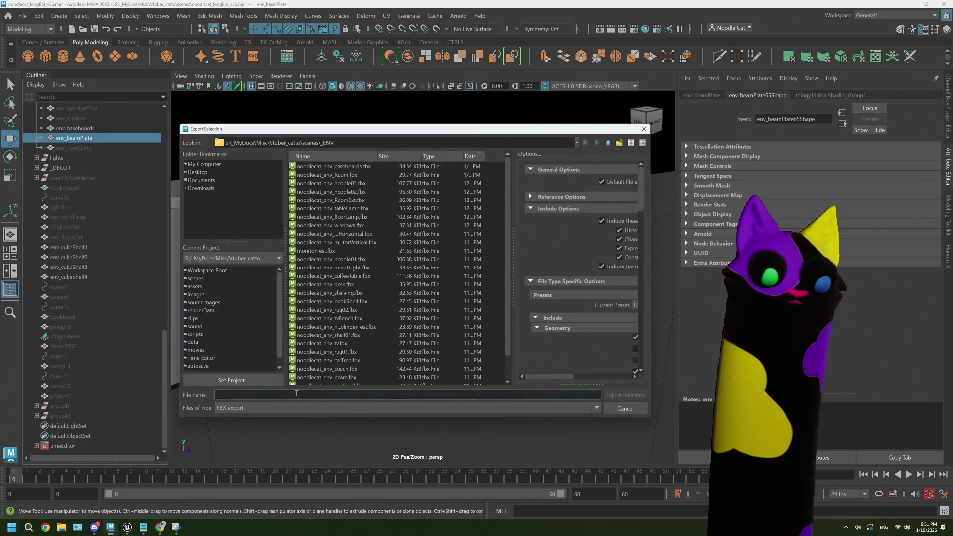
type("noodlecat")
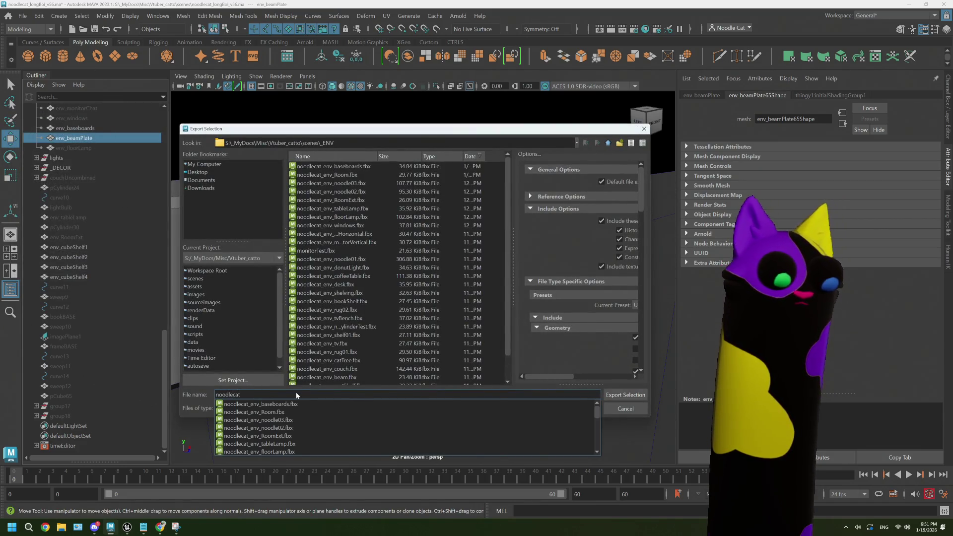
type("_env_be")
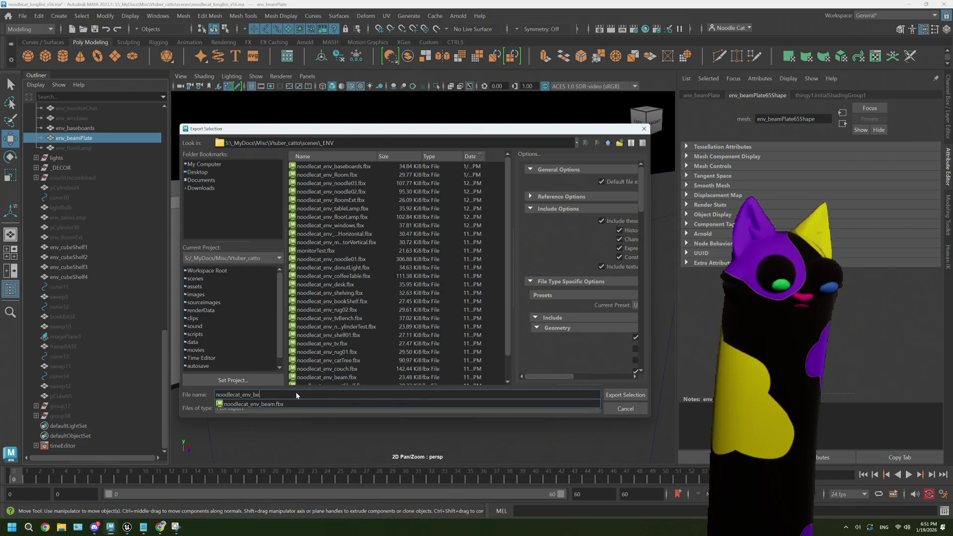
type("amPlate")
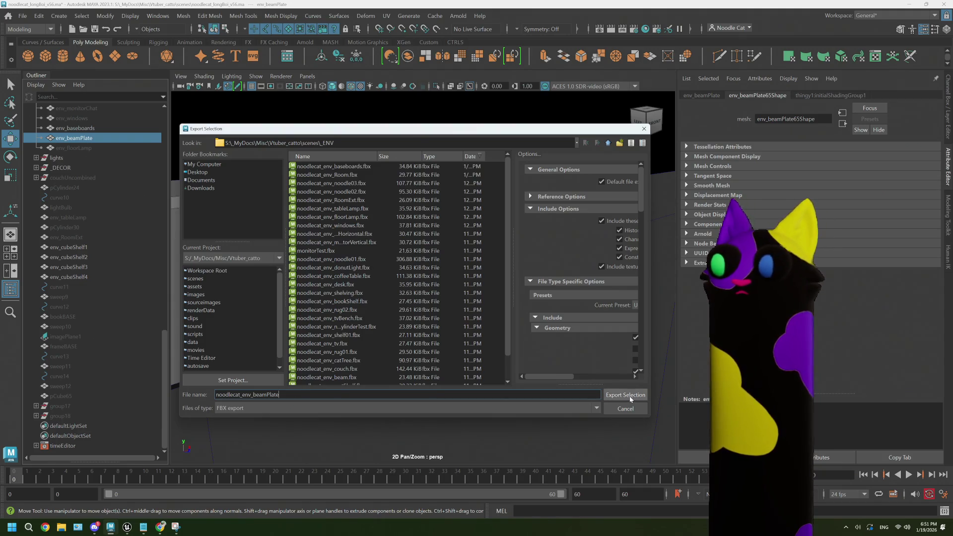
left_click(624, 395)
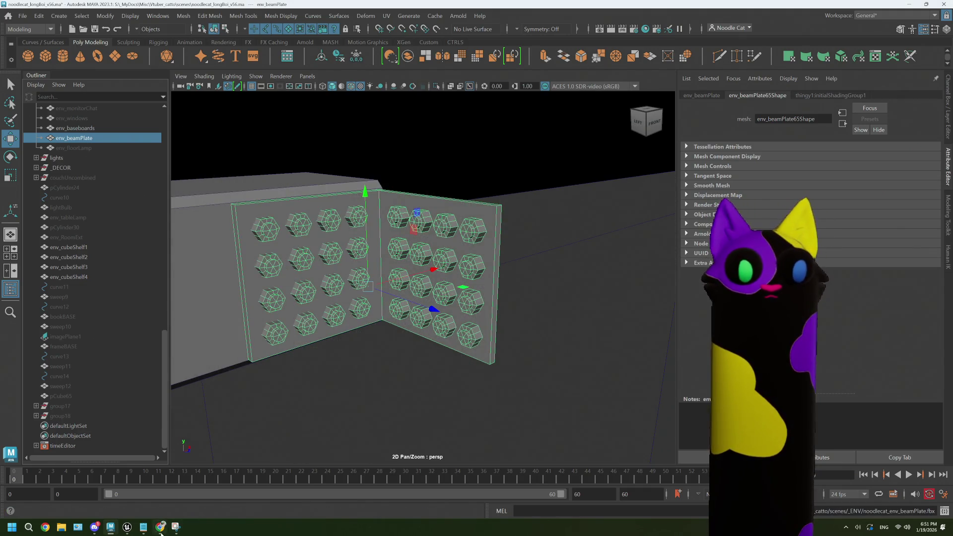
- In Unreal Editor, open the ENV folder in the Content Browser
mouse_move(127, 527)
left_click(109, 495)
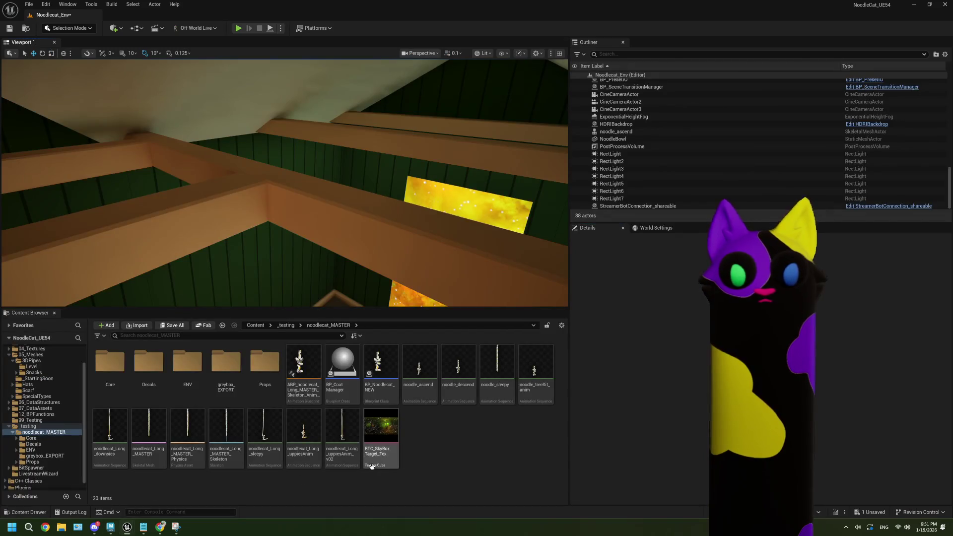
double_click(187, 362)
scroll(199, 422, "down", 2)
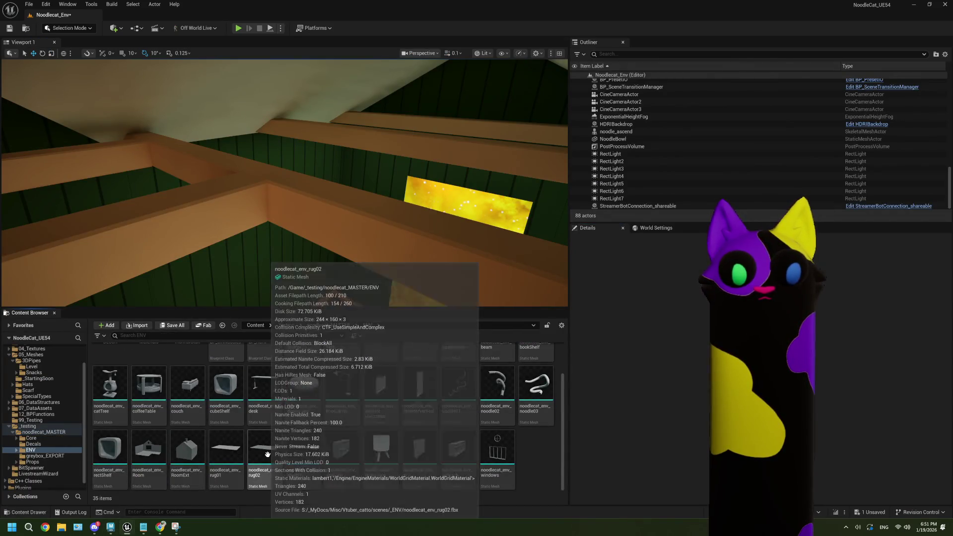
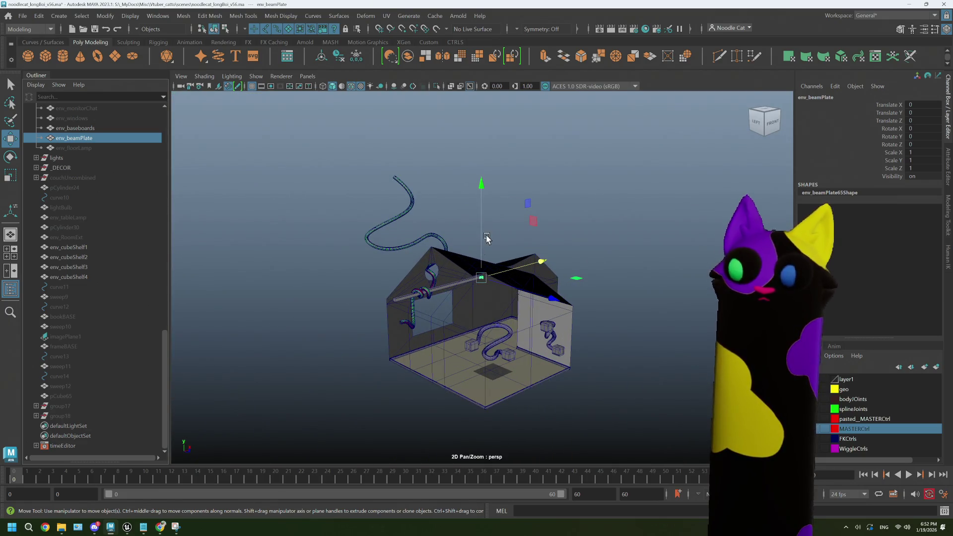
- Lower the beam plate and slide it across the floor toward the room corner
left_click_drag(483, 197, 482, 257)
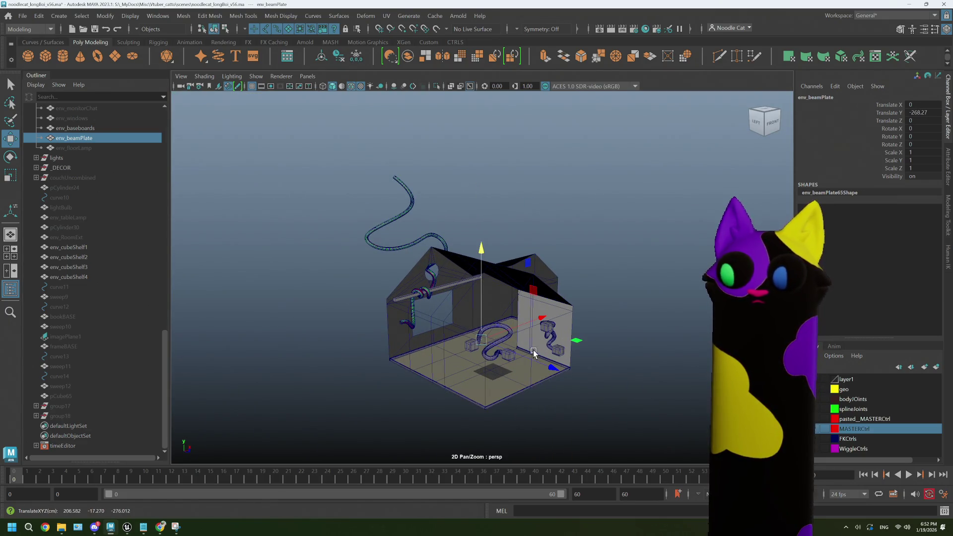
mouse_move(577, 342)
middle_mouse_down()
mouse_move(589, 372)
mouse_move(579, 379)
middle_mouse_up()
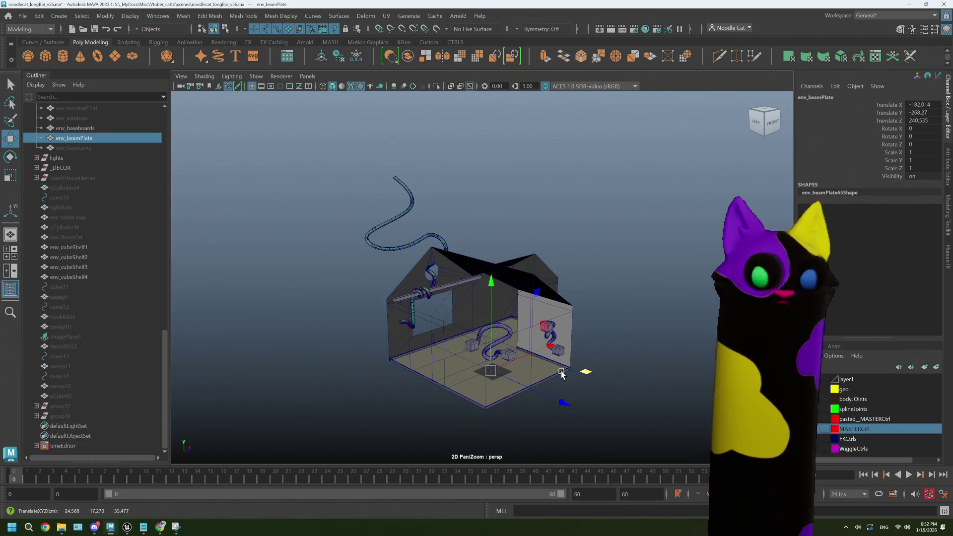
key("f")
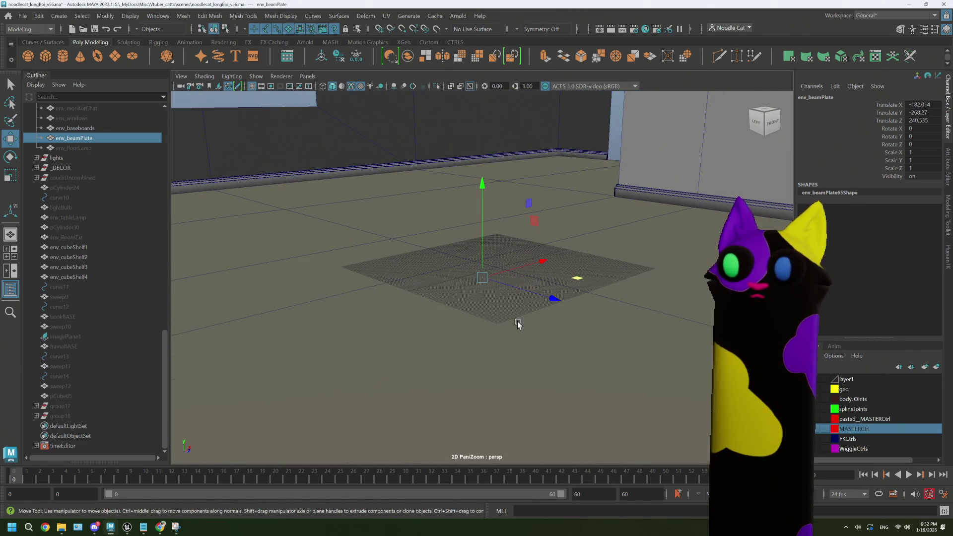
left_click_drag(485, 195, 484, 159)
left_click_drag(465, 269, 560, 298, "alt")
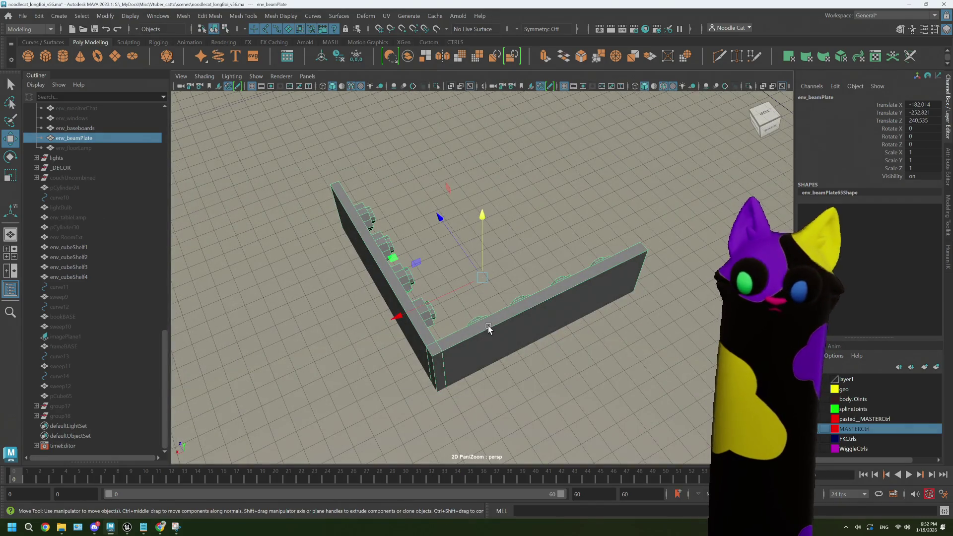
- Check the corner alignment in the front and top views by selecting the baseboards and room mesh
key("space")
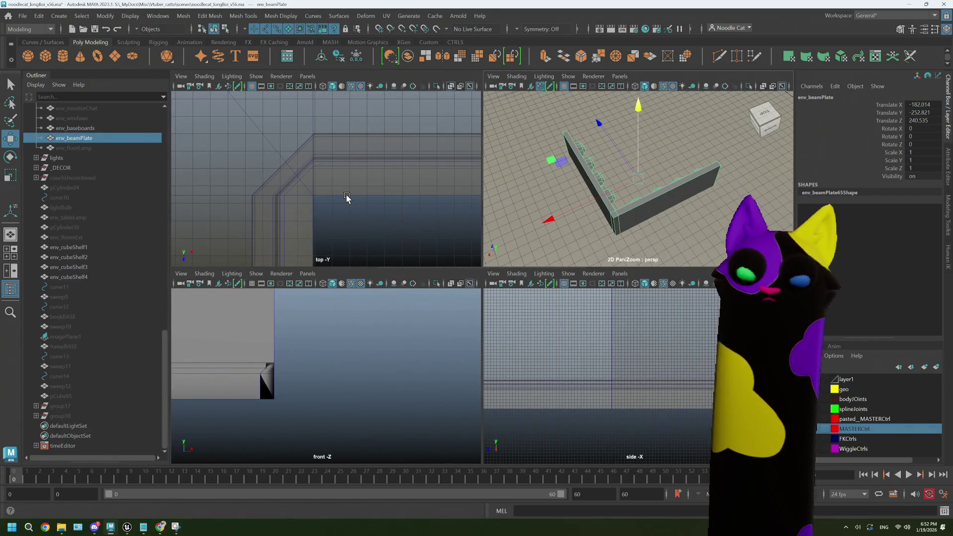
right_click_drag(221, 370, 260, 378, "alt")
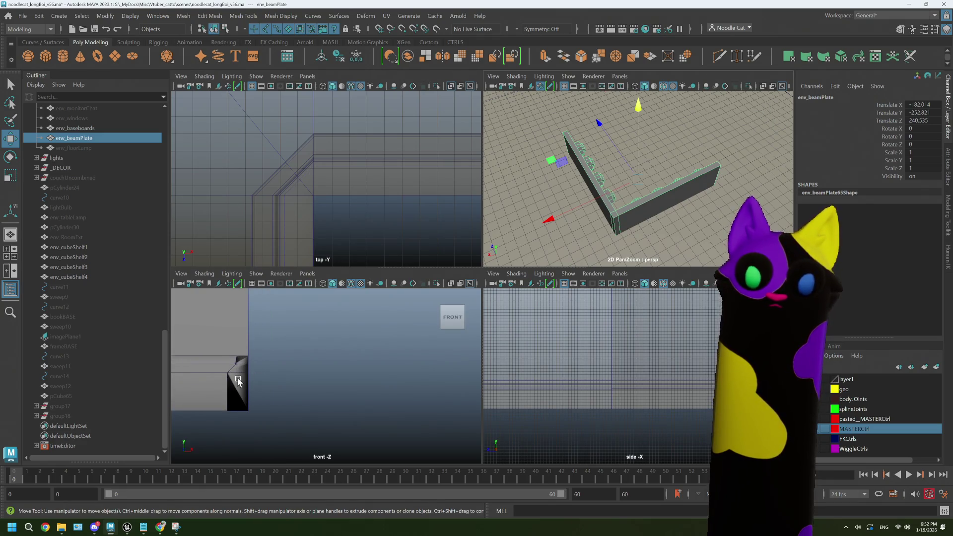
left_click(237, 380)
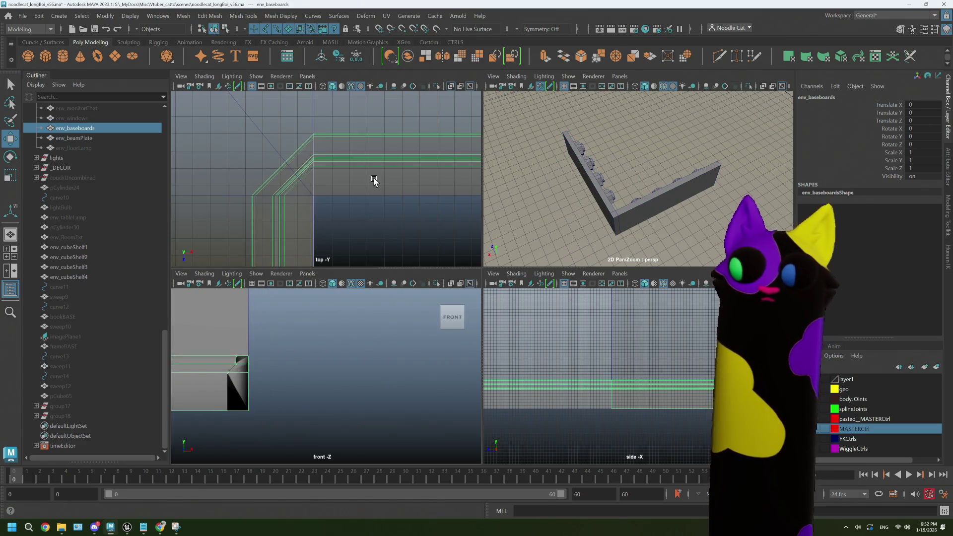
key("space")
scroll(416, 237, "down", 6)
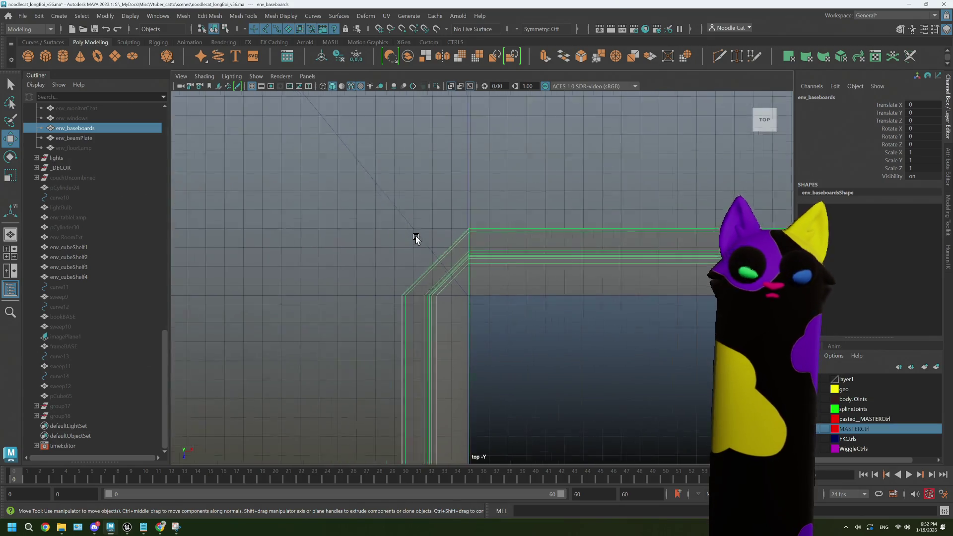
mouse_move(415, 237)
middle_mouse_down("alt")
mouse_move(426, 240)
mouse_move(393, 240)
middle_mouse_up("alt")
left_click(376, 232)
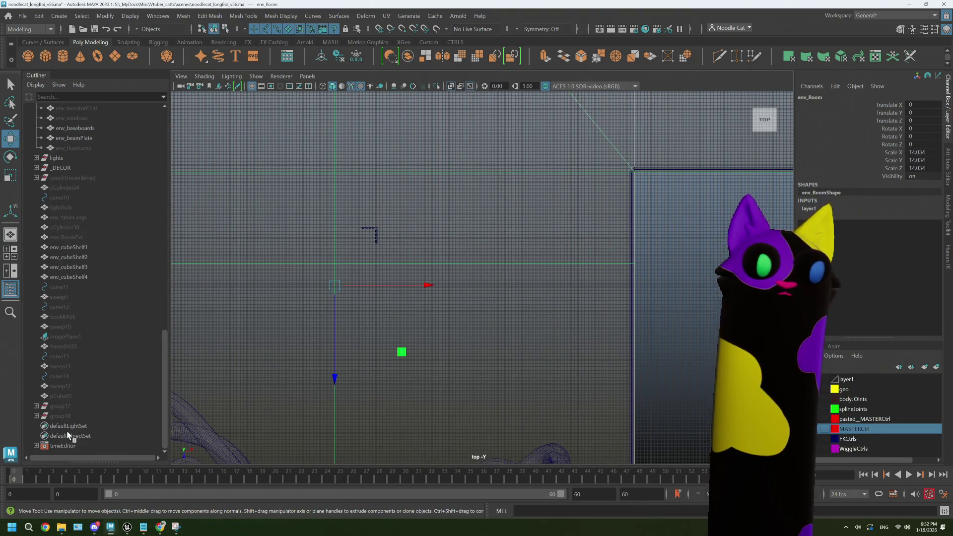
- Select the beam plate and move it toward the room corner
scroll(94, 212, "up", 3)
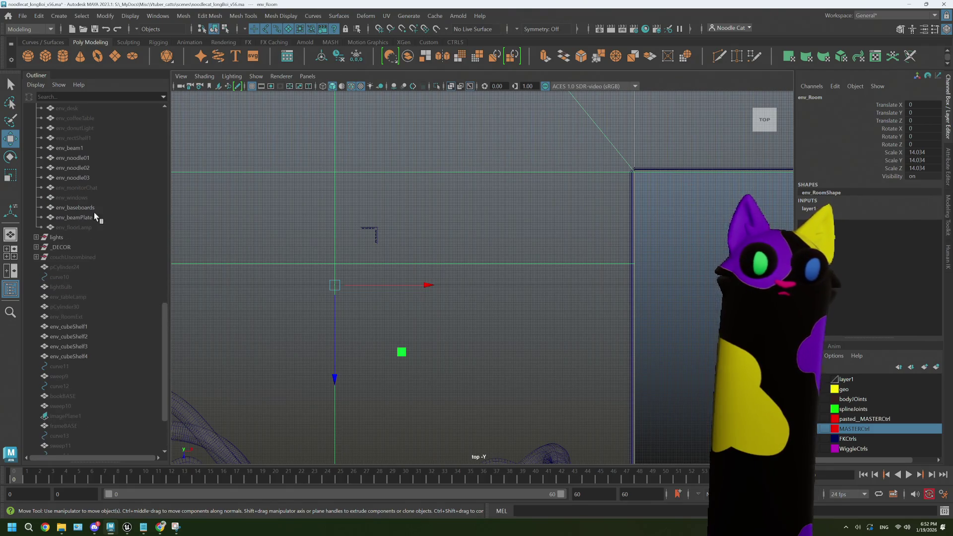
left_click(82, 218)
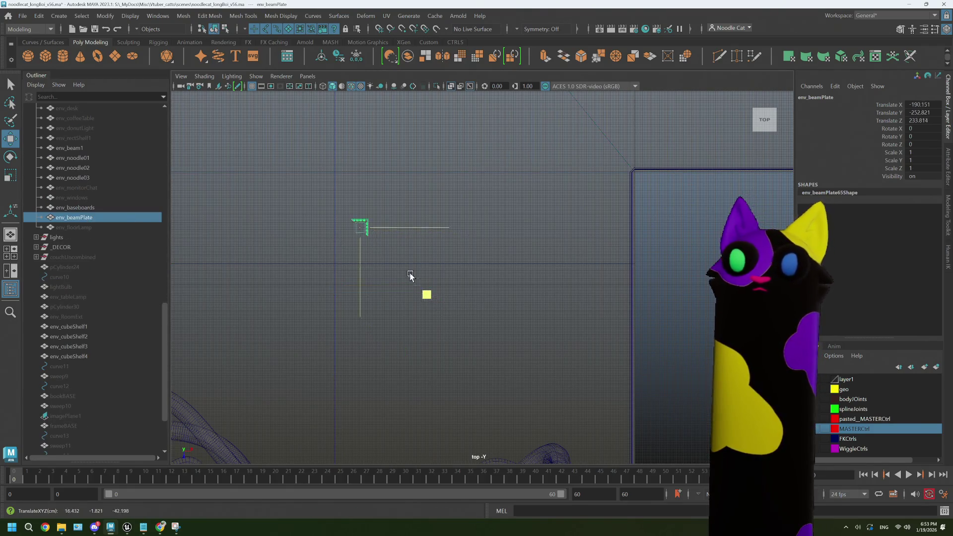
scroll(394, 287, "up", 2)
scroll(393, 287, "down", 5)
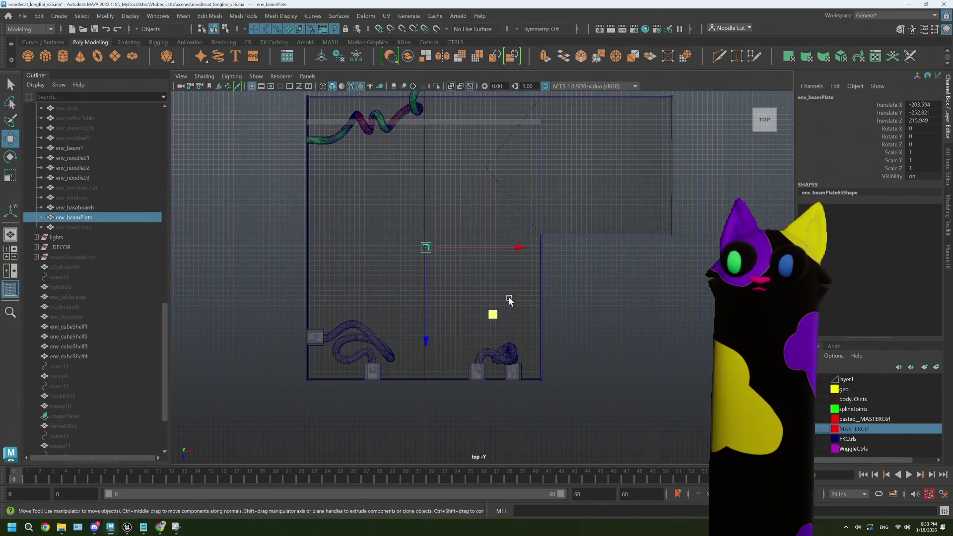
middle_click_drag(493, 315, 486, 352)
key("f")
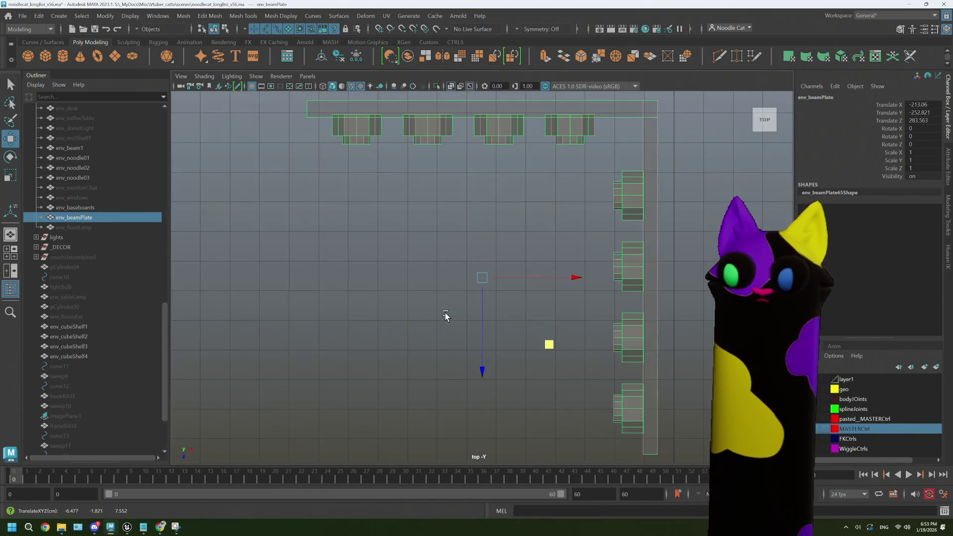
scroll(456, 301, "down", 5)
- Place the beam plate's pivot on its corner edge and snap the plate flush against the wall
key("d")
left_click_drag(476, 321, 522, 318)
left_click_drag(527, 281, 506, 201)
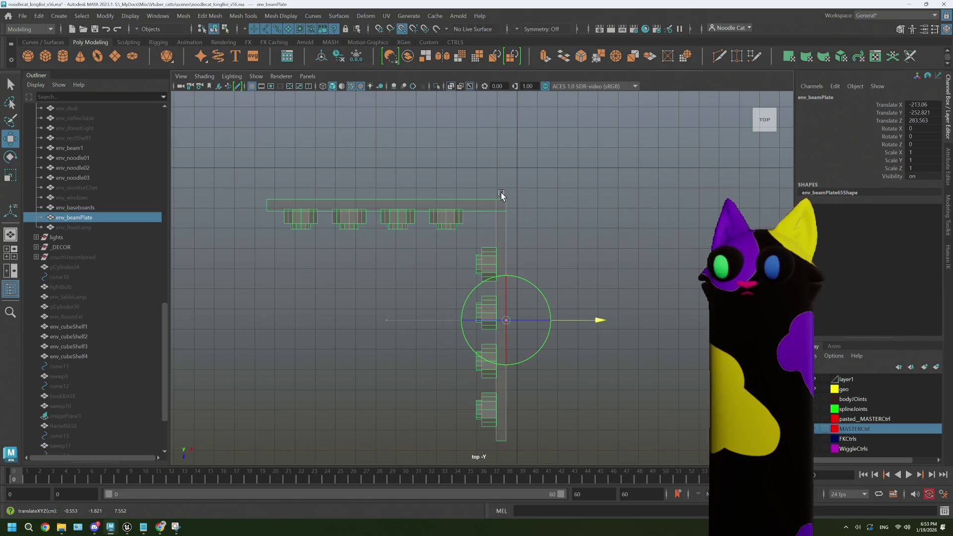
left_click_drag(506, 387, 497, 207)
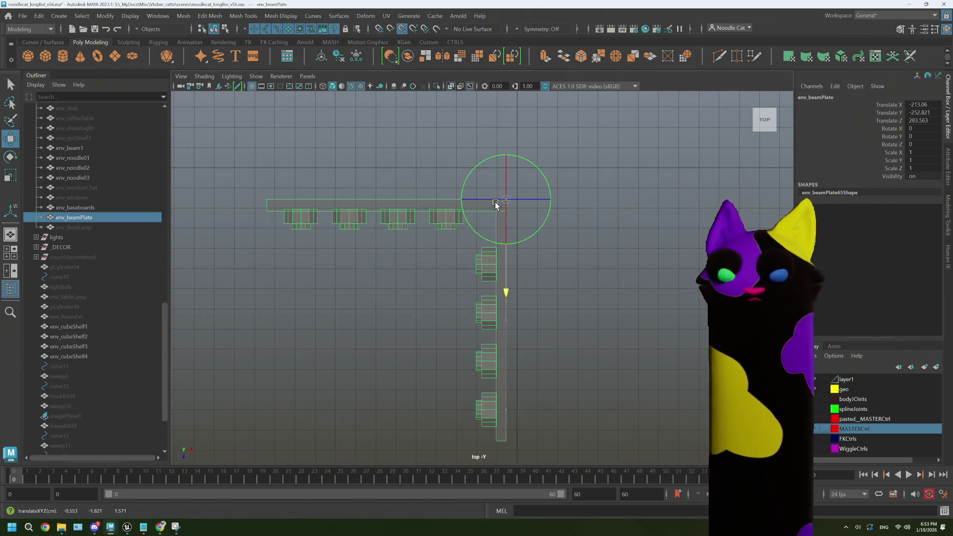
middle_click_drag(504, 253, 505, 158)
mouse_move(511, 170)
left_mouse_down()
mouse_move(571, 171)
mouse_move(517, 171)
left_mouse_up()
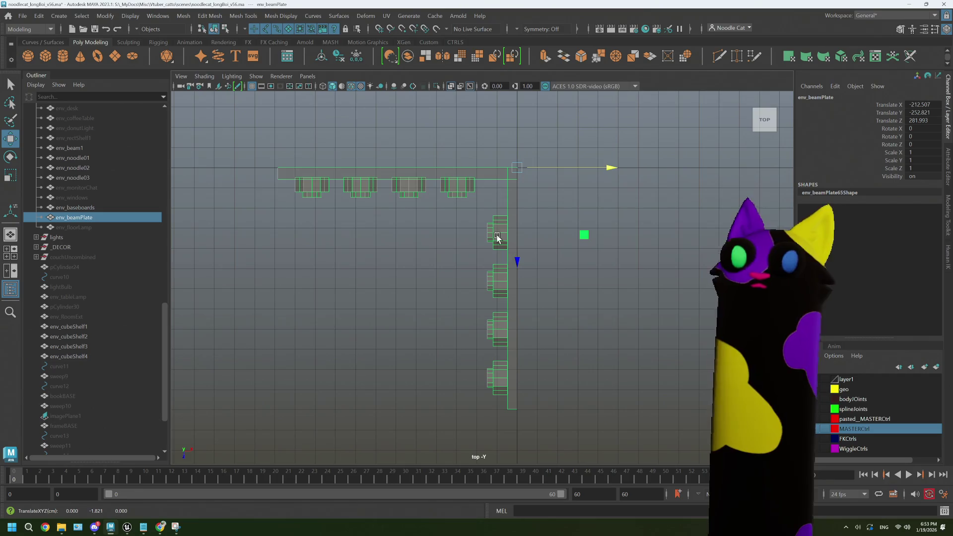
- Freeze the beam plate's transforms and delete its construction history
left_click(356, 55)
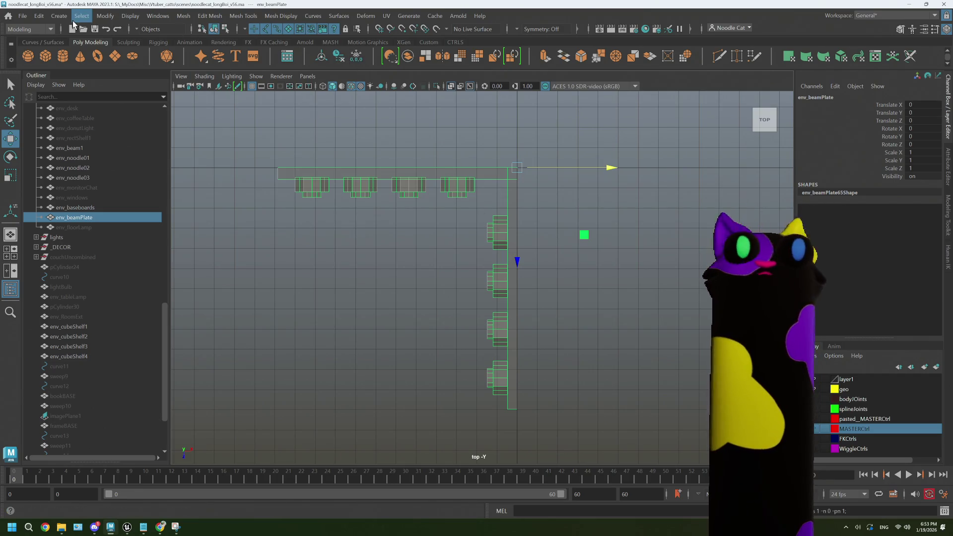
left_click(38, 16)
left_click(199, 136)
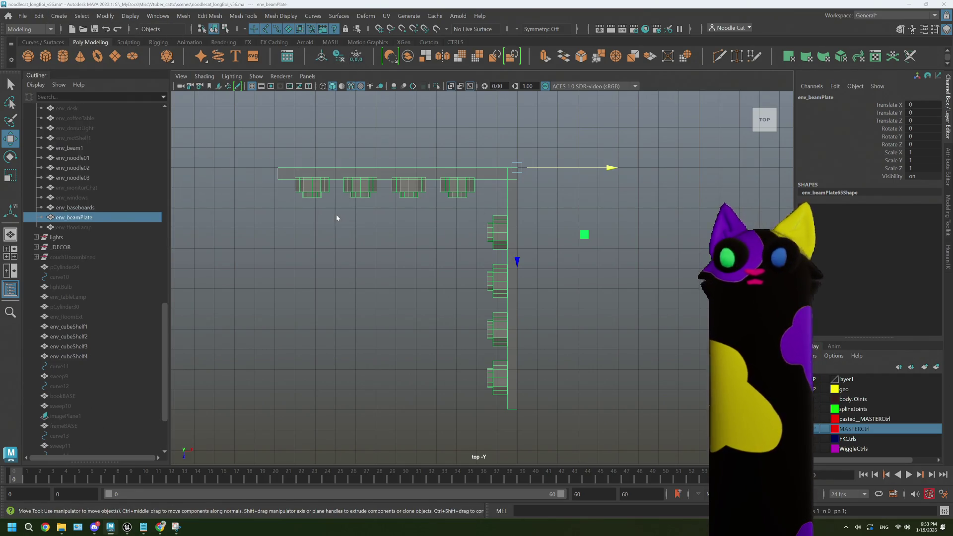
key("space")
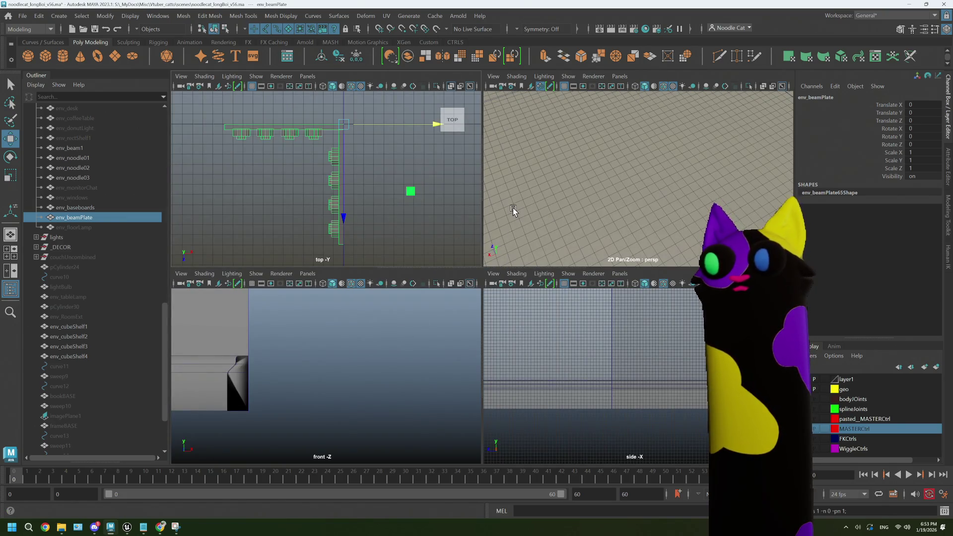
- Raise the beam plate to 1.821 in the side view and freeze its transforms, undoing a Center Pivot
key("space")
mouse_move(553, 225)
left_mouse_down("alt")
mouse_move(464, 282)
mouse_move(481, 276)
mouse_move(468, 308)
left_mouse_up("alt")
key("space")
key("space")
key("f")
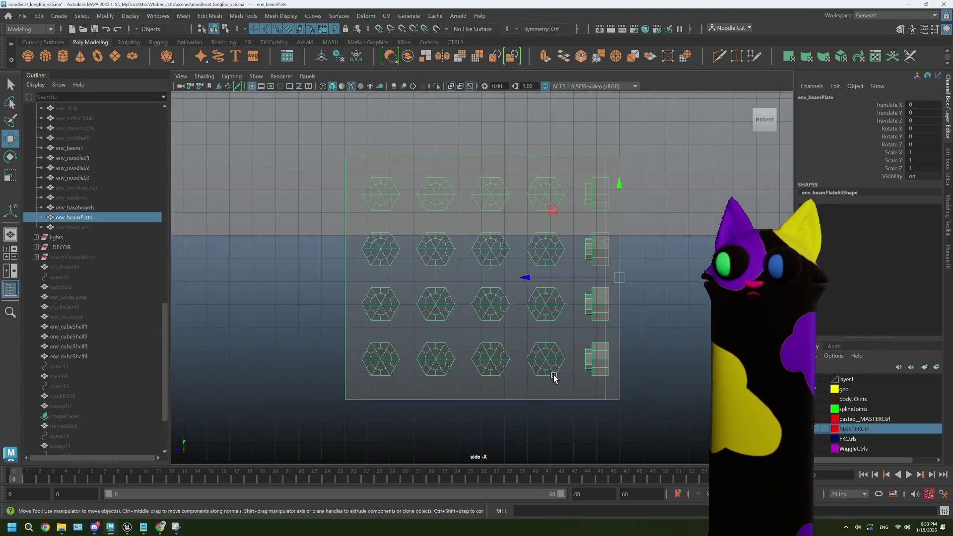
mouse_move(583, 186)
left_mouse_down()
mouse_move(586, 95)
mouse_move(585, 151)
left_mouse_up()
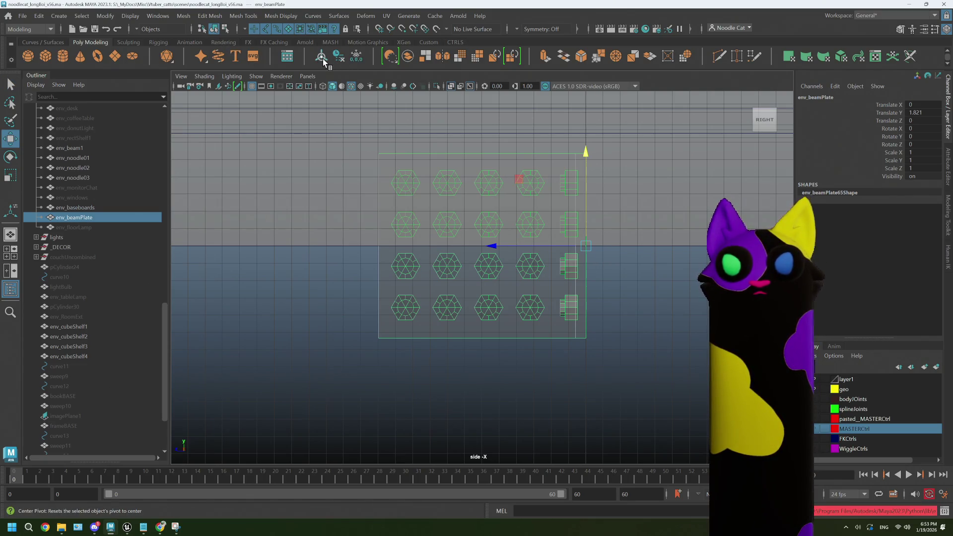
left_click(355, 55)
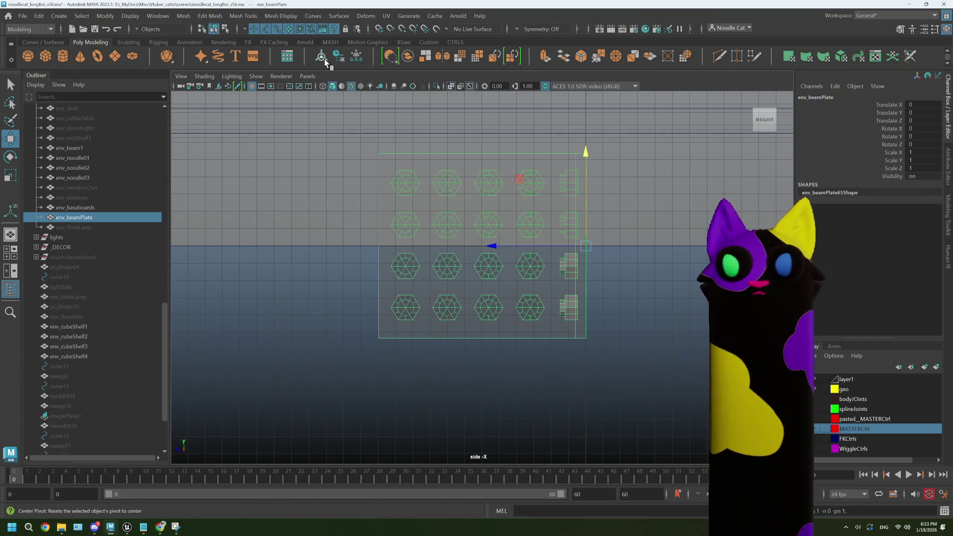
left_click(323, 58)
key("ctrl+z")
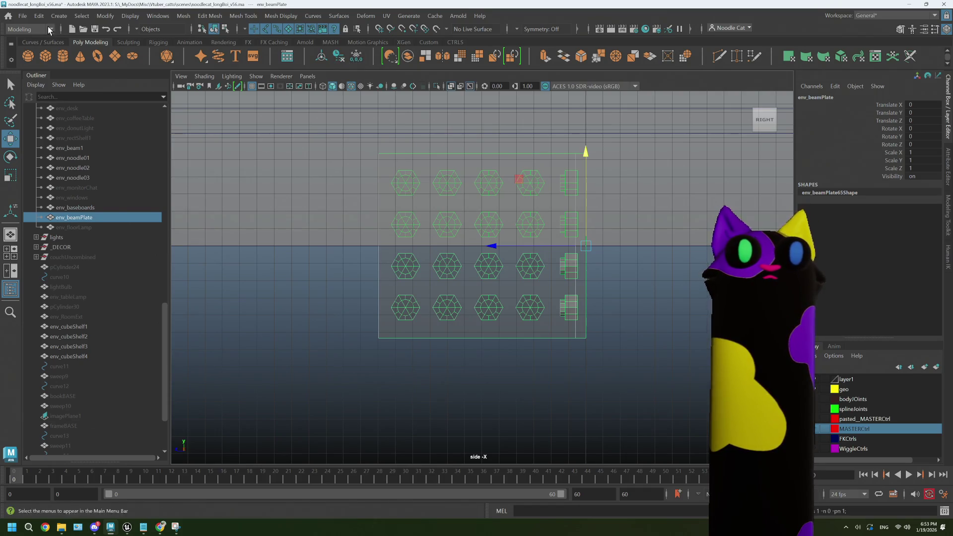
- Delete all construction history in the scene via Delete All by Type > History
left_click(39, 15)
mouse_move(149, 145)
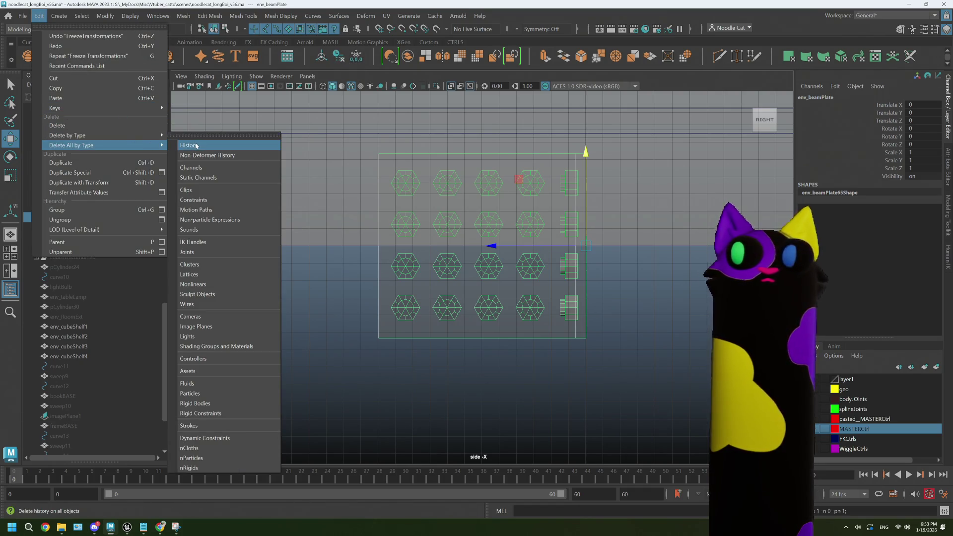
left_click(189, 144)
- Export the selected beam plate over noodlecat_env_beamPlate.fbx, confirming the replacement
left_click(22, 15)
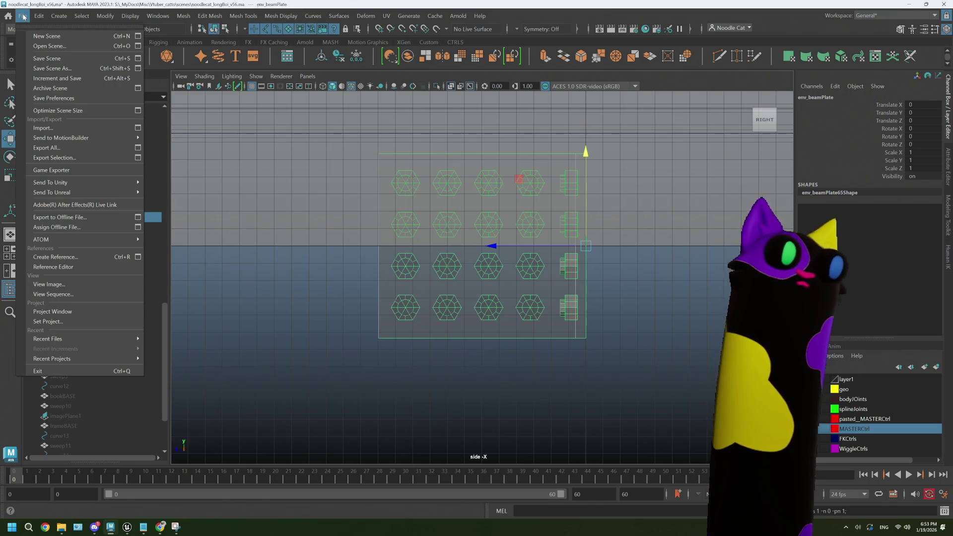
left_click(112, 160)
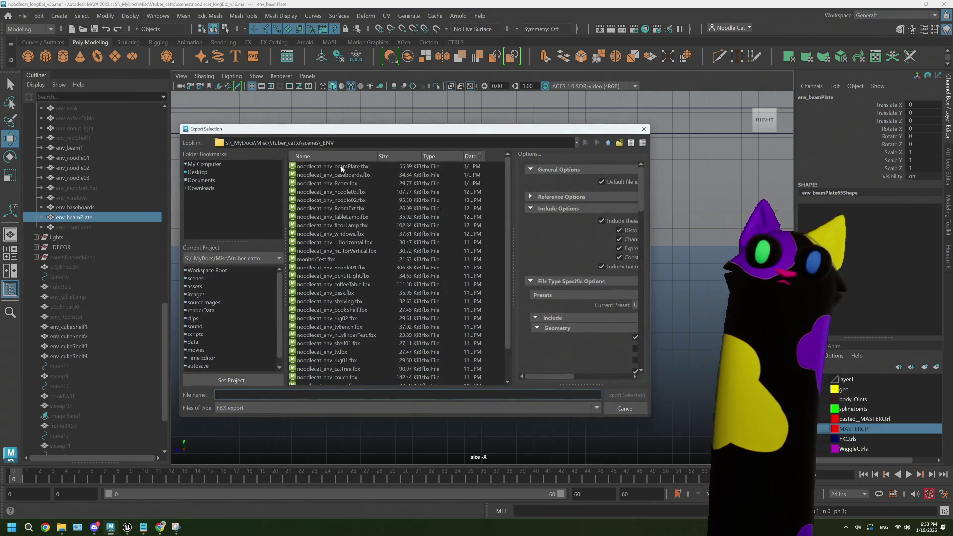
left_click(336, 167)
left_click(625, 394)
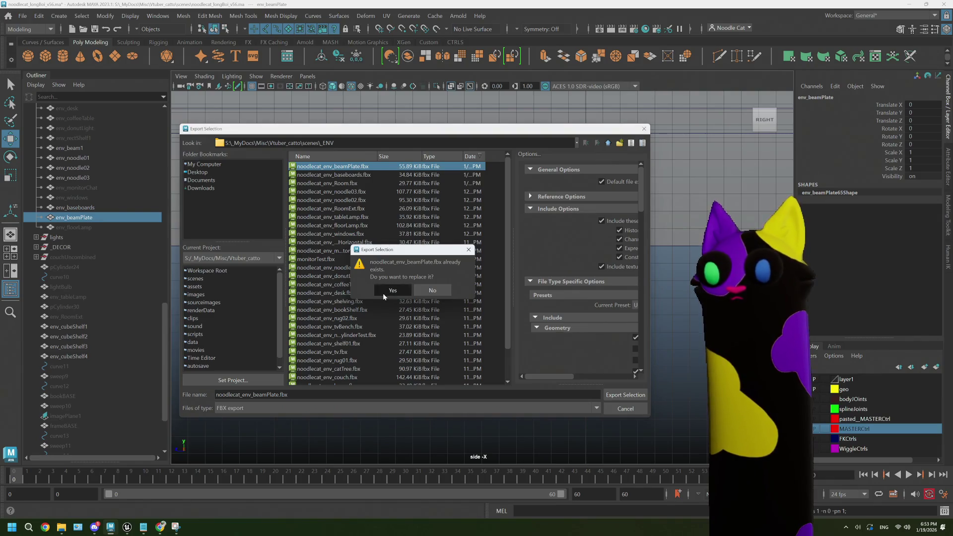
left_click(382, 292)
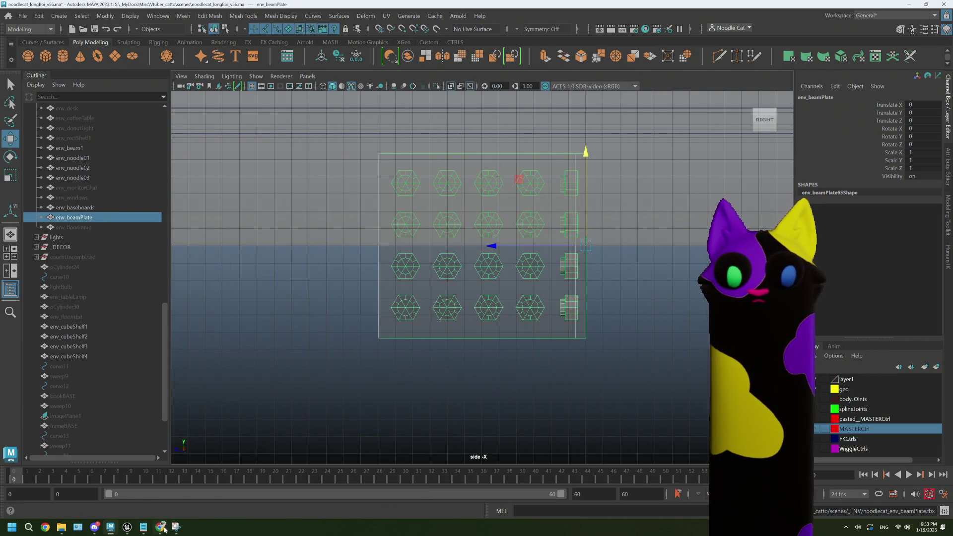
mouse_move(127, 526)
left_click(124, 493)
- Reimport the noodlecat_env_beamPlate mesh from the updated FBX and frame it in the level
mouse_move(347, 198)
right_mouse_down()
mouse_move(318, 164)
mouse_move(322, 194)
mouse_move(330, 164)
right_mouse_up()
right_click(537, 369)
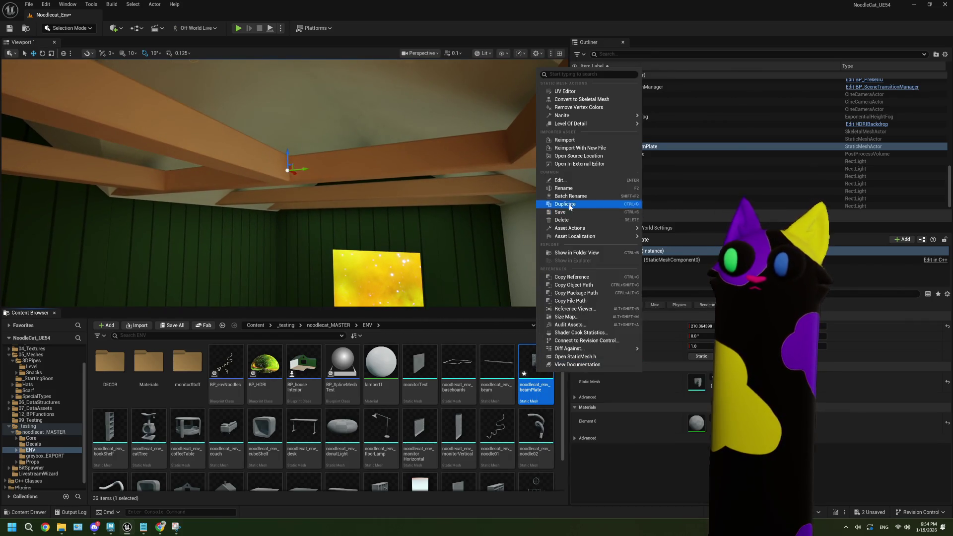
left_click(565, 141)
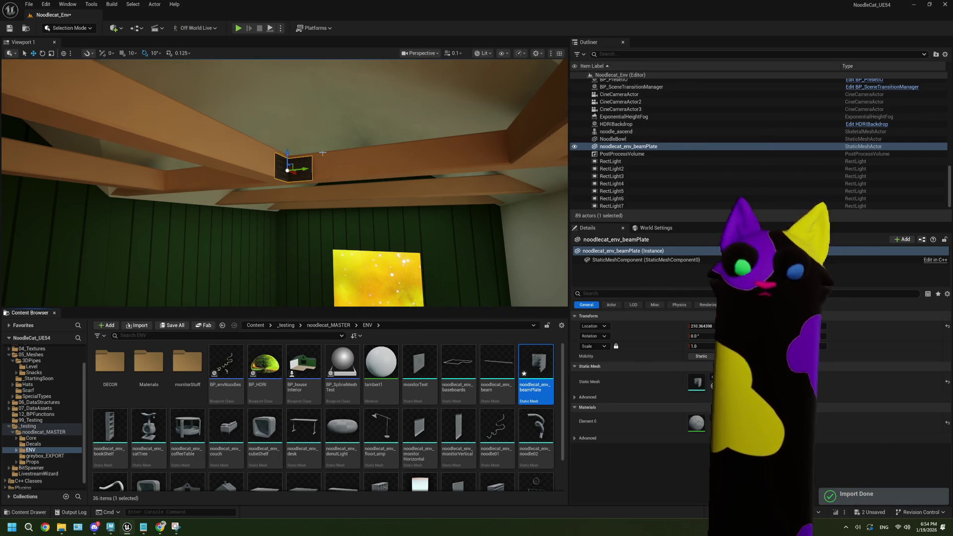
key("f")
mouse_move(330, 166)
right_mouse_down()
mouse_move(331, 189)
mouse_move(330, 171)
right_mouse_up()
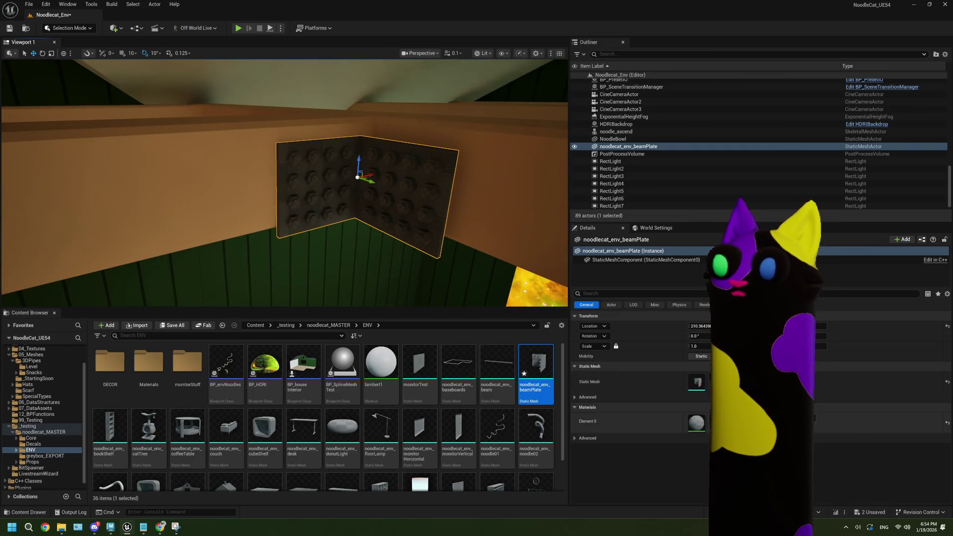
- Assign MI_beam to the beam plate mesh's Element 0 slot and save the asset
double_click(538, 372)
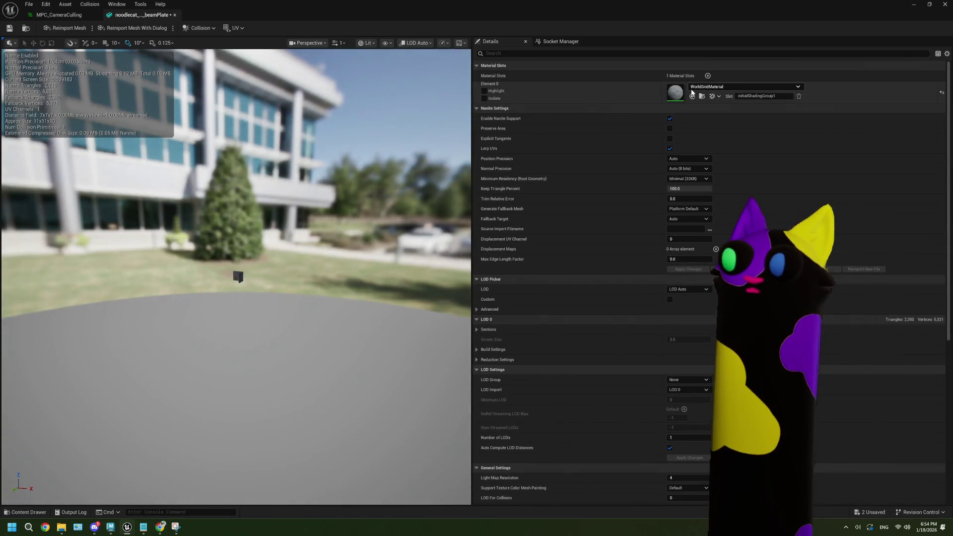
left_click(696, 87)
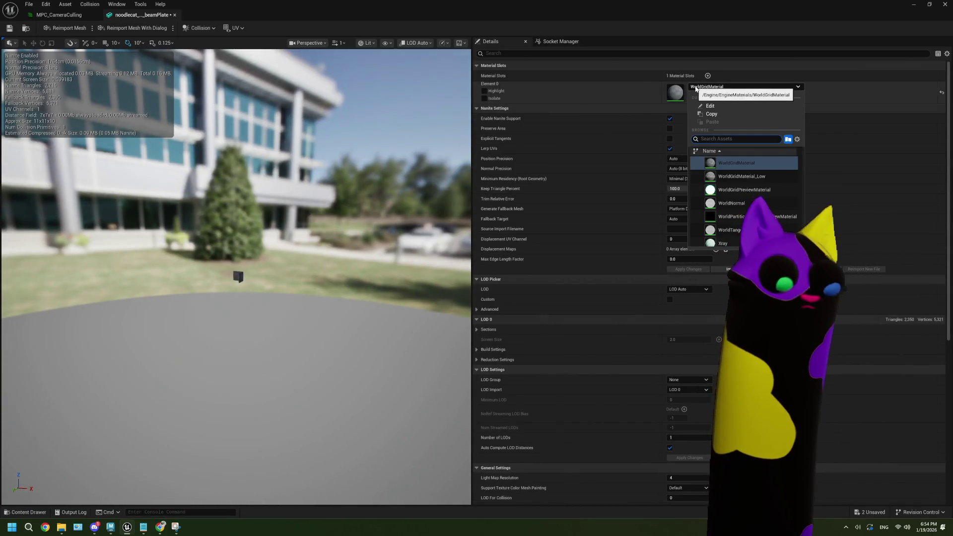
type("beam")
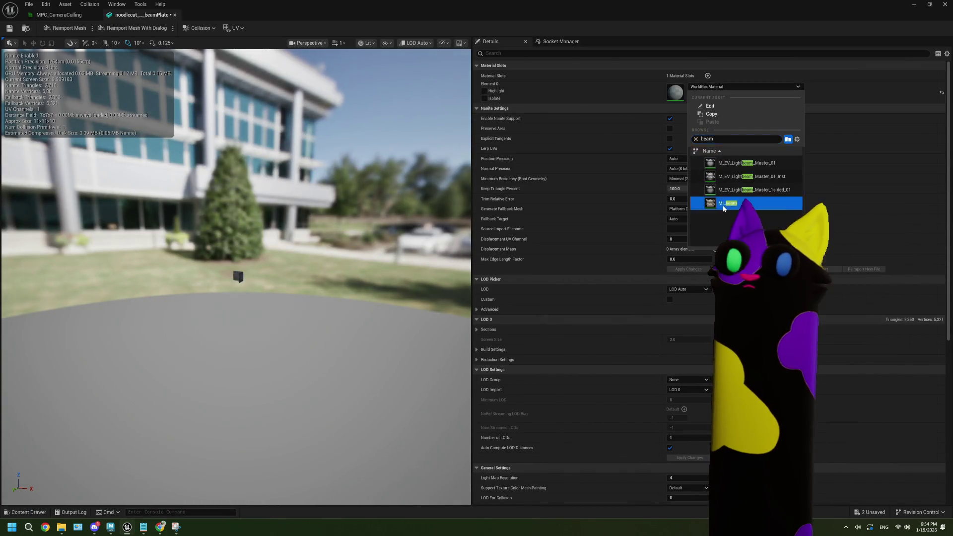
left_click(727, 203)
key("ctrl+s")
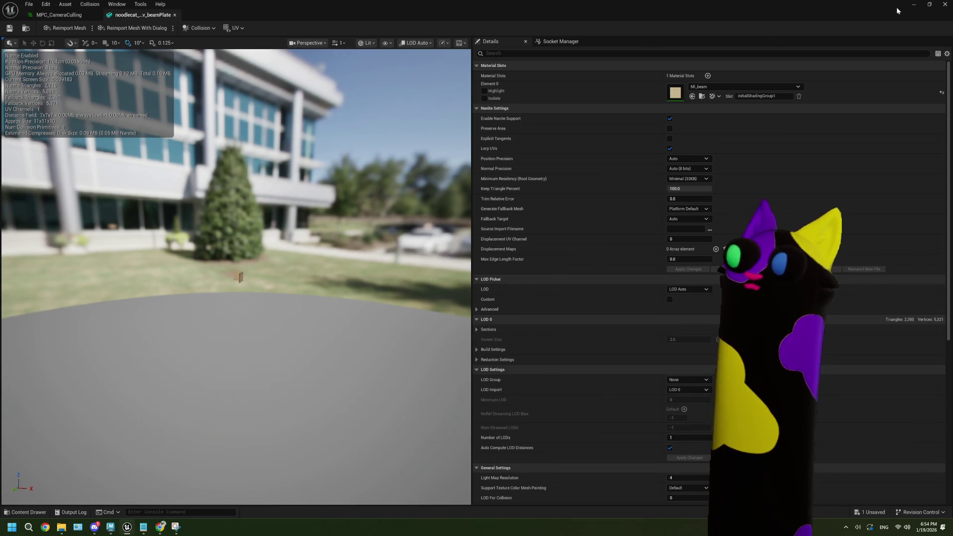
left_click(912, 5)
- Nudge the beam plate along the beam, then Alt-drag a copy, beamPlate2, to its left
left_click_drag(371, 176, 373, 176)
mouse_move(341, 149)
right_mouse_down()
mouse_move(298, 161)
mouse_move(263, 156)
mouse_move(272, 147)
mouse_move(394, 138)
right_mouse_up()
left_click_drag(393, 138, 389, 138)
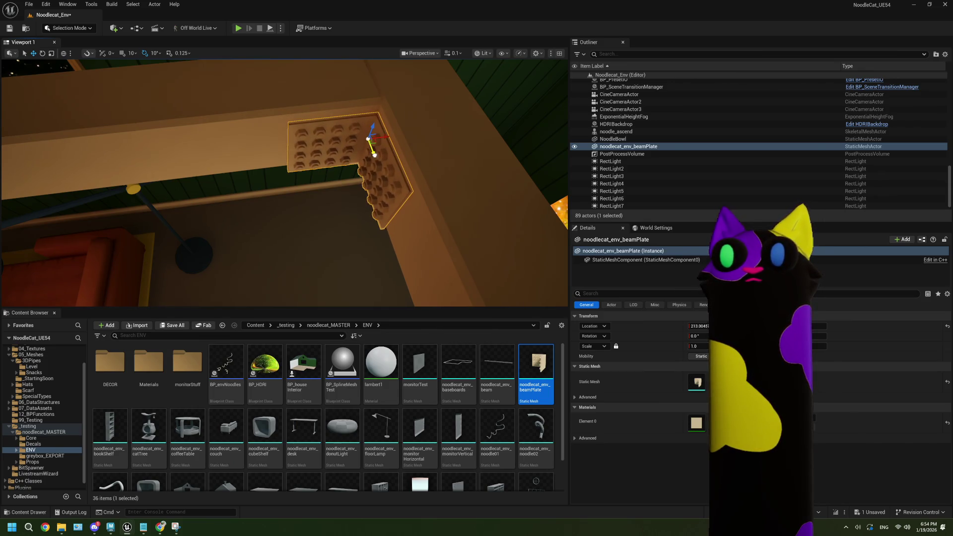
mouse_move(389, 139)
right_mouse_down()
mouse_move(377, 100)
mouse_move(368, 143)
mouse_move(345, 171)
mouse_move(340, 131)
mouse_move(306, 188)
right_mouse_up()
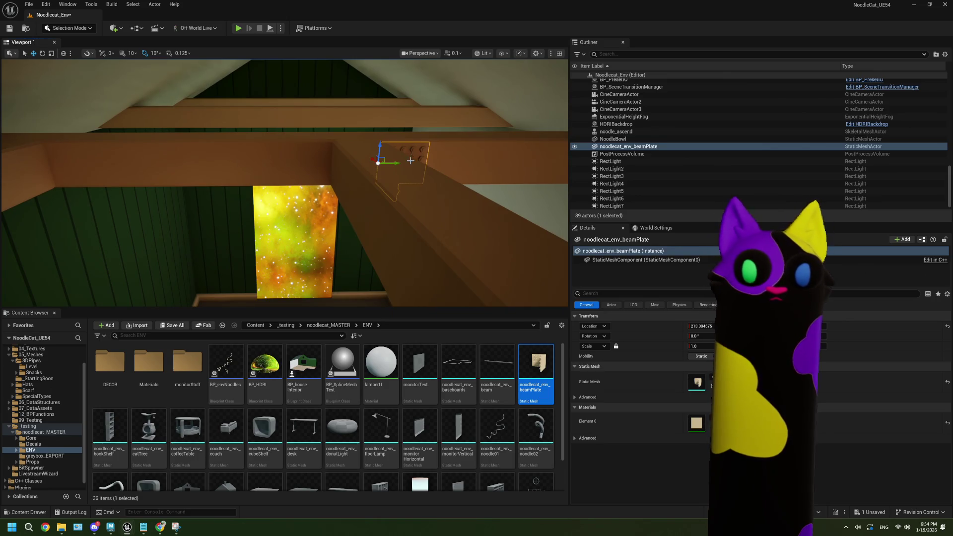
left_click_drag(389, 160, 350, 168, "alt")
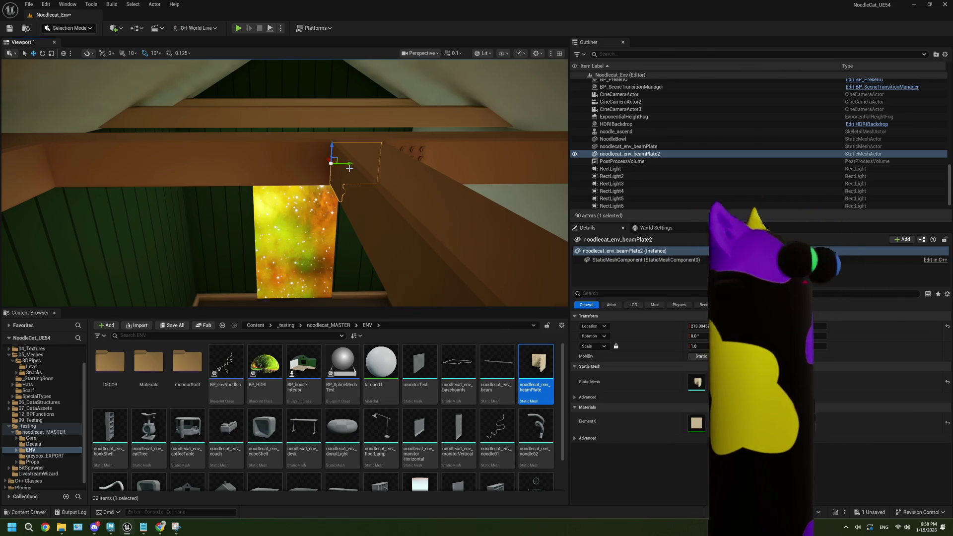
- Rotate beamPlate2 about 20 degrees to fit its joint and select both plates
key("e")
mouse_move(320, 170)
left_mouse_down()
mouse_move(377, 170)
mouse_move(321, 171)
left_mouse_up()
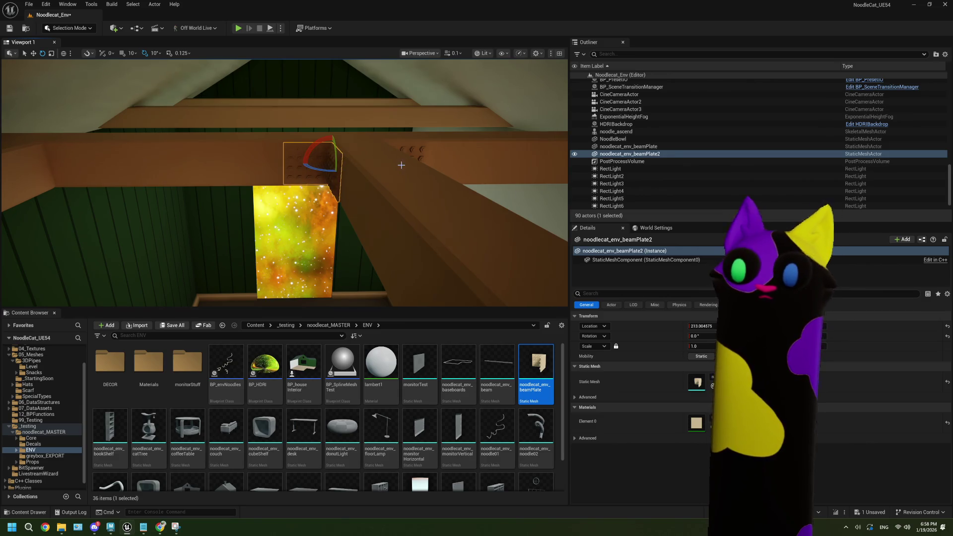
left_click(373, 166)
left_click(417, 149)
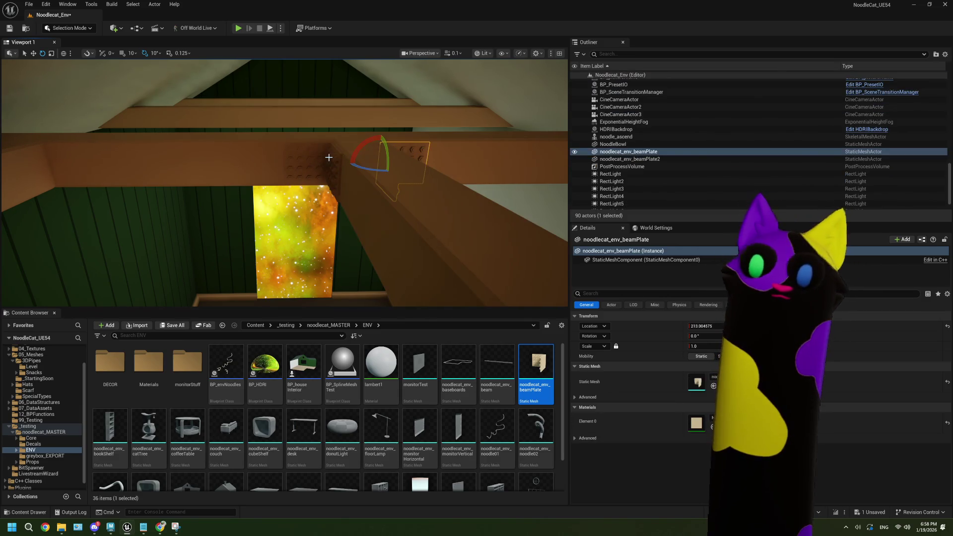
left_click(316, 156, "ctrl")
- Alt-drag a copy of the plate pair left onto another beam joint
key("w")
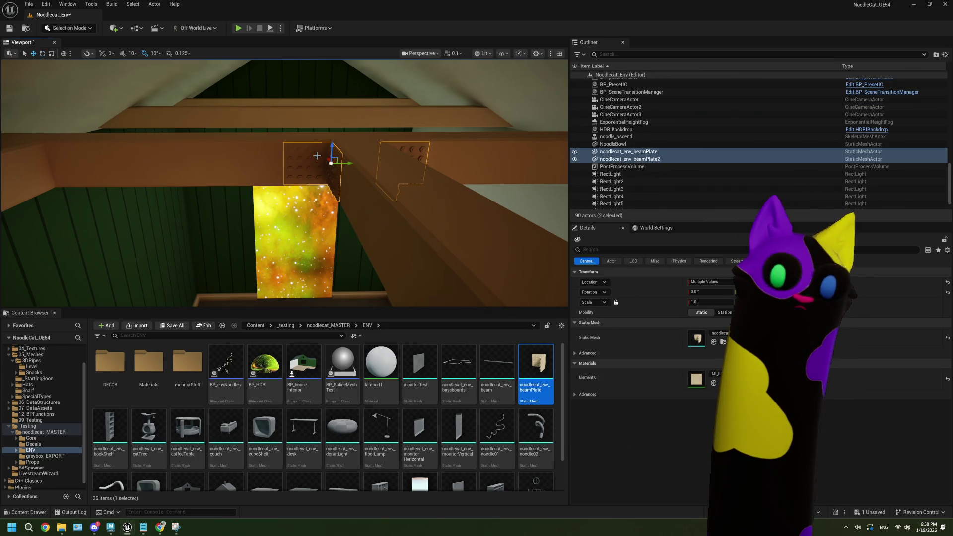
left_click_drag(351, 164, 211, 170)
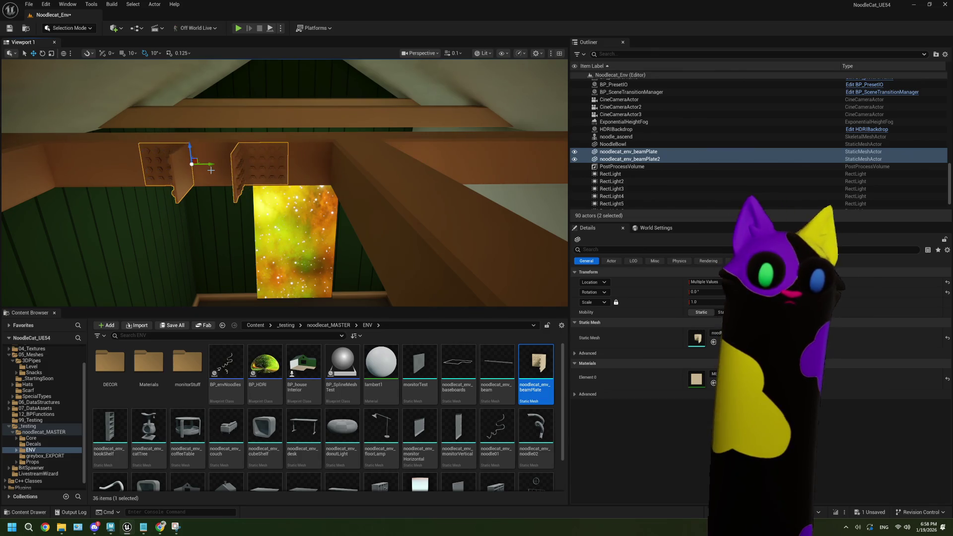
key("ctrl+z")
left_click_drag(344, 163, 14, 171, "alt")
key("f")
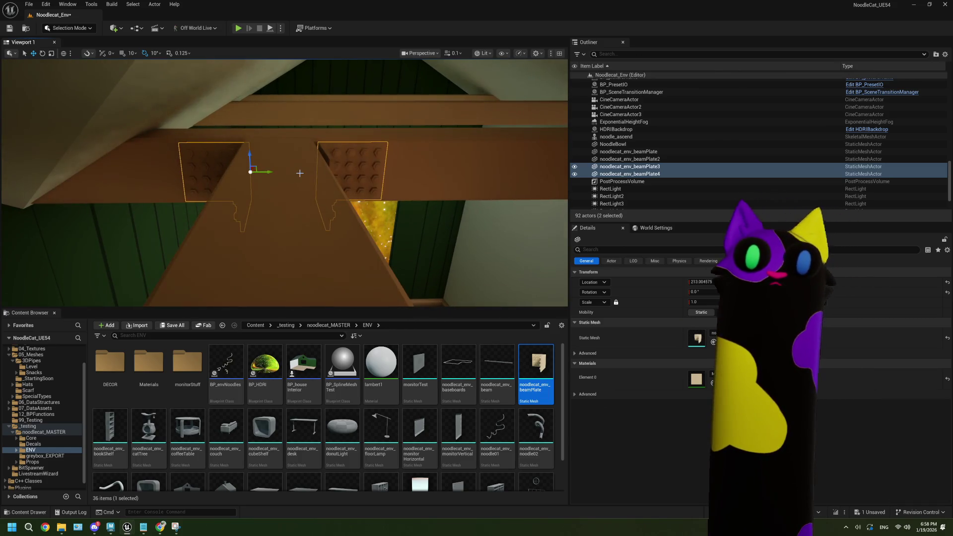
left_click_drag(264, 172, 262, 172)
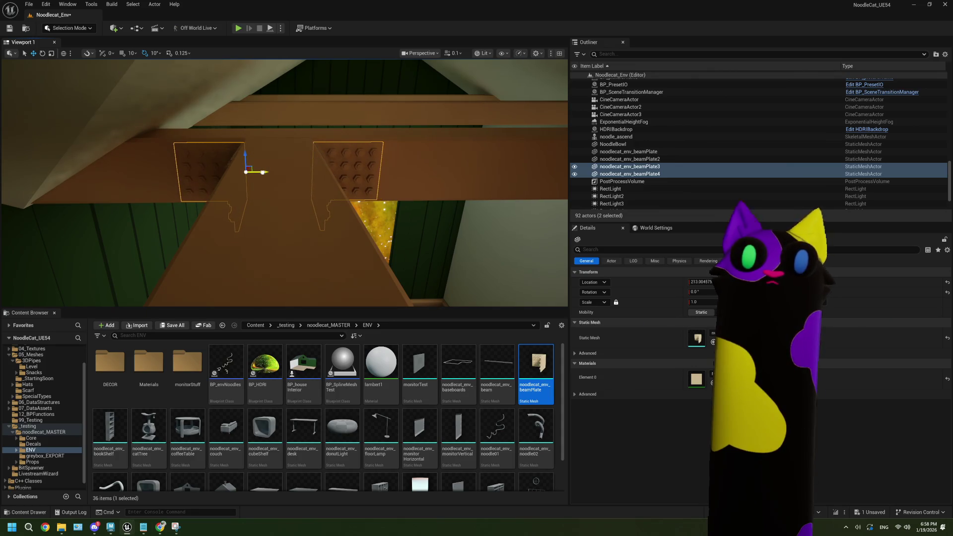
scroll(294, 180, "down", 5)
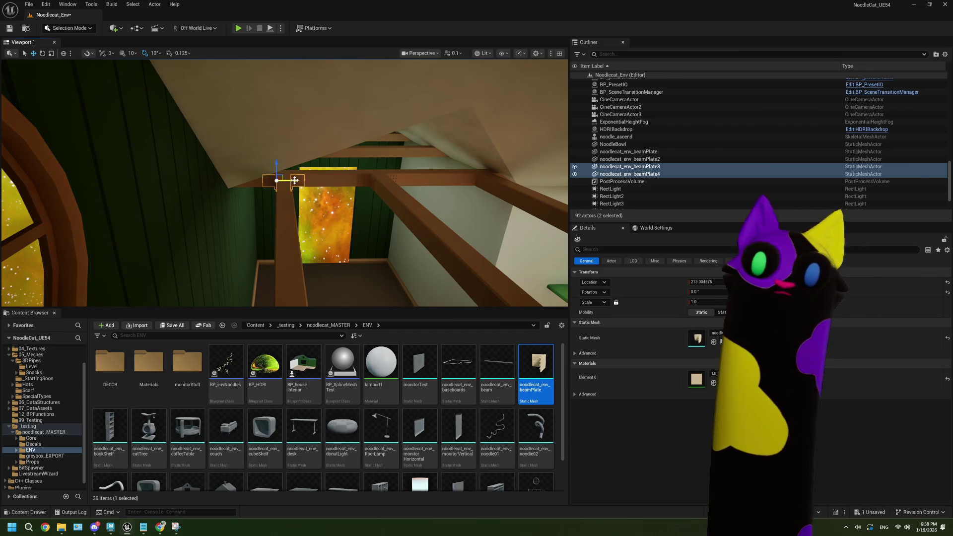
- Duplicate the plate pair again to the right and check placement against the ceiling beams
left_click_drag(295, 181, 495, 180, "alt")
key("f")
mouse_move(299, 171)
left_mouse_down("alt")
mouse_move(259, 170)
mouse_move(319, 194)
mouse_move(230, 170)
mouse_move(314, 195)
mouse_move(278, 172)
mouse_move(372, 154)
mouse_move(356, 171)
mouse_move(397, 179)
mouse_move(411, 213)
mouse_move(397, 198)
left_mouse_up("alt")
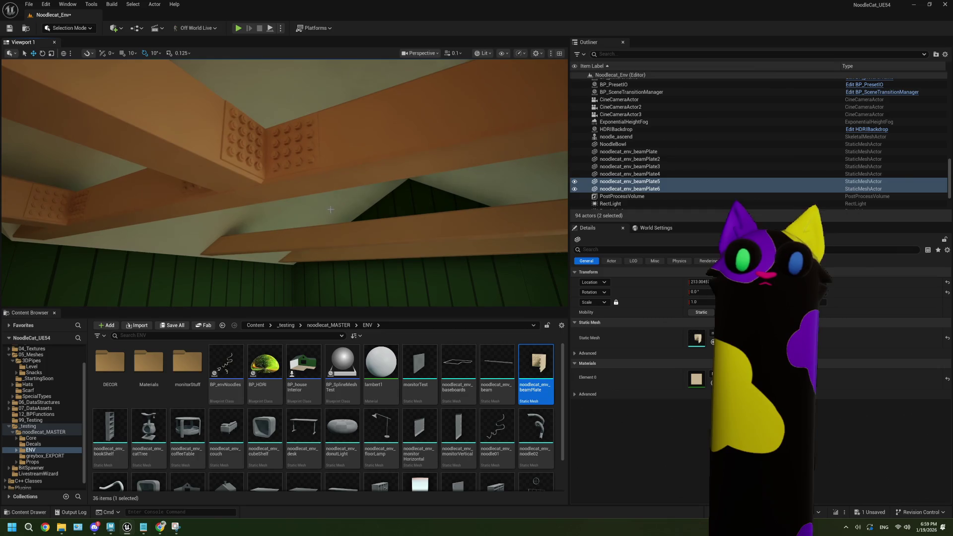
left_click(283, 149)
mouse_move(283, 149)
left_mouse_down("alt")
mouse_move(313, 178)
mouse_move(248, 218)
mouse_move(318, 239)
left_mouse_up("alt")
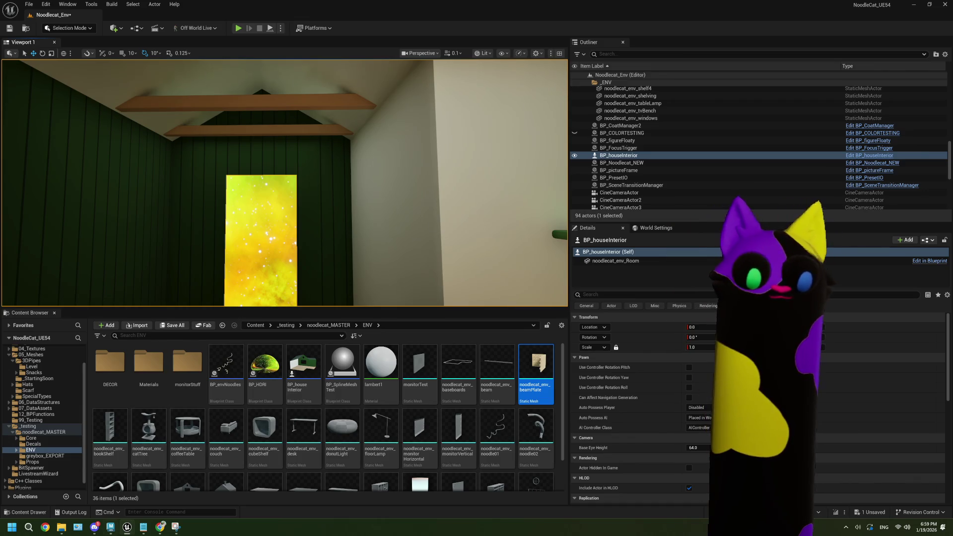
mouse_move(160, 526)
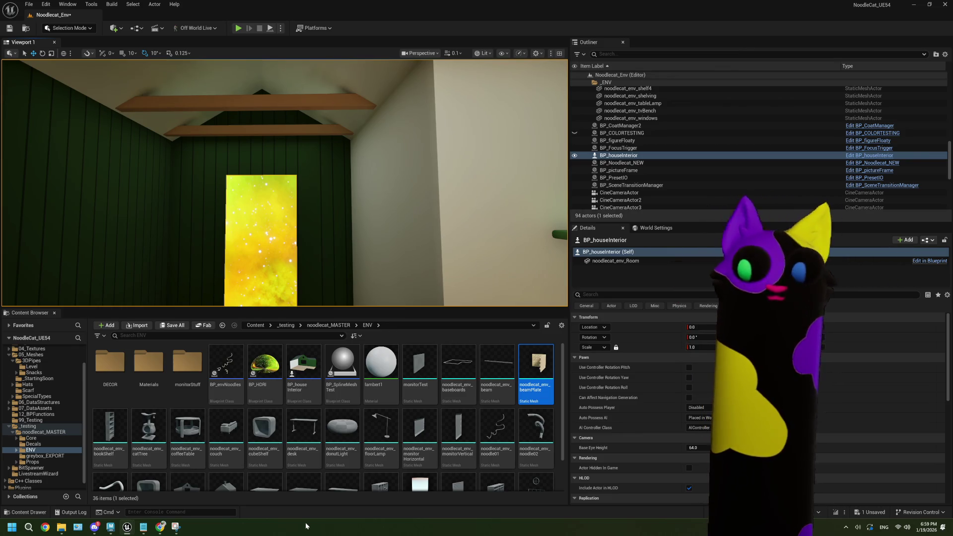
right_click_drag(283, 184, 283, 206)
mouse_move(114, 528)
left_click(144, 503)
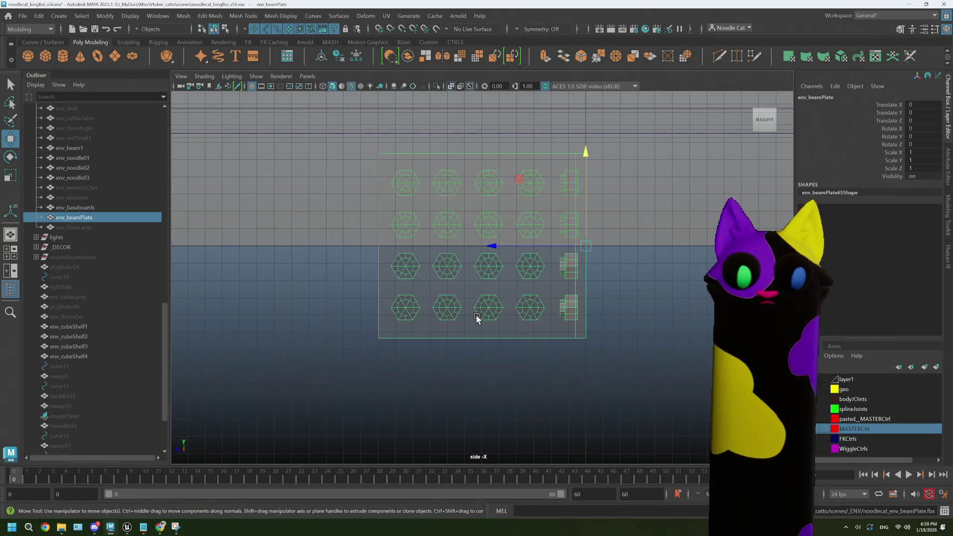
- Hide the beam plate and frame the whole room in the perspective view
key("h")
left_click(76, 208)
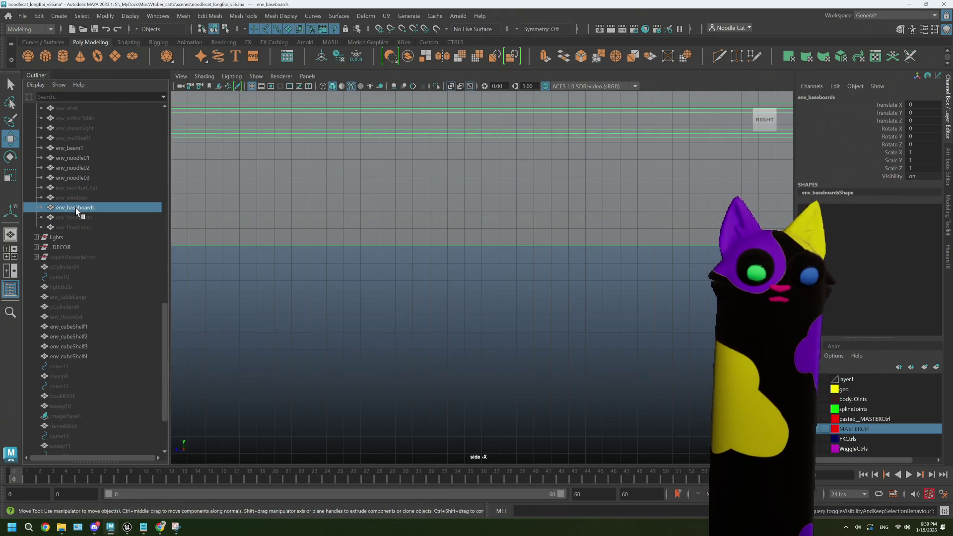
key("f")
key("space")
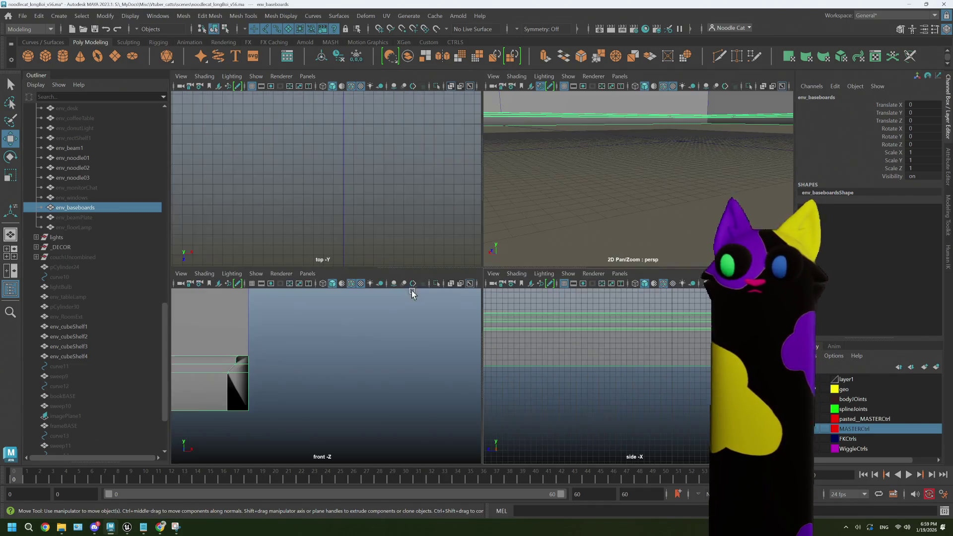
key("space")
key("f")
- Orbit around the room to inspect the doorway from the left and three-quarter angles
left_click_drag(594, 247, 398, 278, "alt")
scroll(397, 228, "up", 5)
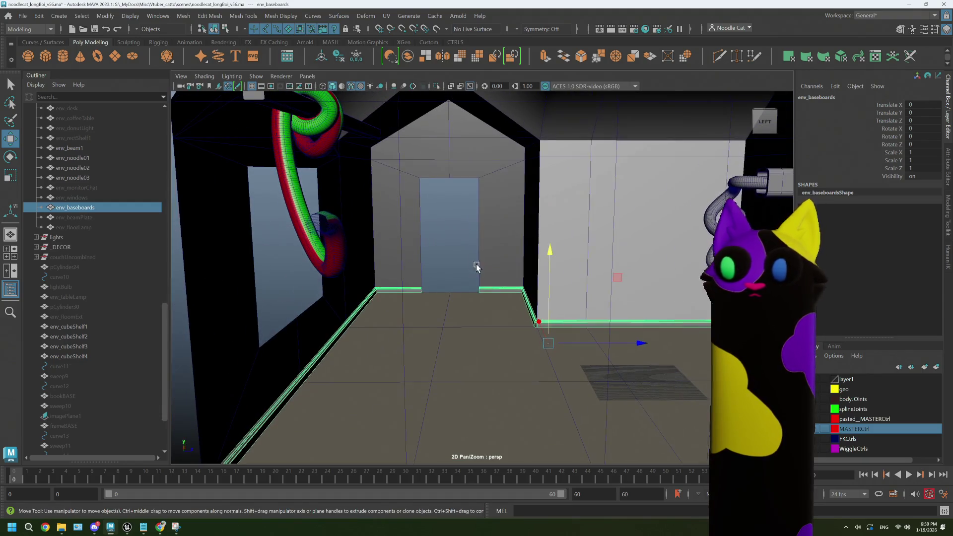
scroll(473, 255, "down", 5)
left_click(514, 248)
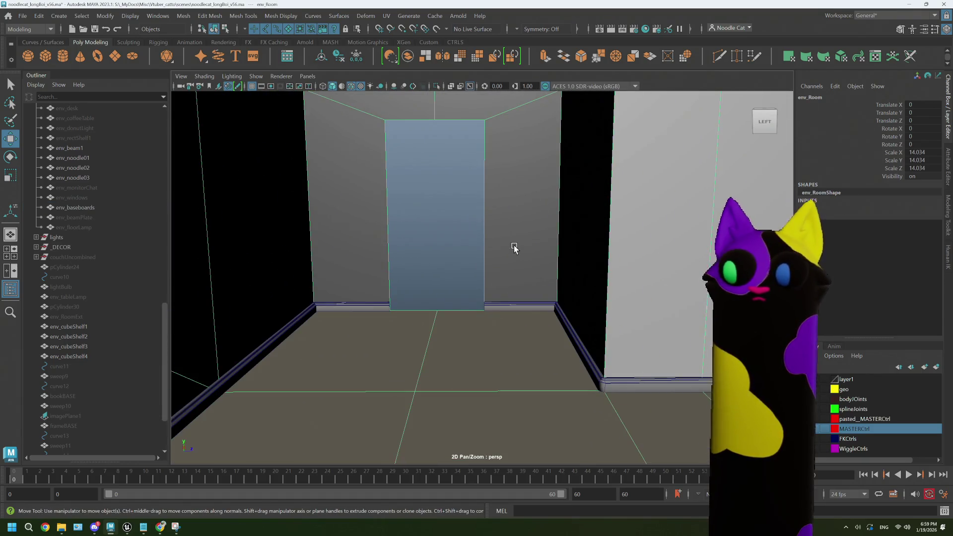
scroll(514, 248, "down", 5)
mouse_move(514, 248)
left_mouse_down("alt")
mouse_move(474, 292)
mouse_move(589, 274)
mouse_move(512, 268)
mouse_move(427, 236)
mouse_move(464, 268)
mouse_move(553, 273)
mouse_move(547, 260)
mouse_move(506, 251)
mouse_move(391, 246)
mouse_move(410, 351)
mouse_move(411, 418)
mouse_move(445, 326)
mouse_move(424, 303)
mouse_move(515, 304)
mouse_move(522, 330)
left_mouse_up("alt")
scroll(474, 293, "up", 2)
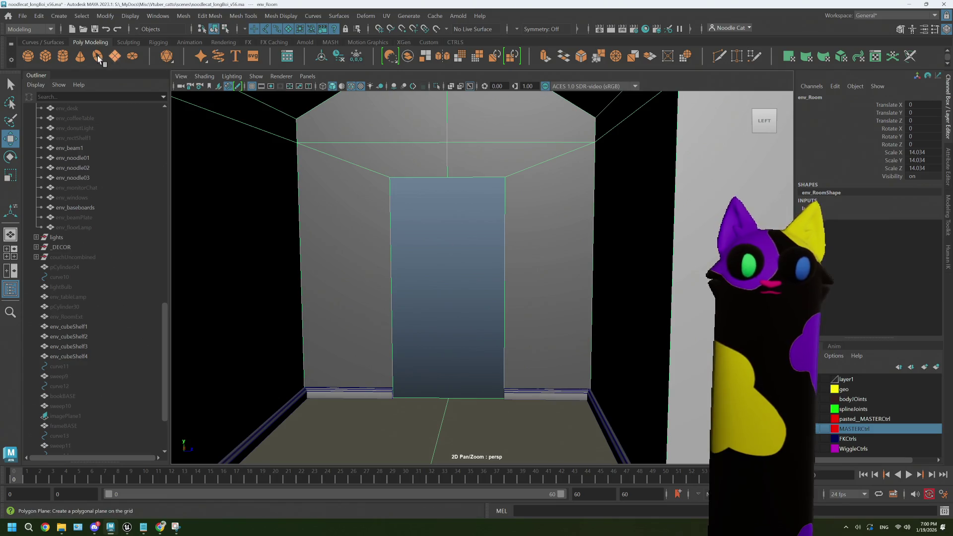
scroll(99, 311, "down", 3)
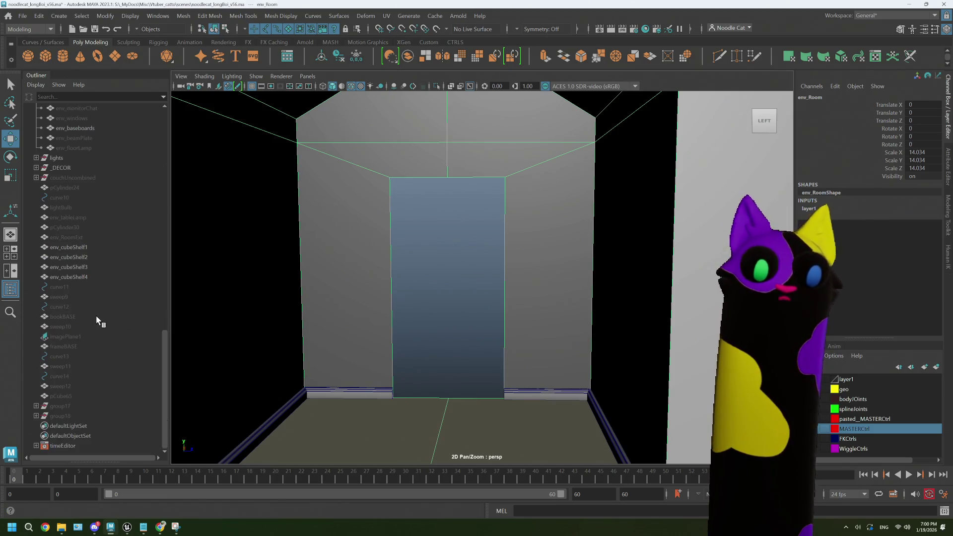
- Select sweep10 in the Outliner and create a new polygon cube, pCube66
left_click(59, 396)
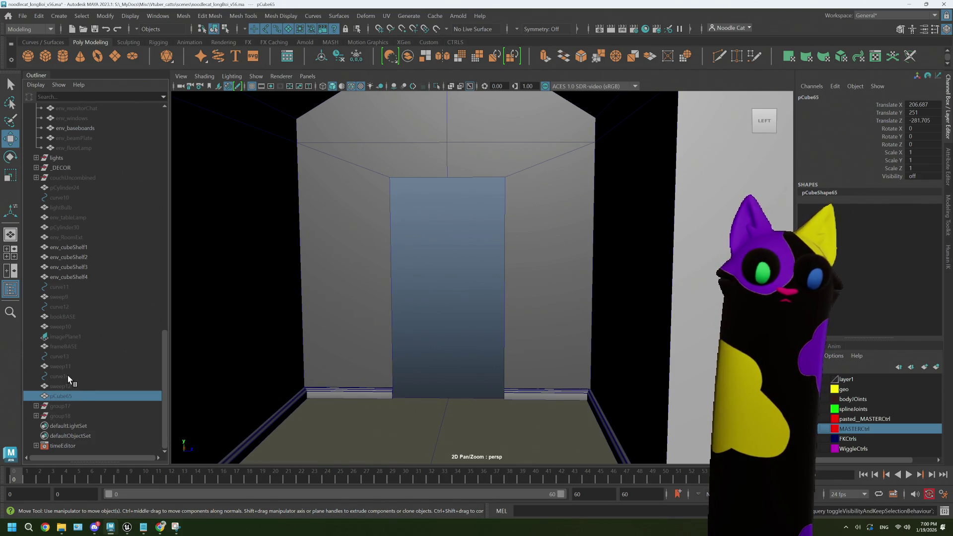
left_click(68, 347)
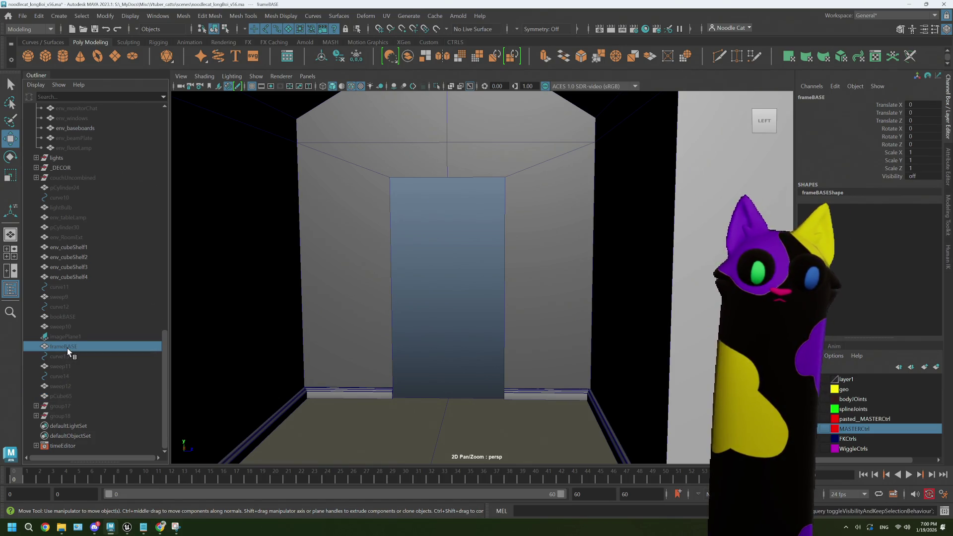
left_click(66, 326)
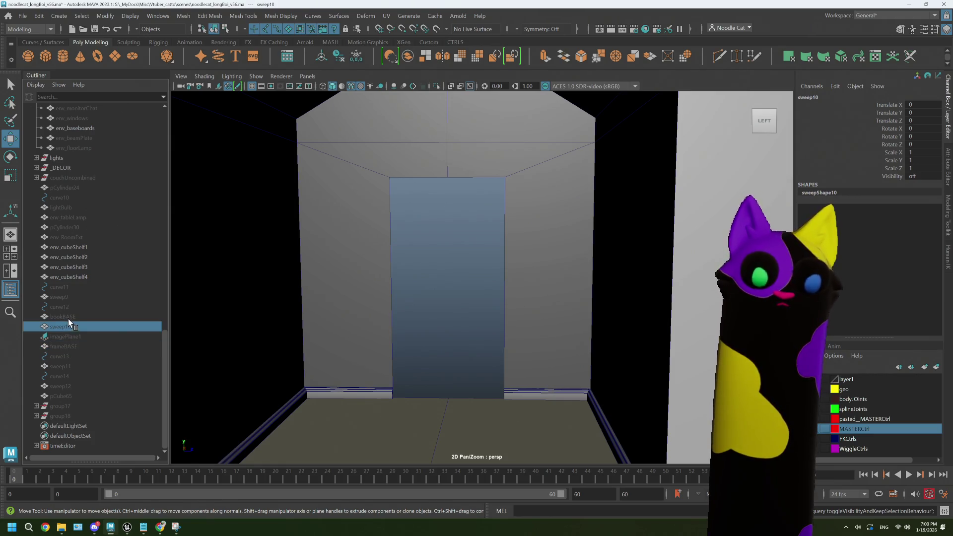
left_click(47, 57)
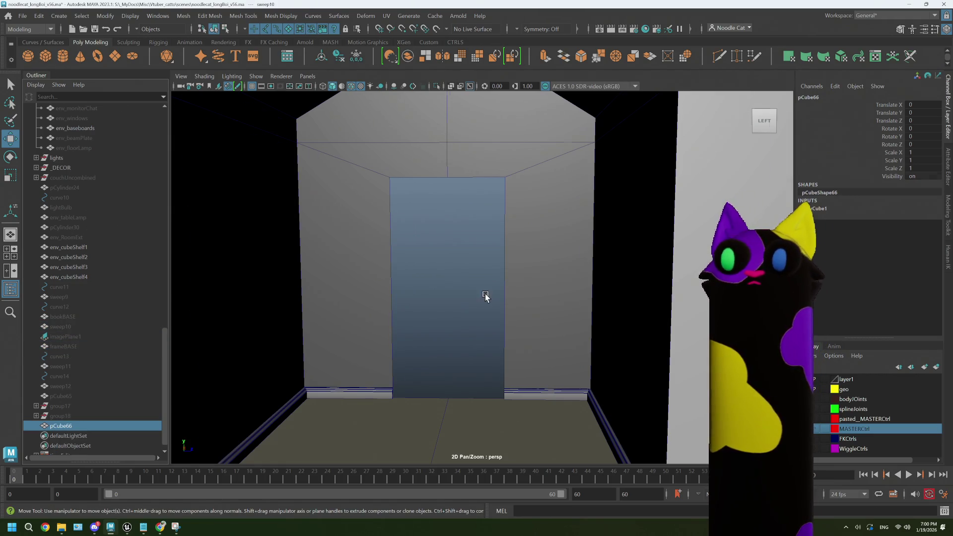
- Move the new cube to the doorway's floor edge and raise it slightly
scroll(487, 294, "down", 5)
scroll(488, 321, "down", 3)
mouse_move(672, 440)
left_mouse_down("alt")
mouse_move(677, 417)
mouse_move(506, 230)
mouse_move(519, 229)
left_mouse_up("alt")
key("f")
scroll(507, 266, "down", 4)
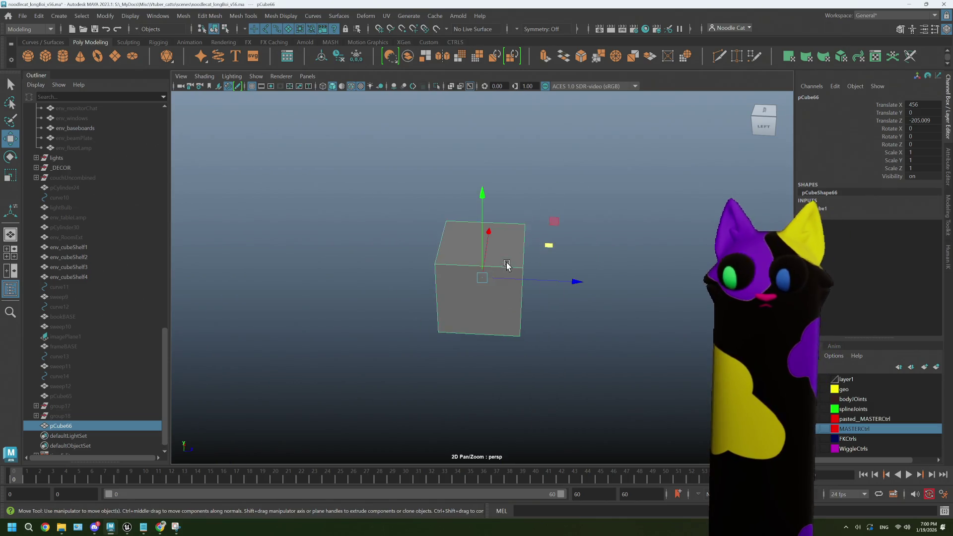
mouse_move(484, 277)
left_mouse_down()
mouse_move(481, 300)
mouse_move(497, 314)
left_mouse_up()
key("f")
left_click_drag(481, 201, 483, 105)
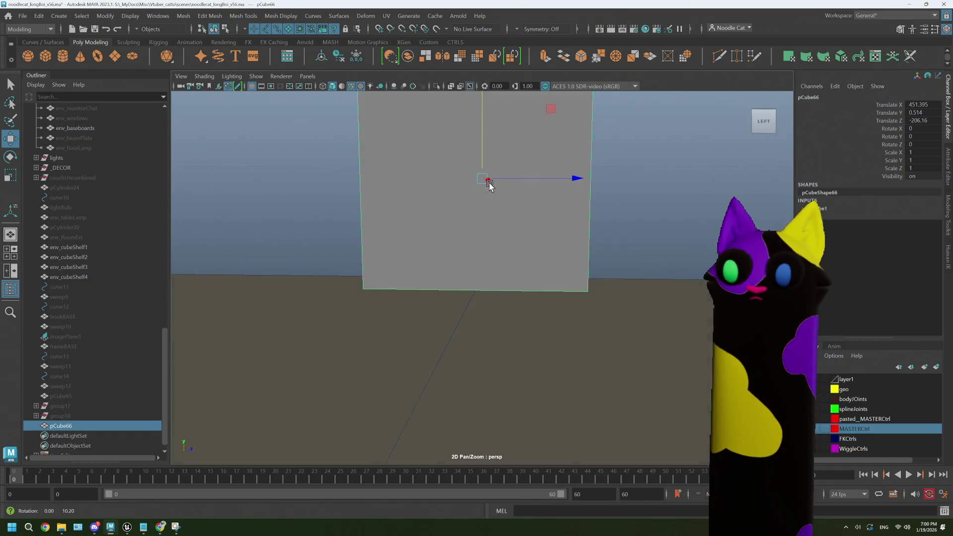
scroll(504, 273, "down", 8)
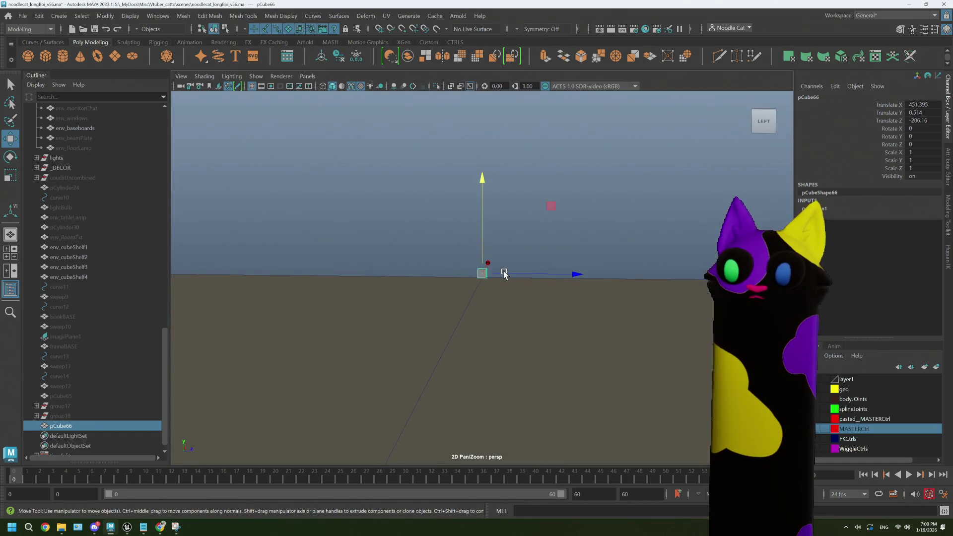
scroll(504, 273, "up", 5)
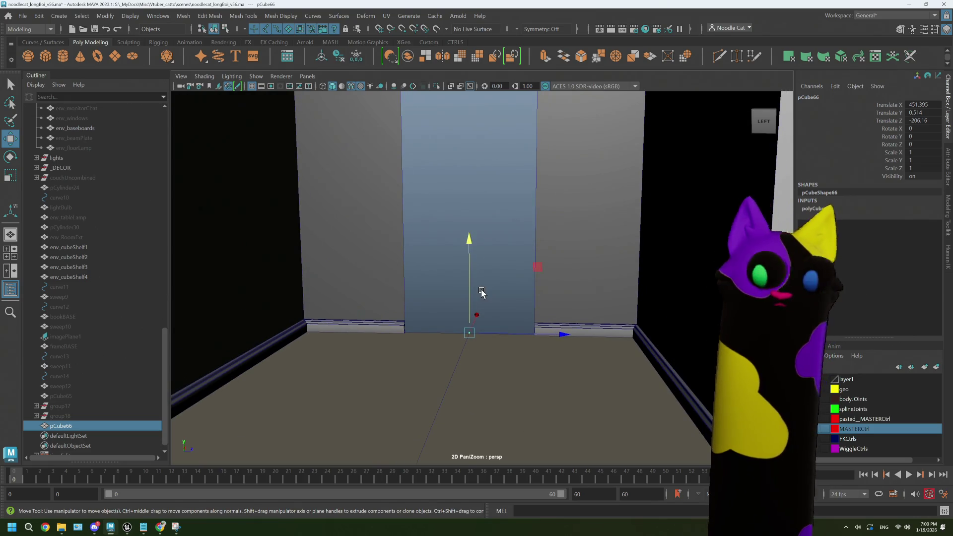
key("f")
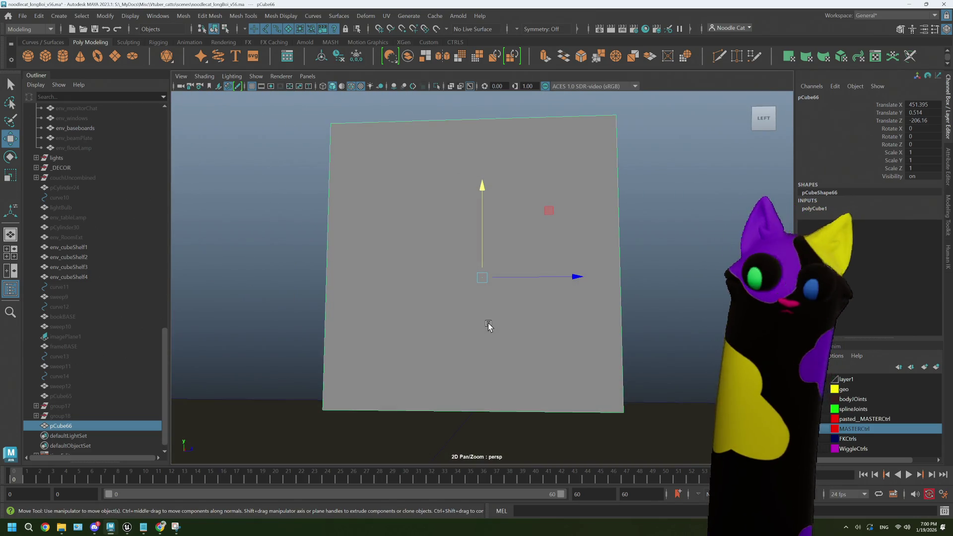
- Set the cube's pivot at its bottom edge
key("d")
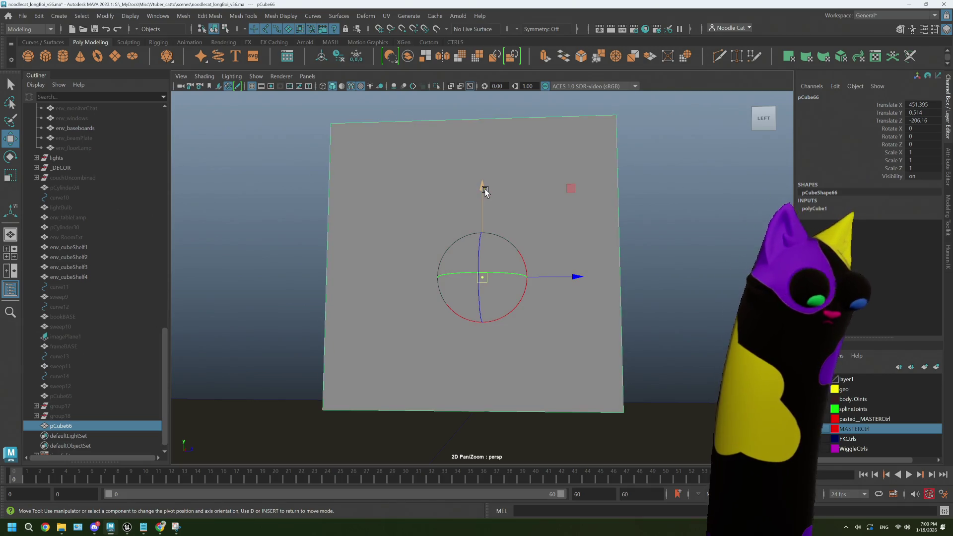
mouse_move(485, 192)
left_mouse_down()
mouse_move(493, 411)
mouse_move(481, 398)
left_mouse_up()
scroll(563, 288, "down", 10)
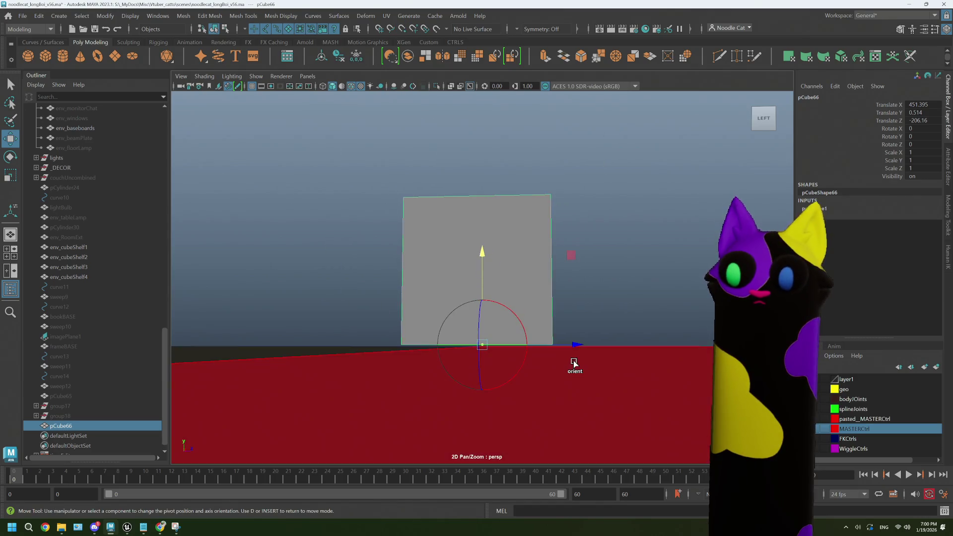
mouse_move(561, 289)
left_mouse_down("alt")
mouse_move(560, 267)
mouse_move(546, 270)
mouse_move(559, 269)
left_mouse_up("alt")
key("d")
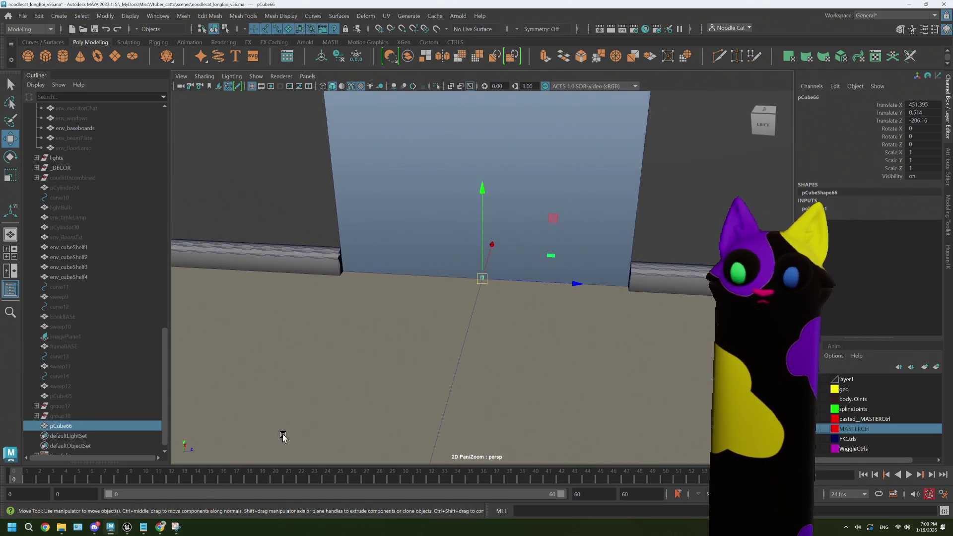
- Scale the cube into a tall, flat slab that fills the doorway opening
key("r")
left_click_drag(562, 287, 609, 286)
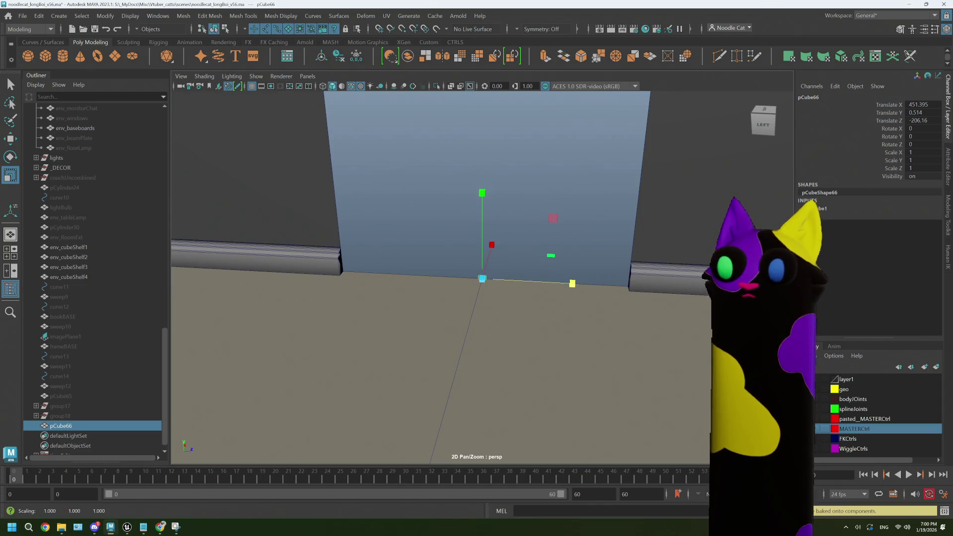
left_click(552, 226)
middle_click_drag(571, 217, 735, 131)
mouse_move(512, 224)
left_mouse_down("alt")
mouse_move(536, 227)
mouse_move(506, 265)
mouse_move(517, 296)
mouse_move(517, 283)
left_mouse_up("alt")
mouse_move(516, 283)
right_mouse_down("alt")
mouse_move(502, 288)
mouse_move(479, 274)
right_mouse_up("alt")
left_click_drag(480, 274, 476, 182)
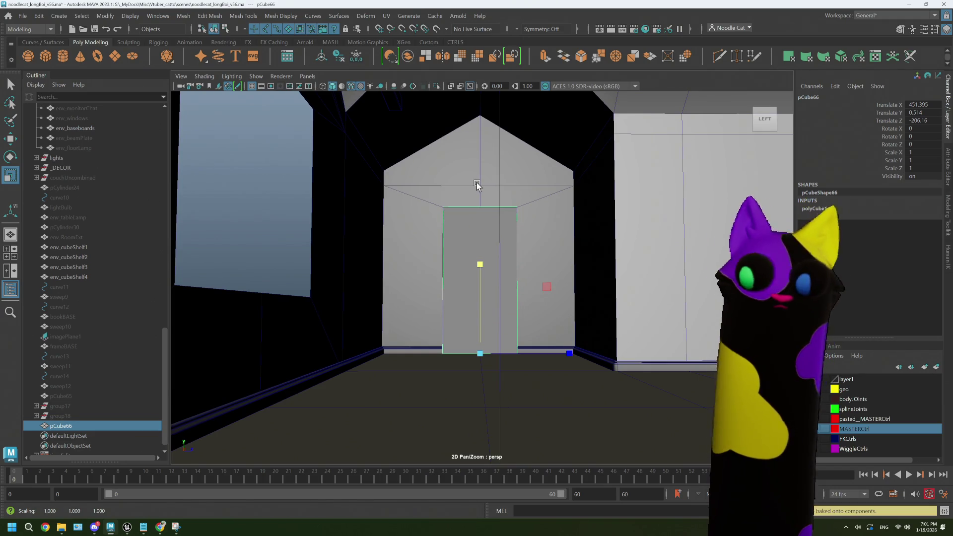
right_click_drag(477, 185, 475, 259, "alt")
mouse_move(474, 260)
left_mouse_down("alt")
mouse_move(464, 251)
mouse_move(470, 257)
left_mouse_up("alt")
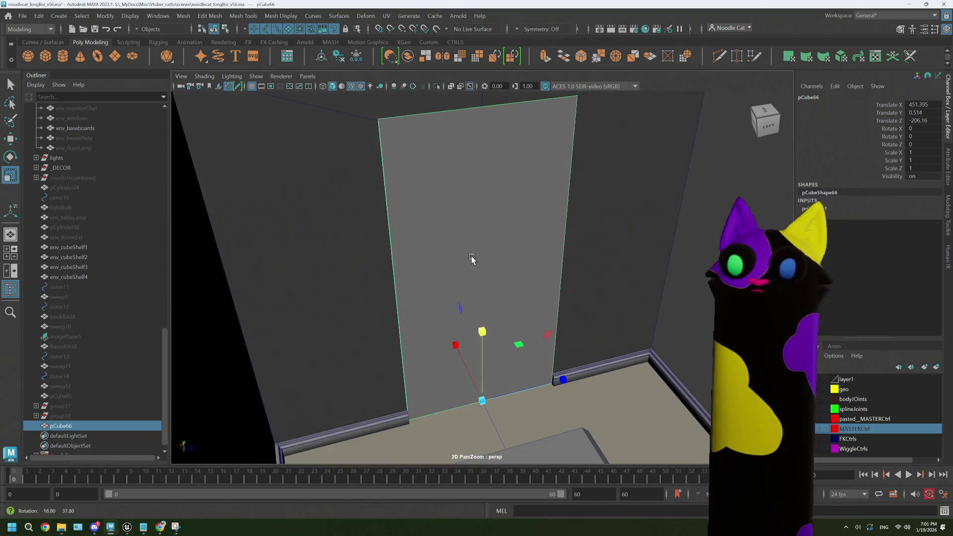
left_click_drag(480, 330, 481, 331)
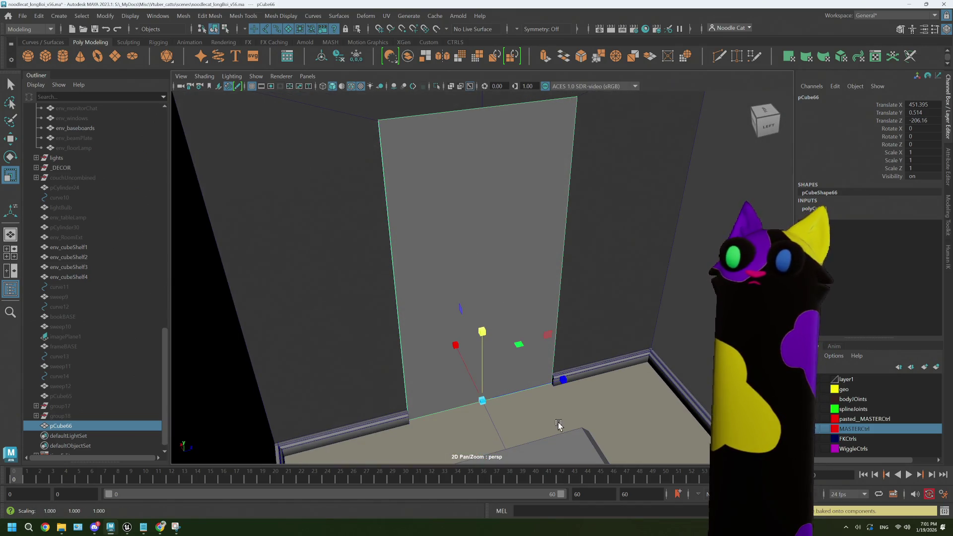
- Lower the slab against the wall panel to translate 451.395, 0.378, -206.16
key("d")
mouse_move(562, 381)
left_mouse_down("alt")
mouse_move(511, 304)
mouse_move(502, 352)
left_mouse_up("alt")
key("w")
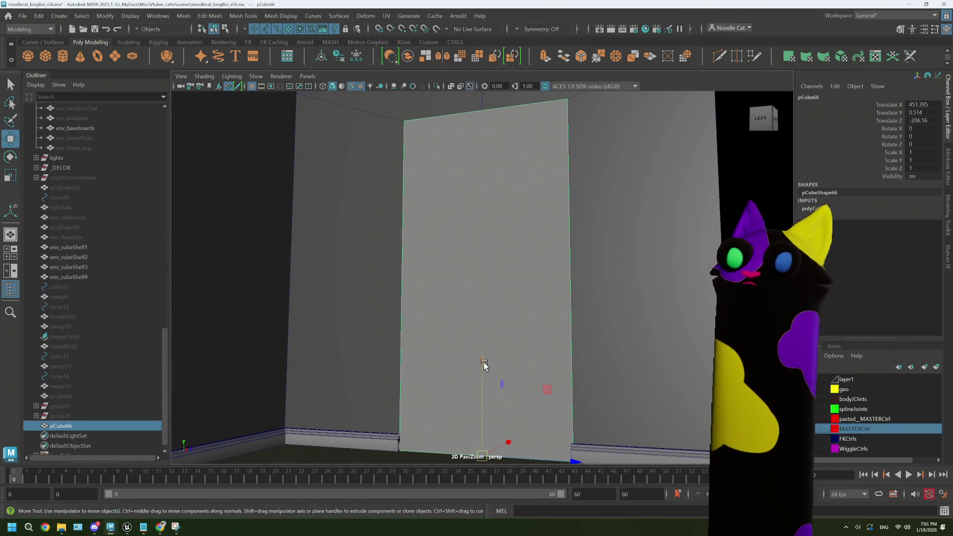
right_click_drag(484, 366, 517, 358)
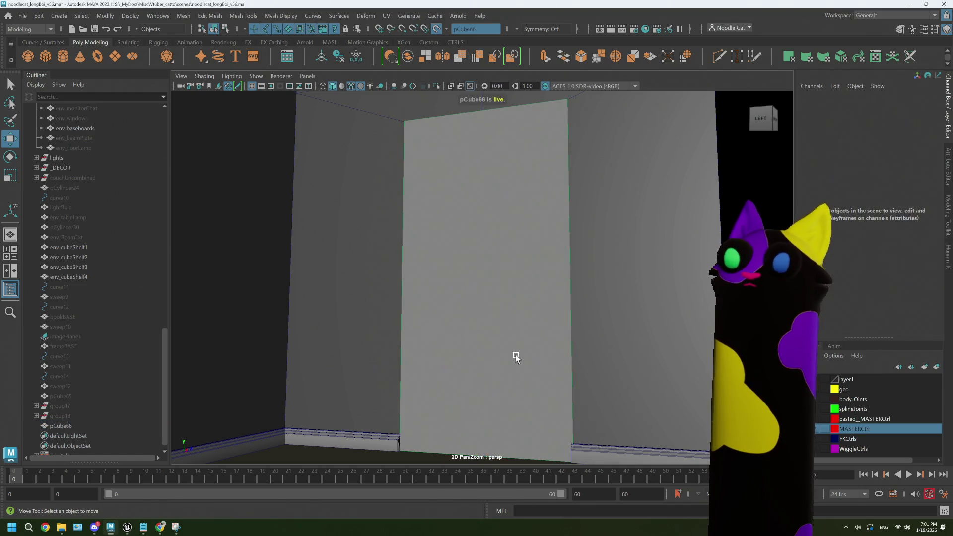
left_click(436, 28)
left_click(468, 254)
left_click_drag(482, 360, 483, 362)
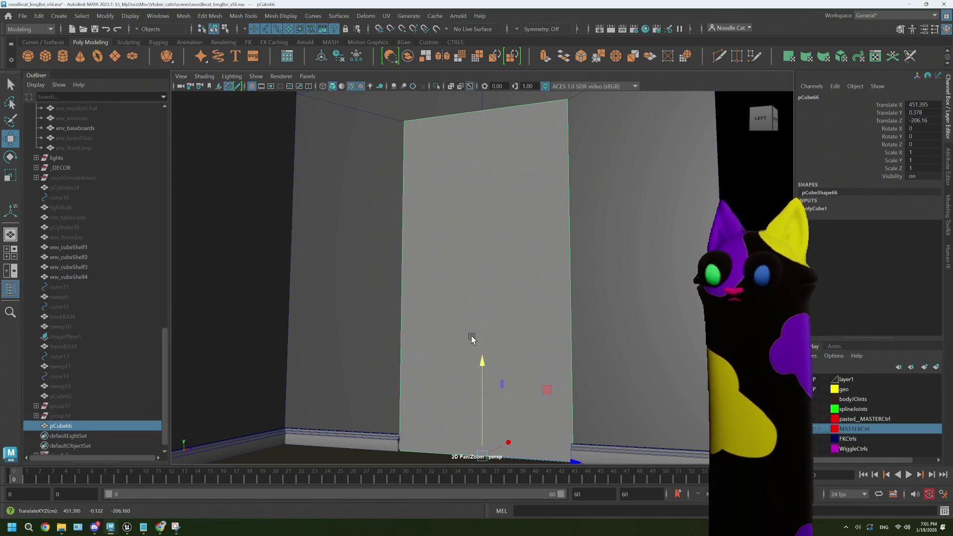
mouse_move(472, 338)
left_mouse_down("alt")
mouse_move(520, 326)
mouse_move(544, 351)
mouse_move(481, 307)
left_mouse_up("alt")
key("r")
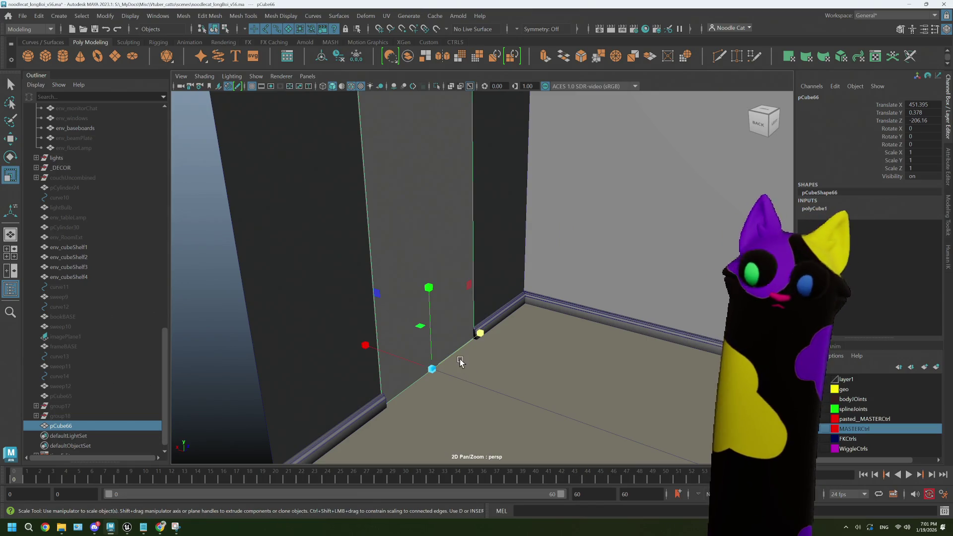
key("alt+Tab")
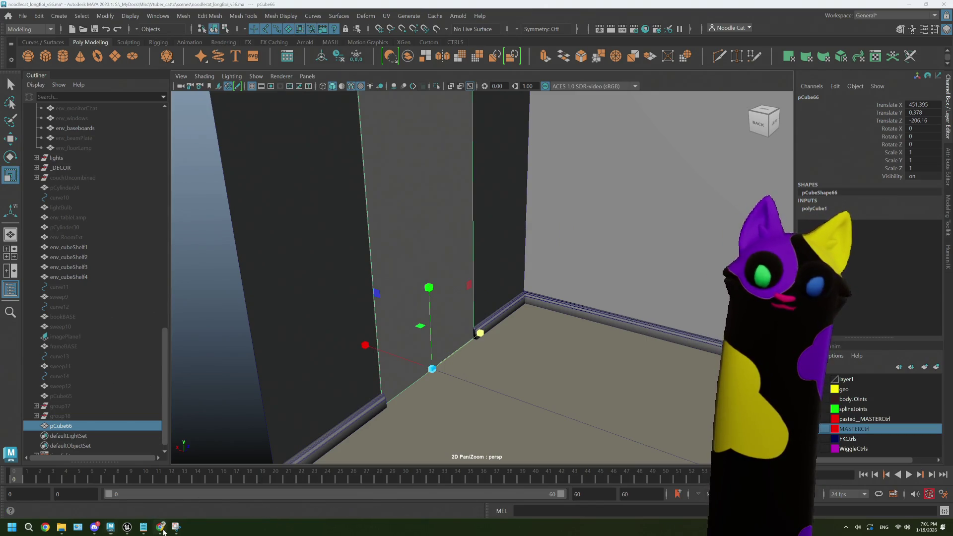
- Search Google for 'door thickness' and show the image results
left_click(570, 31)
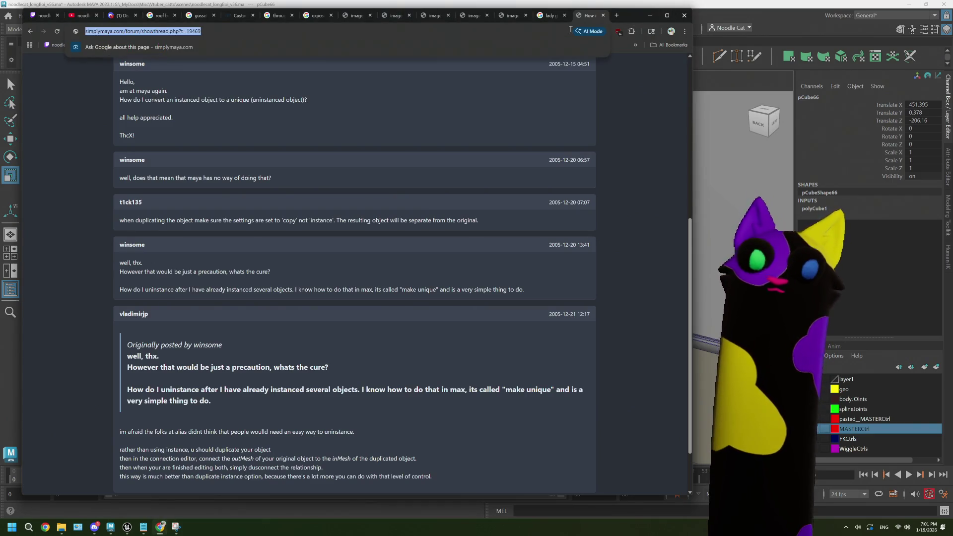
type("door thickness")
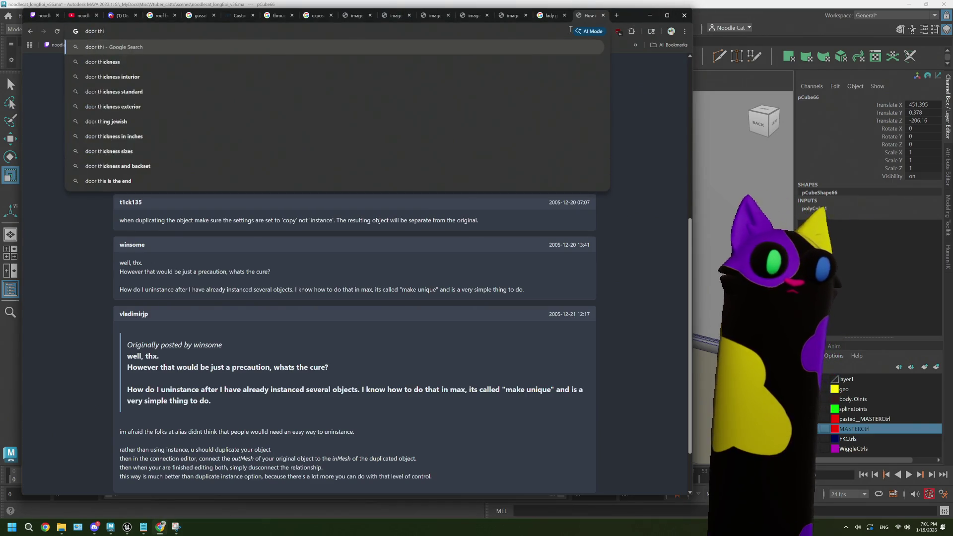
key("Return")
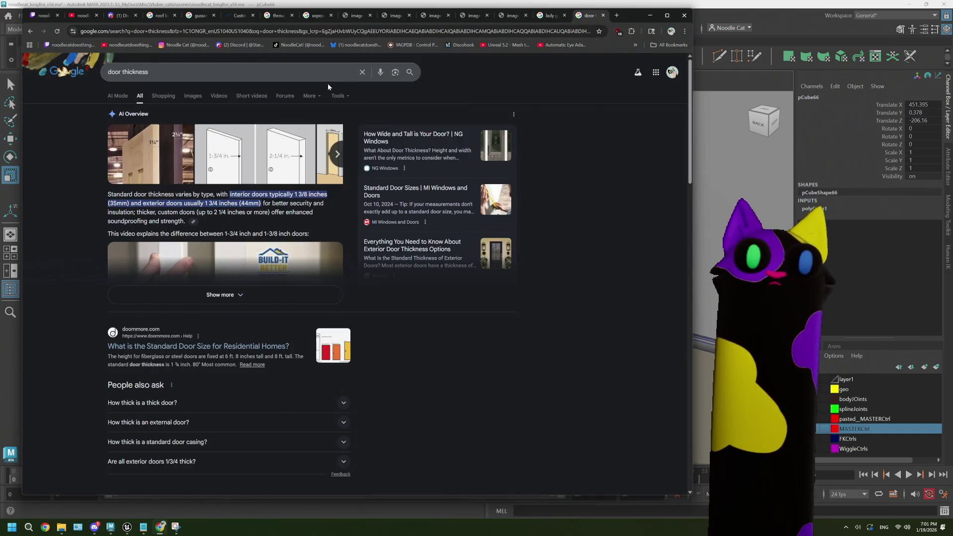
left_click(191, 97)
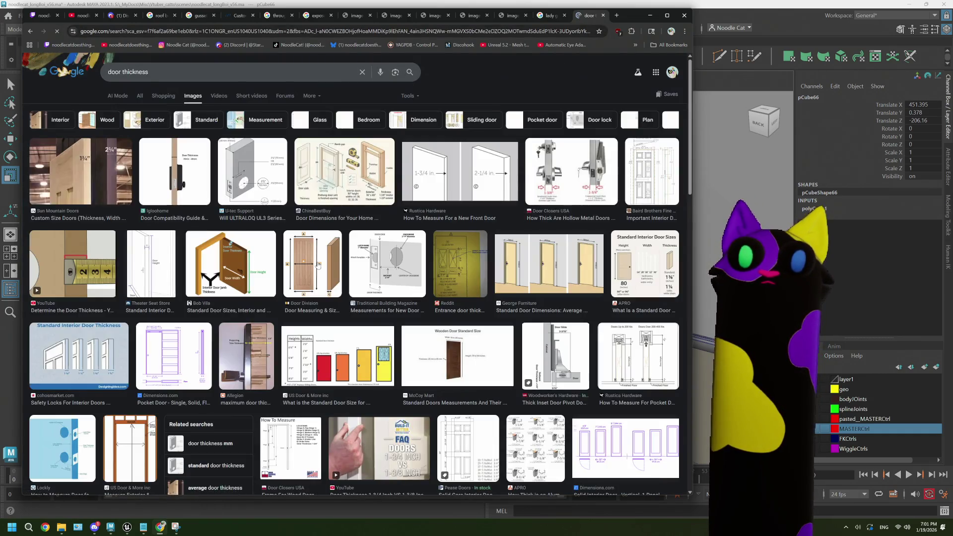
- Preview several door thickness and door dimension diagrams, ending on the custom-size door thickness photo
left_click(201, 187)
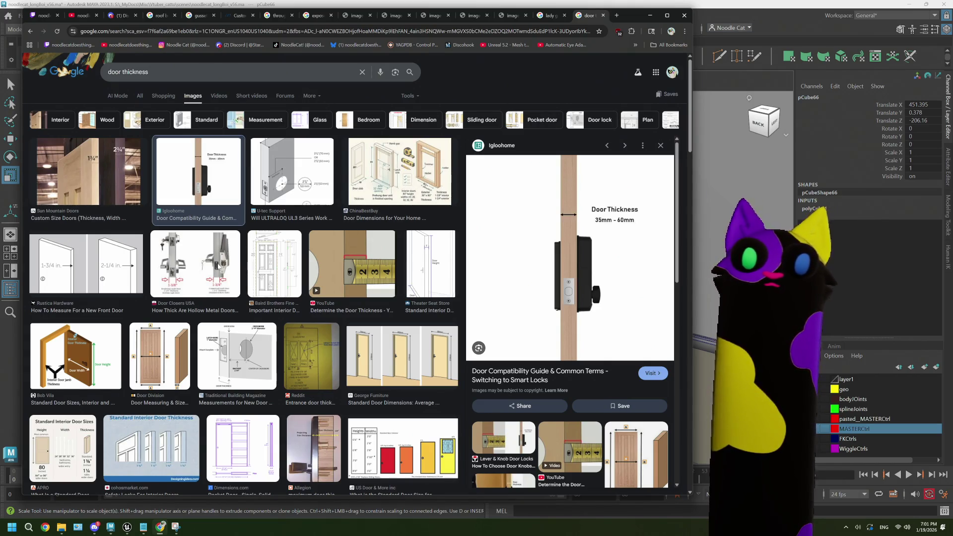
left_click(218, 266)
left_click(272, 267)
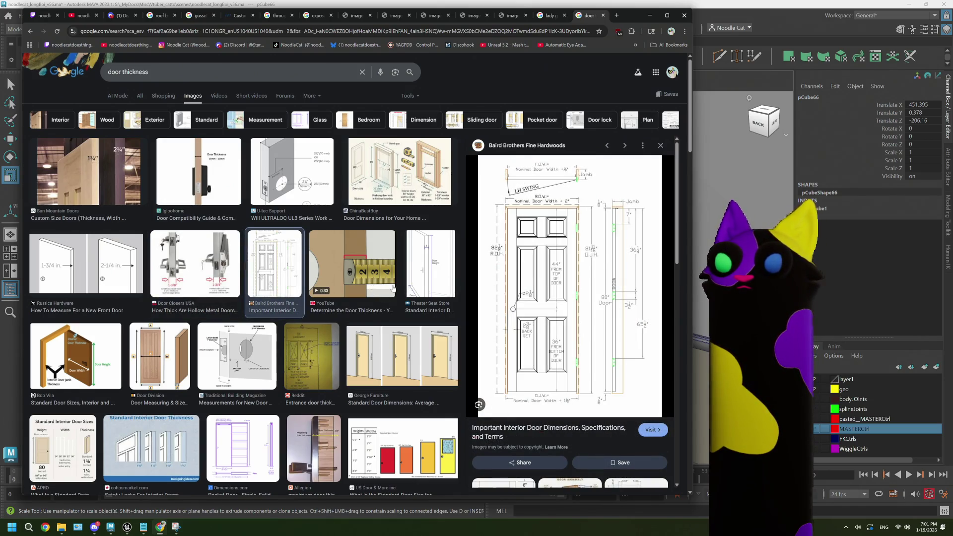
left_click(424, 284)
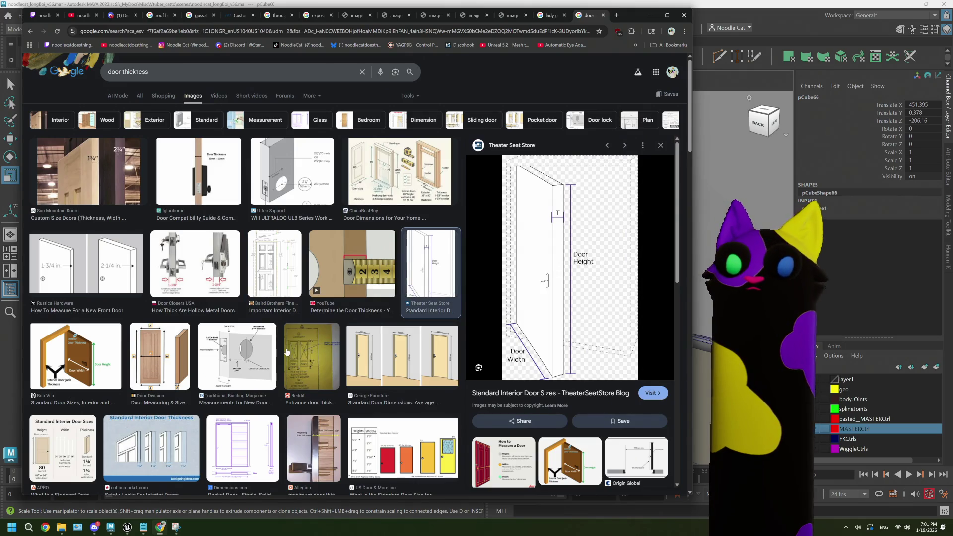
left_click(308, 348)
left_click(368, 351)
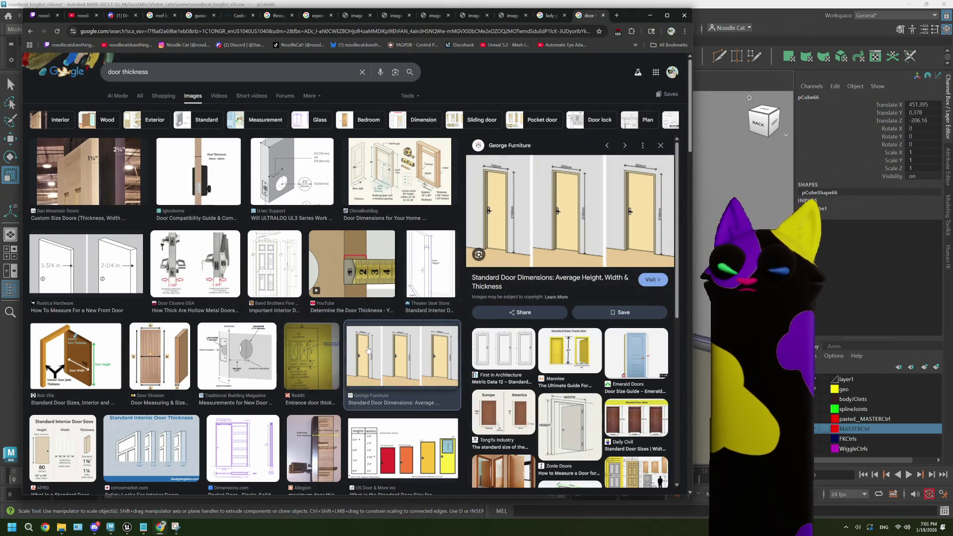
left_click(211, 178)
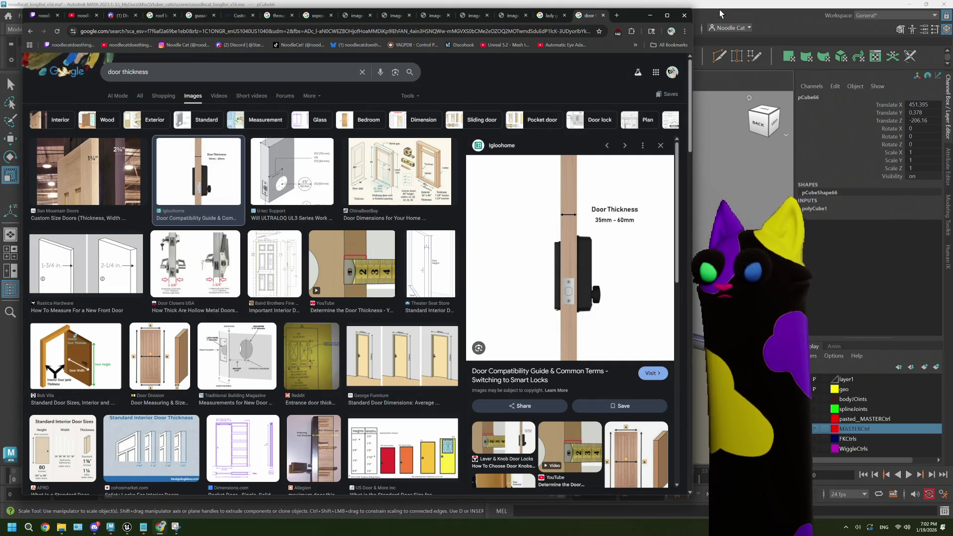
left_click(80, 159)
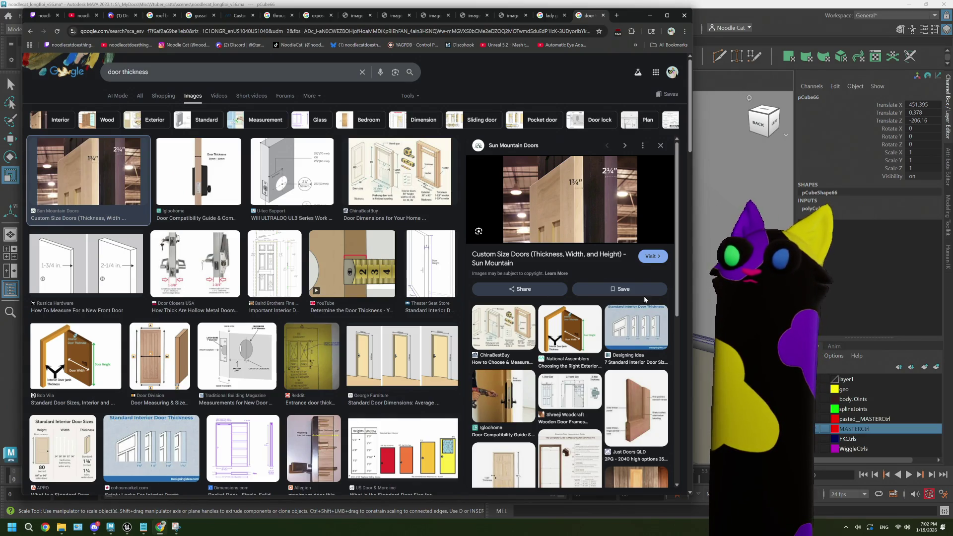
- Launch Windows Calculator from the Start search with 'calc'
left_click(29, 527)
type("calc")
key("Return")
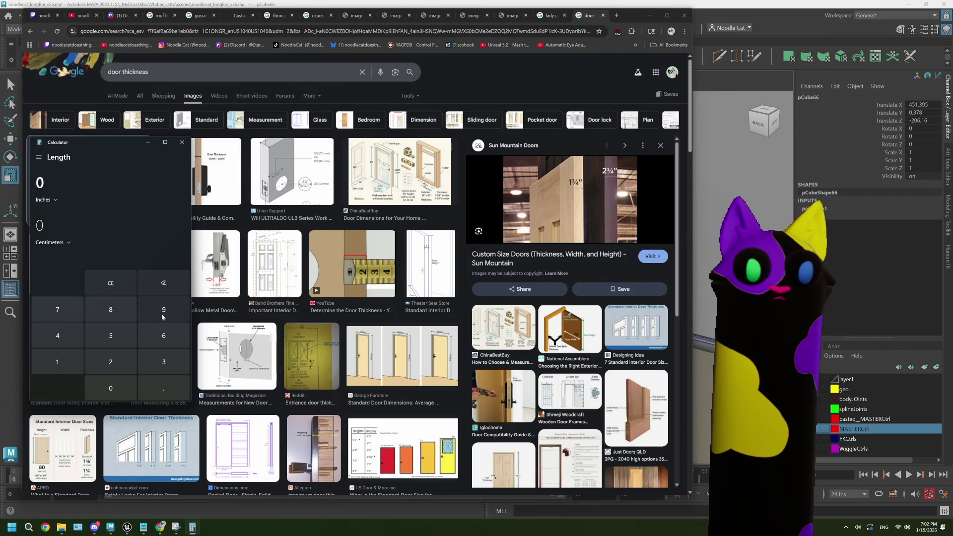
- Convert 98 inches to centimetres (248.92 cm), clear it, close Calculator and return to Maya
left_click(58, 185)
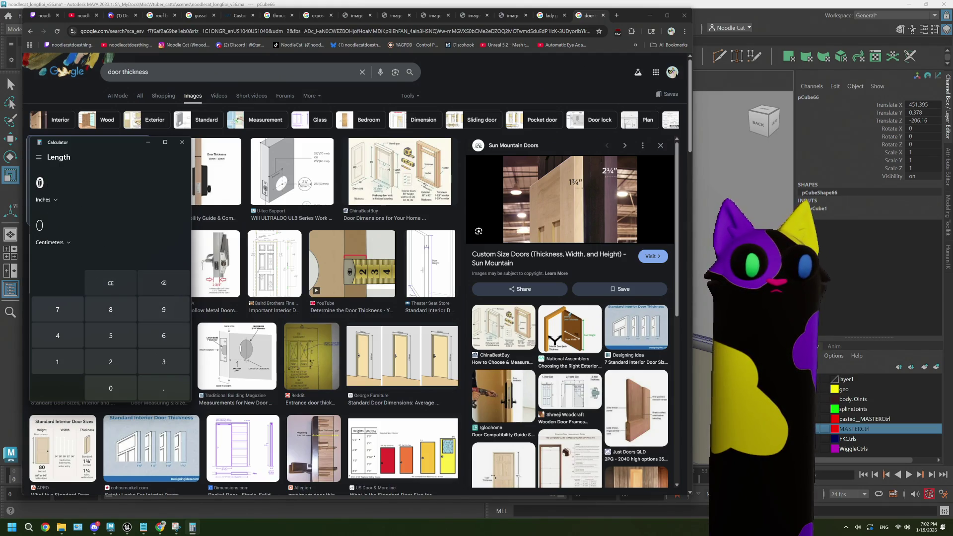
left_click(45, 229)
left_click(48, 185)
type("98")
key("Escape")
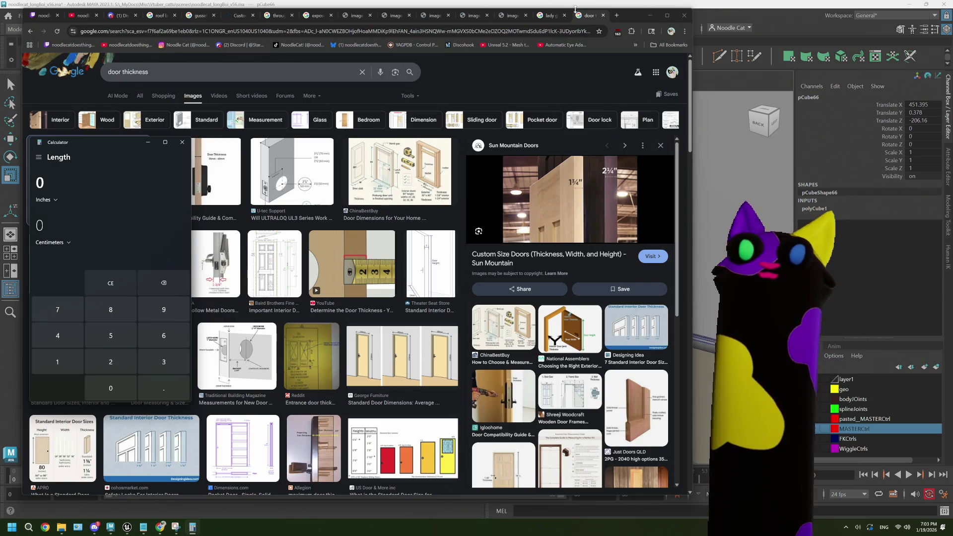
left_click(183, 142)
left_click(753, 15)
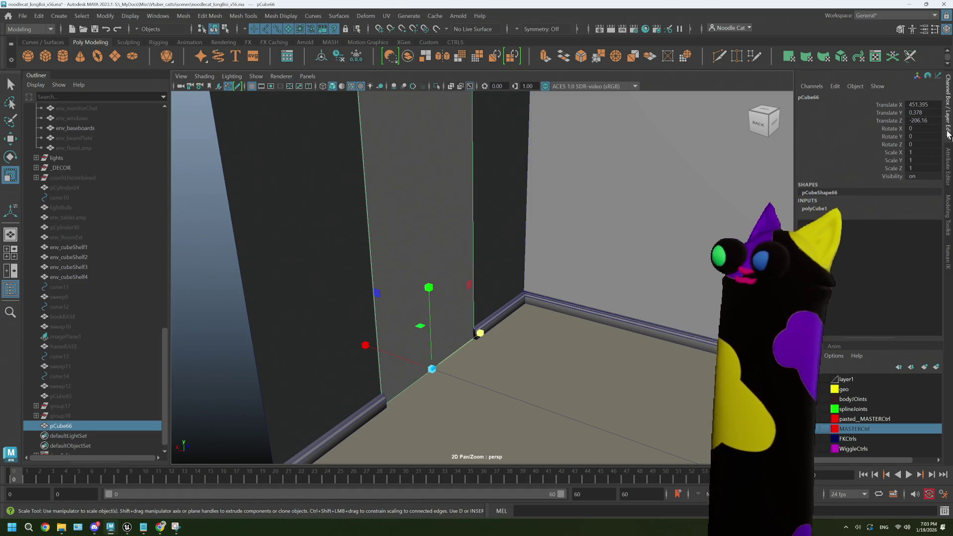
- Show pCube66's polyCube1 attributes and maximise the front view framed on the cube
left_click(949, 163)
left_click(783, 99)
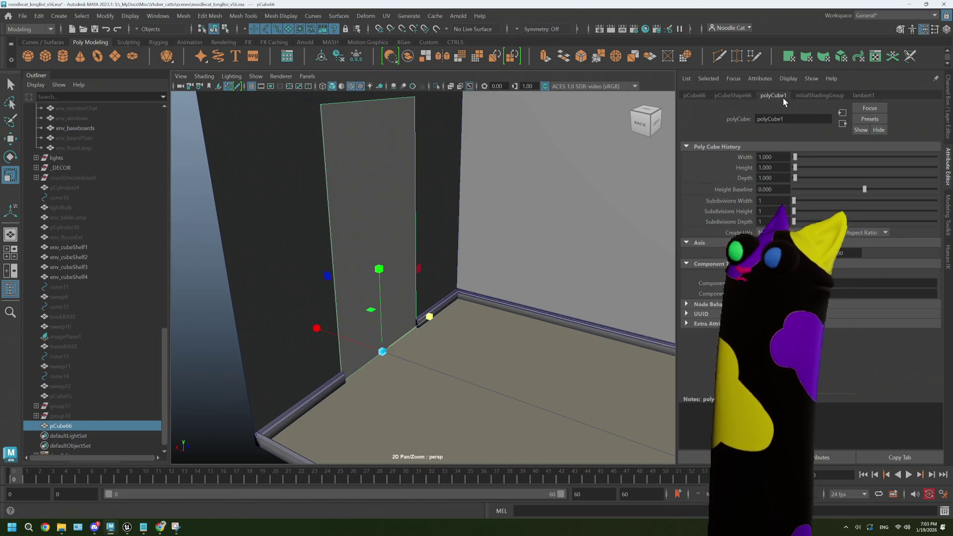
left_click_drag(451, 253, 470, 252, "alt")
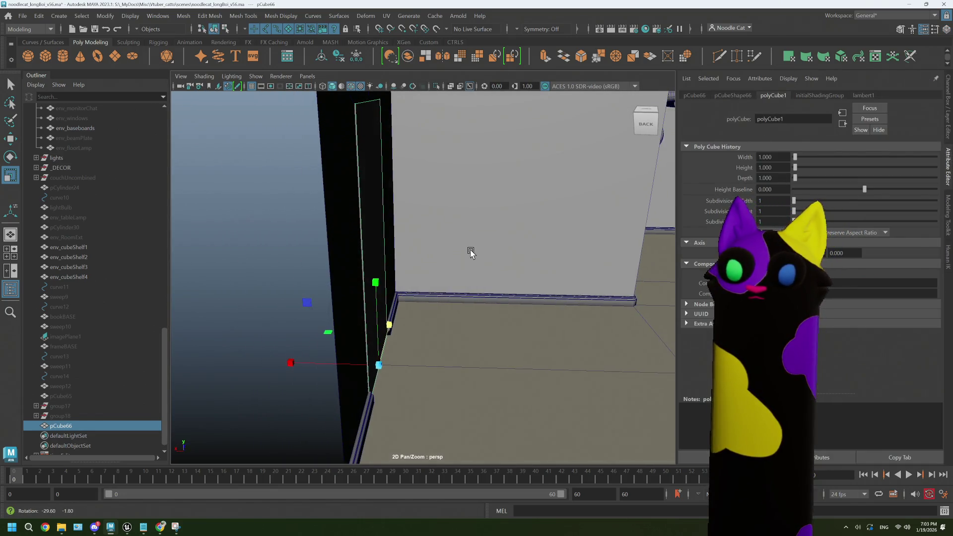
key("space")
key("space")
key("space")
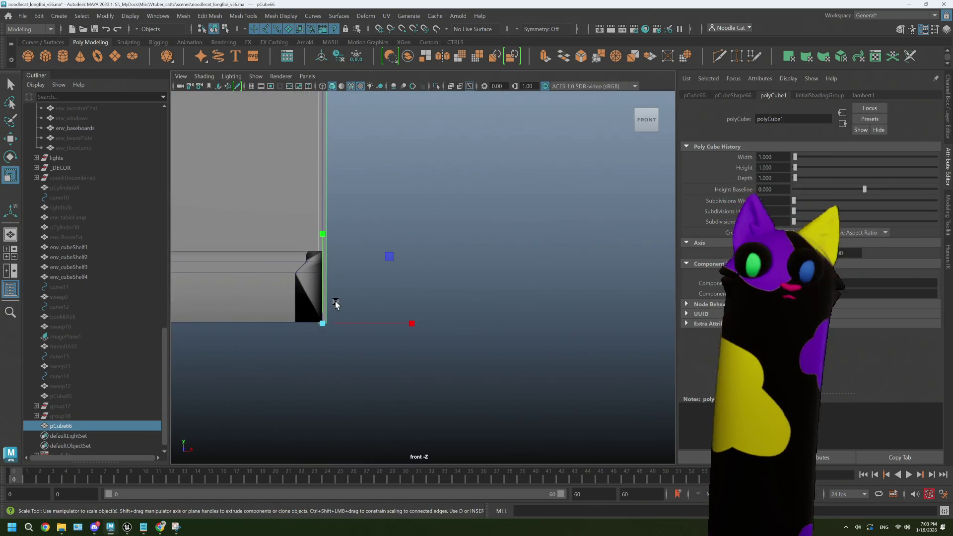
key("w")
left_click_drag(322, 232, 323, 233)
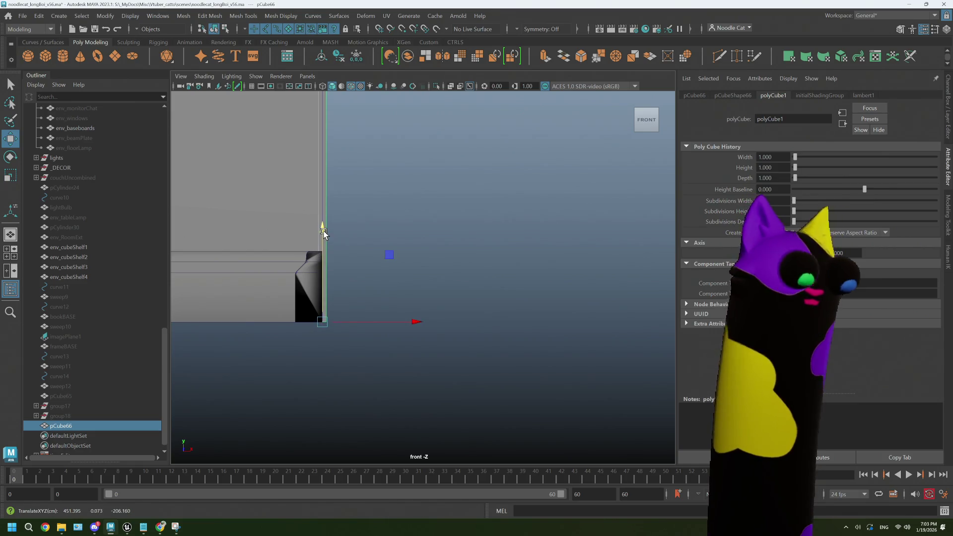
mouse_move(323, 233)
middle_mouse_down("alt")
mouse_move(385, 142)
mouse_move(379, 392)
middle_mouse_up("alt")
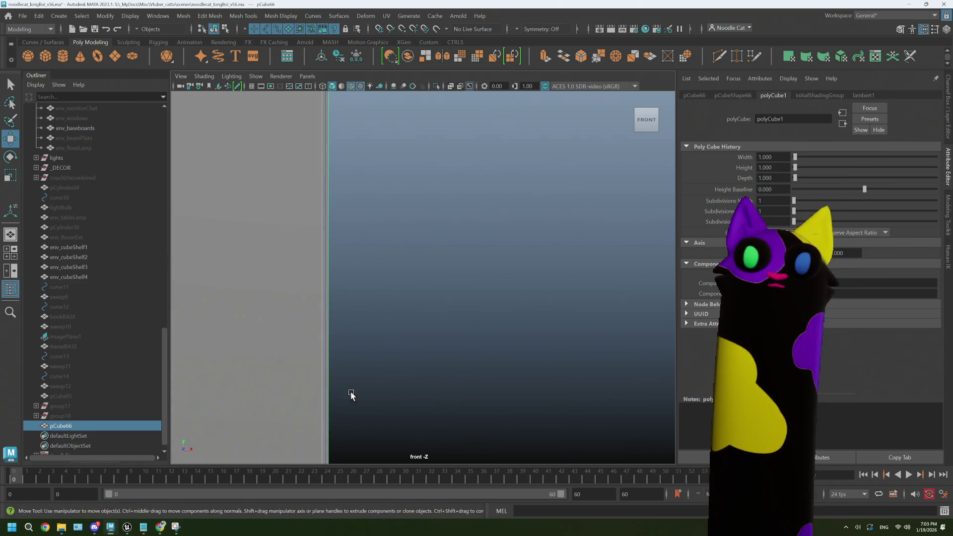
mouse_move(362, 229)
middle_mouse_down("alt")
mouse_move(383, 366)
mouse_move(393, 373)
mouse_move(408, 270)
mouse_move(395, 160)
mouse_move(438, 300)
mouse_move(423, 191)
mouse_move(377, 372)
mouse_move(405, 409)
mouse_move(421, 405)
middle_mouse_up("alt")
- Turn on the front-view grid and scale the cube wider along X
key("r")
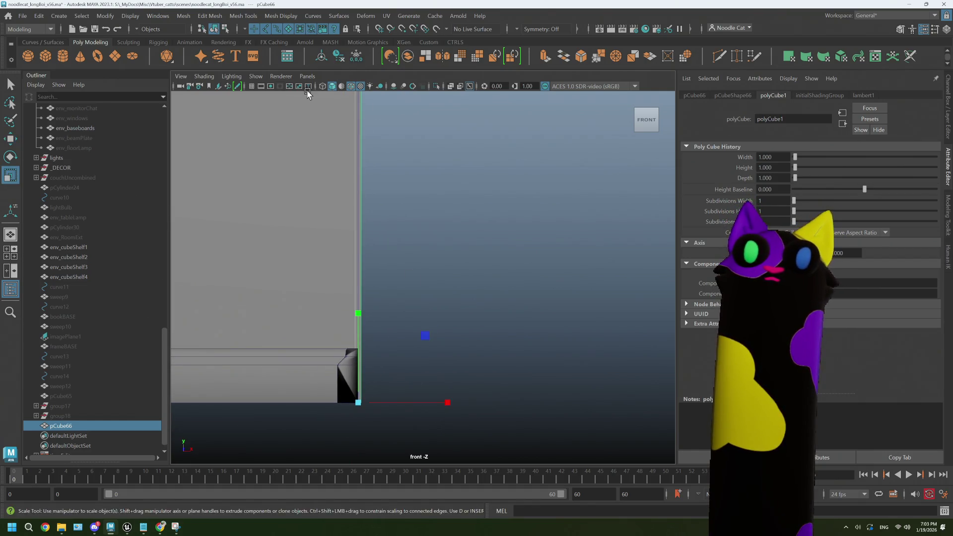
left_click(253, 87)
mouse_move(424, 355)
middle_mouse_down("alt")
mouse_move(406, 390)
mouse_move(392, 364)
middle_mouse_up("alt")
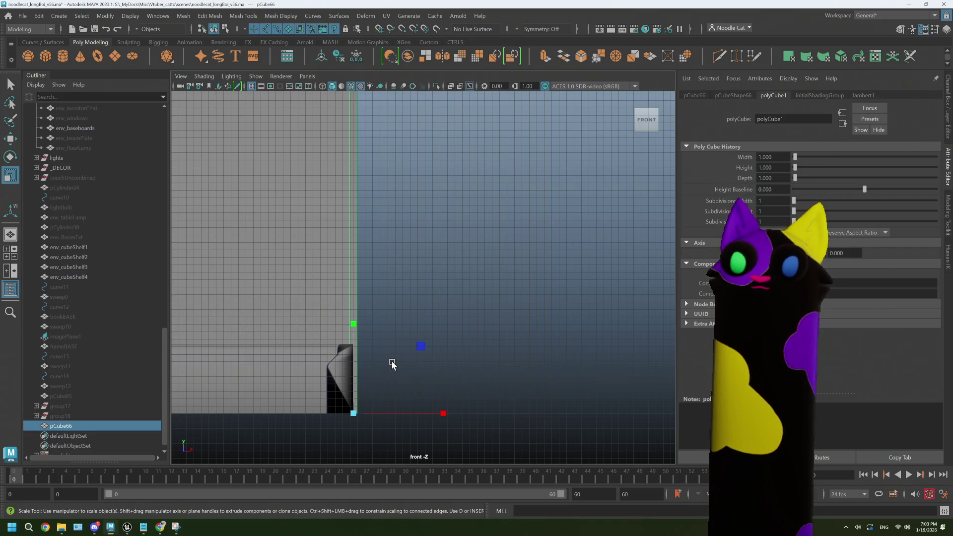
scroll(366, 391, "up", 2)
scroll(357, 383, "up", 1)
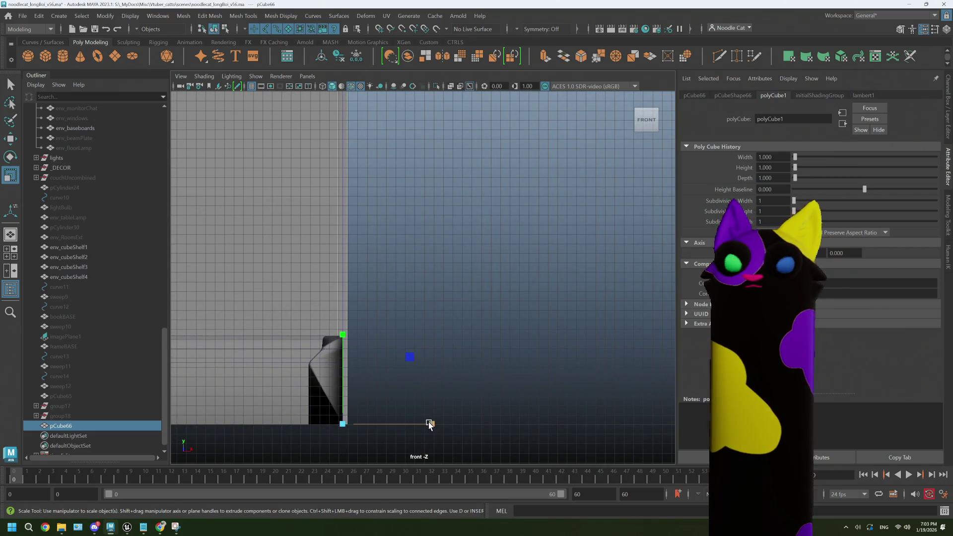
mouse_move(429, 424)
left_mouse_down()
mouse_move(659, 403)
mouse_move(613, 394)
left_mouse_up()
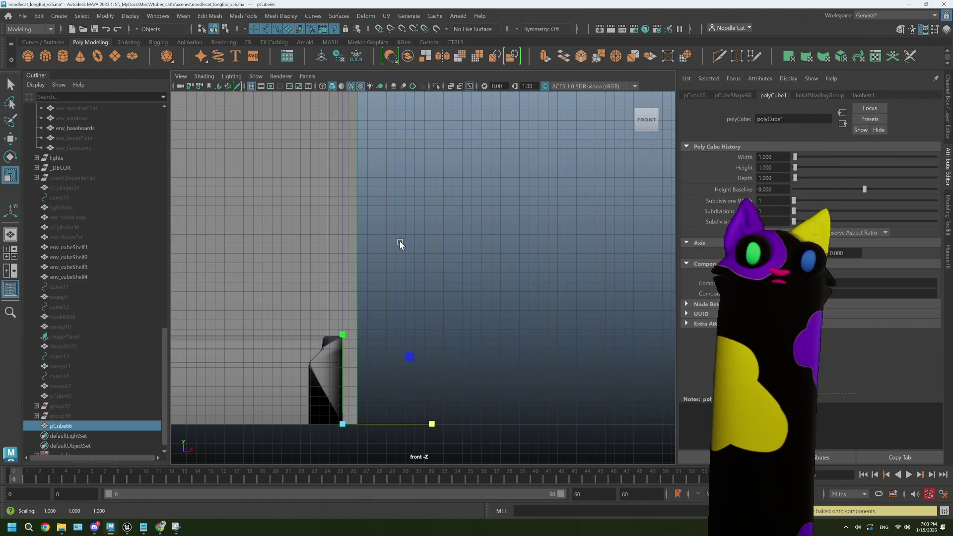
- Back in perspective, slide the cube slightly left along X to the wall edge
key("space")
key("space")
mouse_move(534, 239)
left_mouse_down("alt")
mouse_move(523, 237)
mouse_move(542, 249)
mouse_move(425, 347)
mouse_move(511, 245)
left_mouse_up("alt")
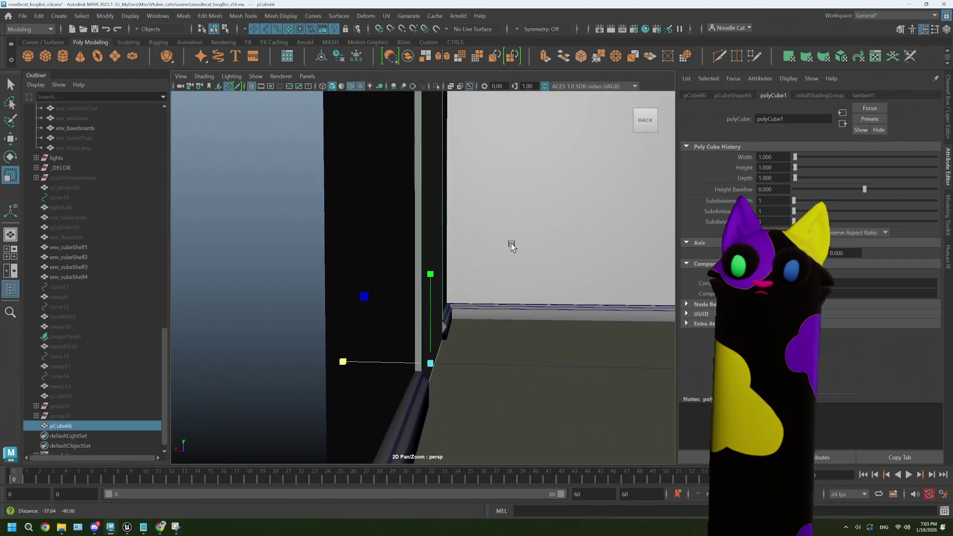
key("w")
left_click_drag(336, 366, 332, 363)
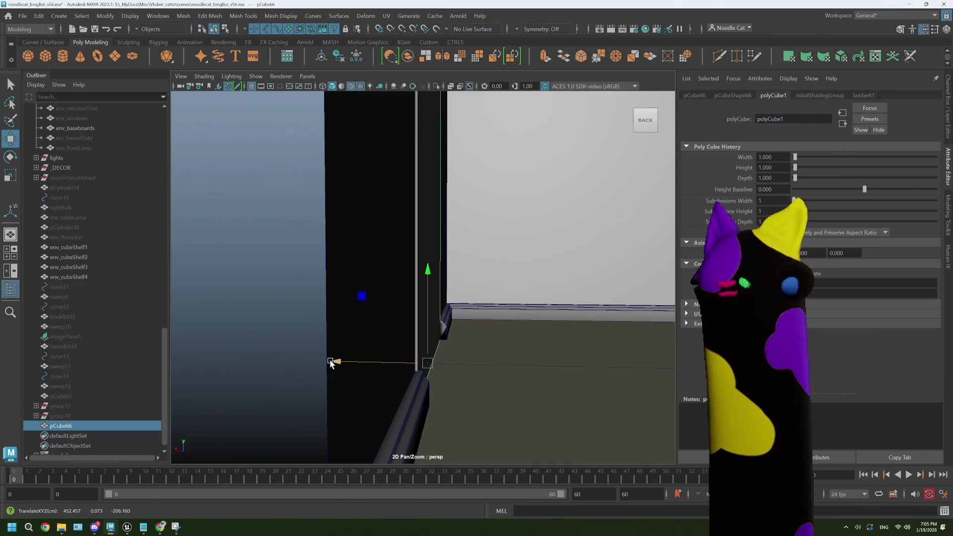
- Orbit out to see the whole door panel, check the door-thickness images, then return to Maya
mouse_move(329, 362)
left_mouse_down("alt")
mouse_move(455, 295)
mouse_move(427, 294)
mouse_move(423, 334)
mouse_move(447, 347)
mouse_move(401, 375)
left_mouse_up("alt")
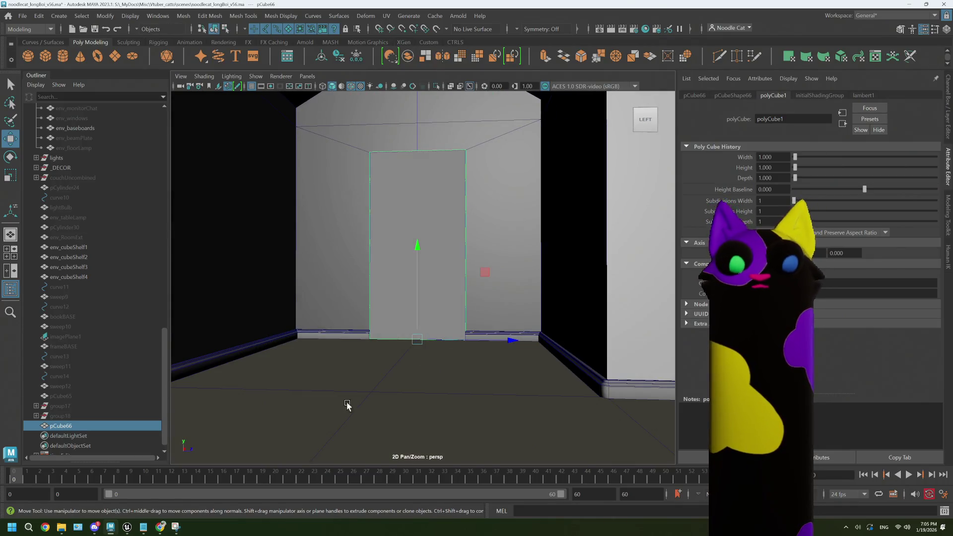
mouse_move(160, 527)
left_click(165, 499)
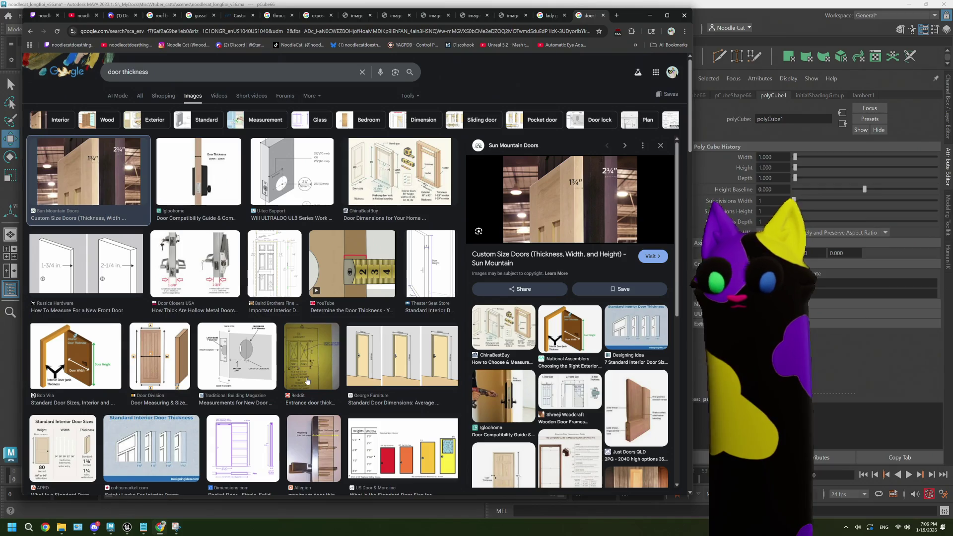
left_click(740, 15)
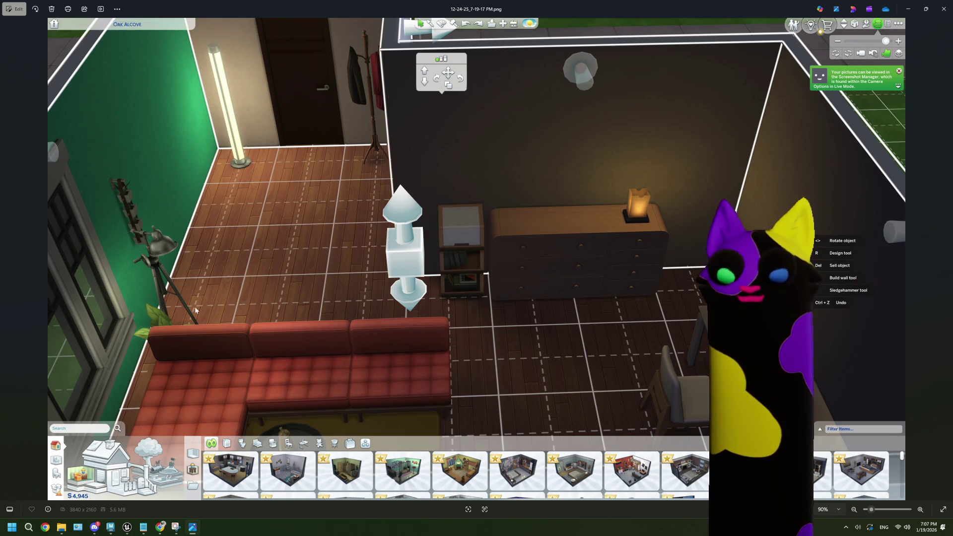
- Flip back to the close-up living-room screenshot, then switch to the Unreal Engine editor
key("Right")
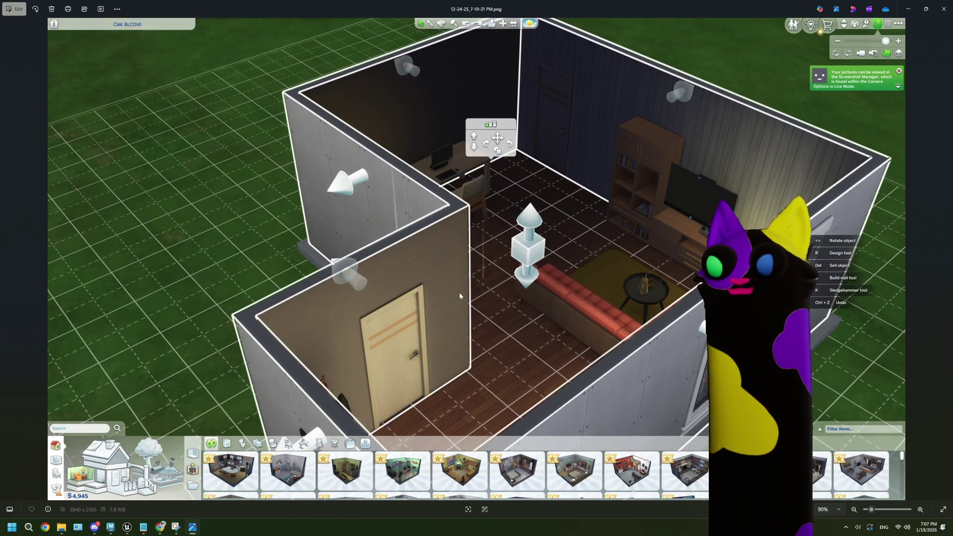
key("Left")
key("Left")
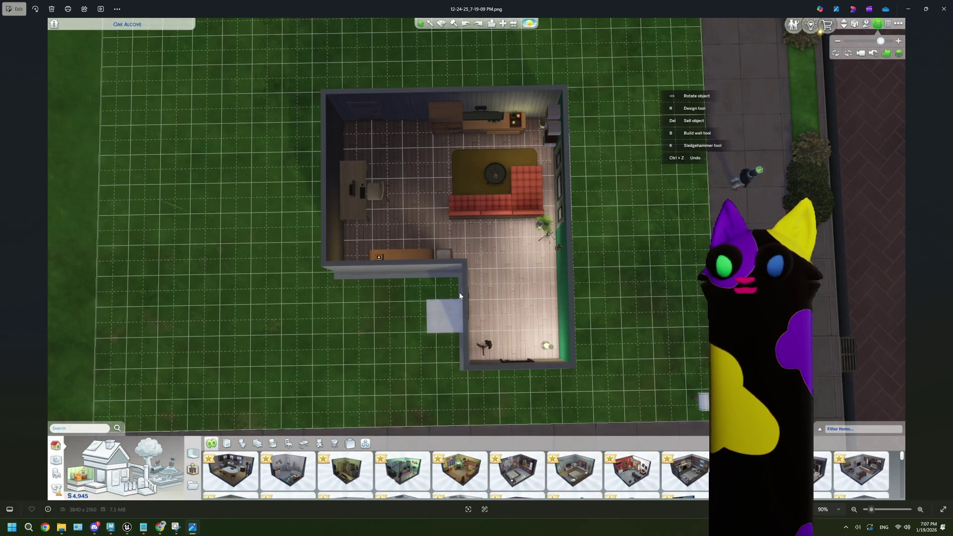
key("Left")
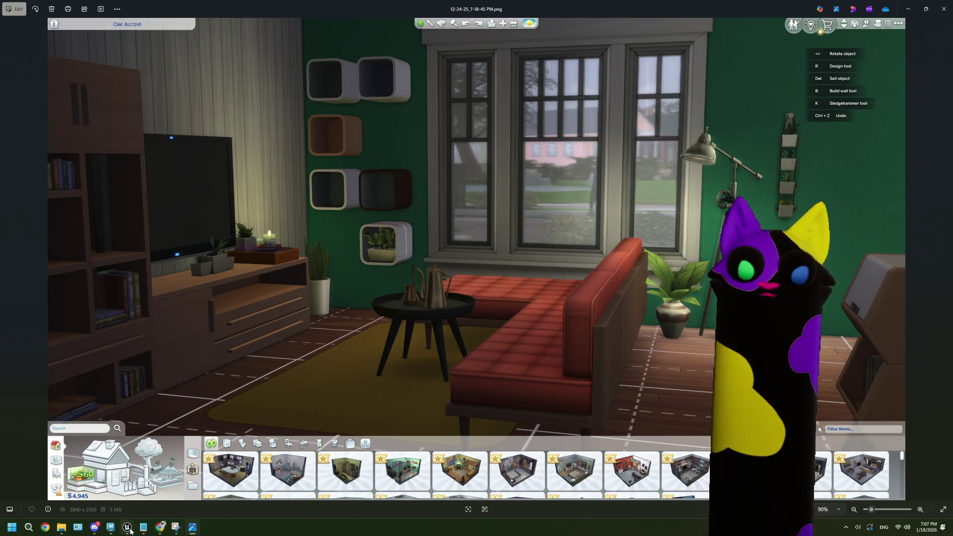
mouse_move(127, 527)
left_click(89, 489)
- Fly the Unreal camera around the window, lamp, bed and rafters, then return to Maya
right_click_drag(346, 187, 347, 187)
right_click_drag(400, 167, 401, 167)
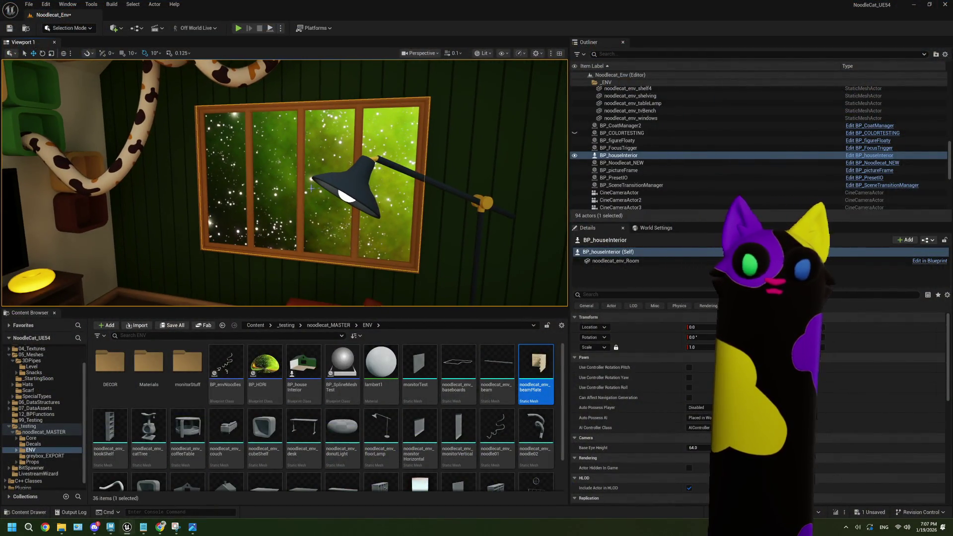
key("Escape")
right_click_drag(369, 220, 369, 220)
mouse_move(282, 159)
right_mouse_down()
mouse_move(265, 160)
mouse_move(266, 214)
right_mouse_up()
right_click_drag(330, 212, 324, 215)
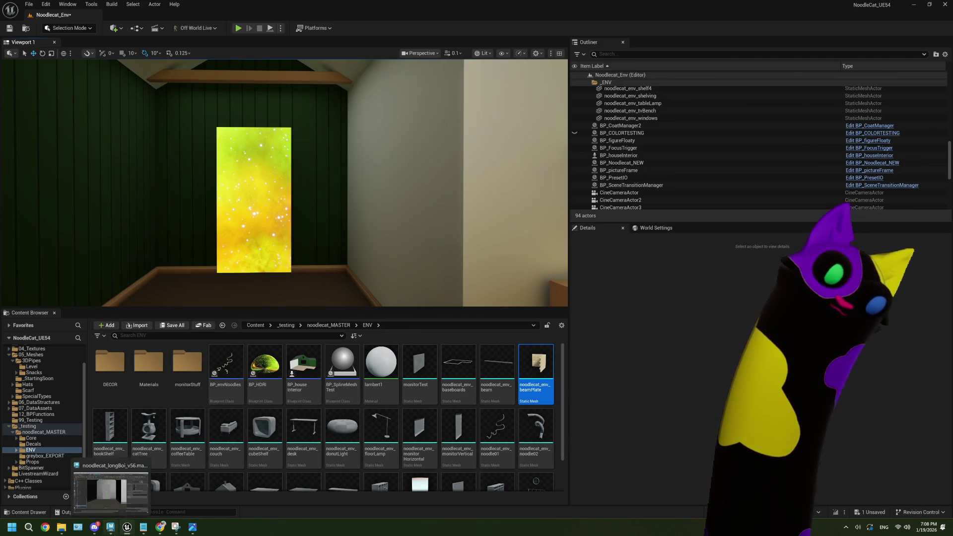
left_click(112, 526)
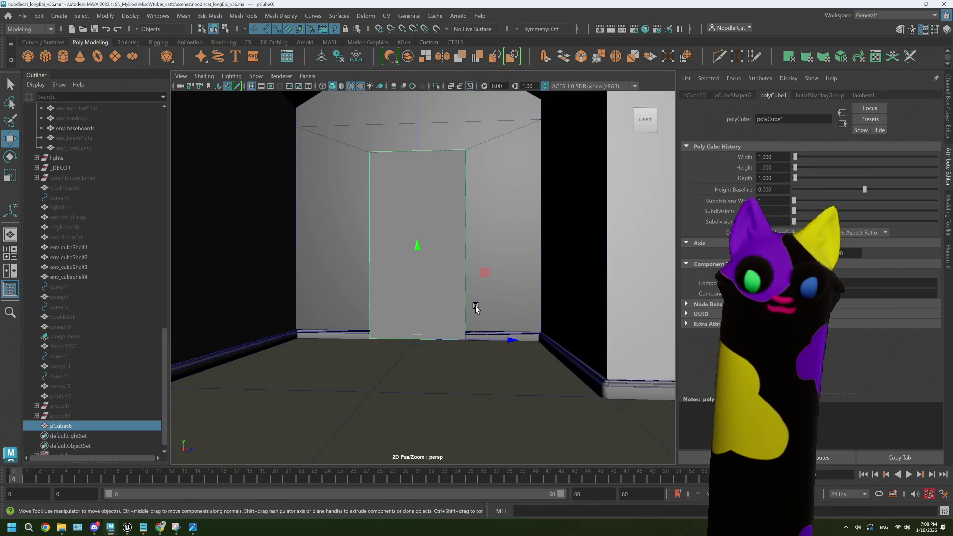
- Zoom and orbit to an angled view of the door panel, then bring up the door-thickness images
scroll(475, 308, "up", 3)
mouse_move(449, 315)
left_mouse_down("alt")
mouse_move(492, 323)
mouse_move(479, 326)
left_mouse_up("alt")
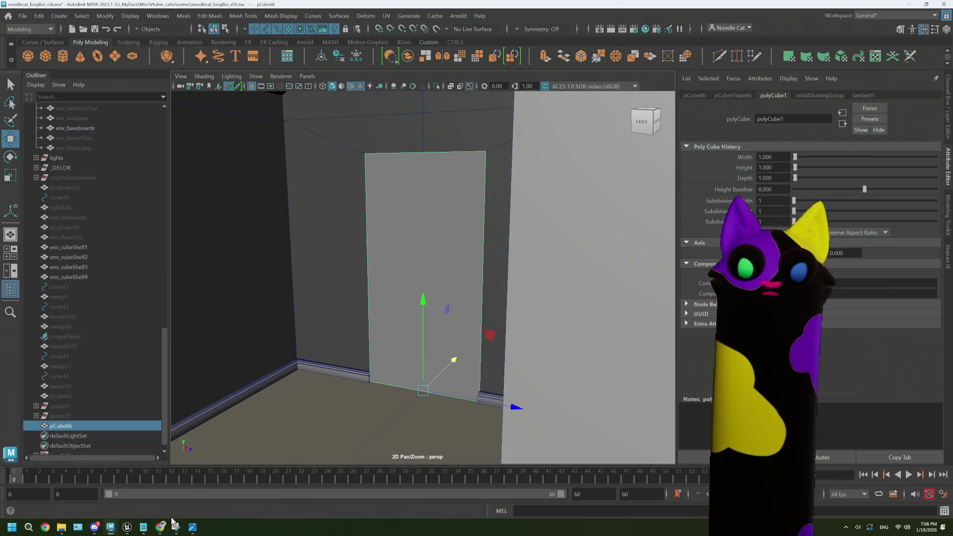
left_click(160, 526)
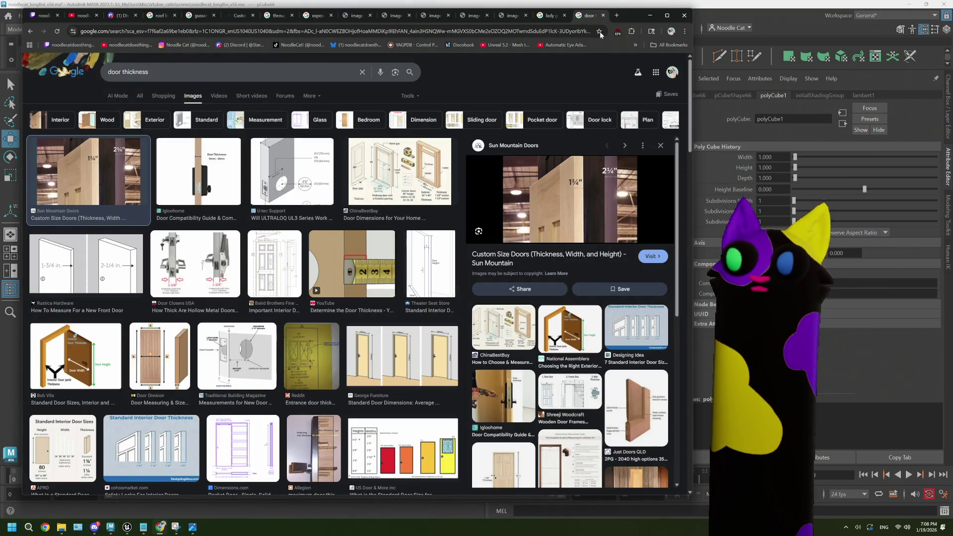
- Search 'door frame' in a new tab, show images, and preview the Parts of a Door Frame diagram
left_click(616, 15)
type("door")
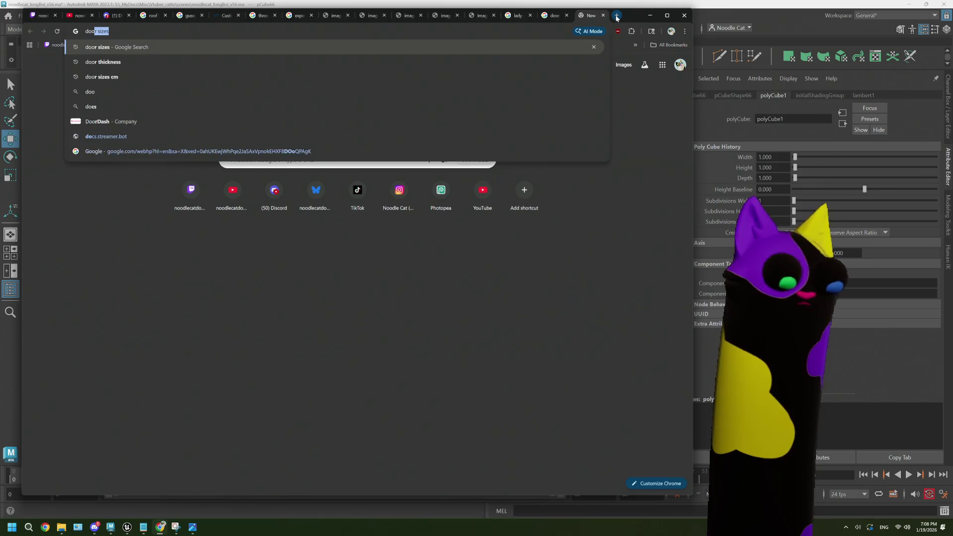
type(" frae")
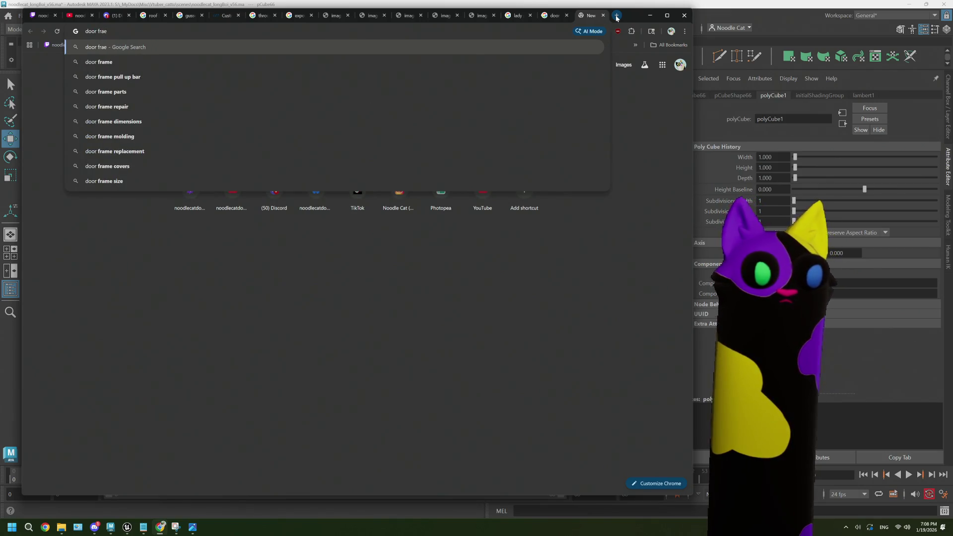
left_click(199, 61)
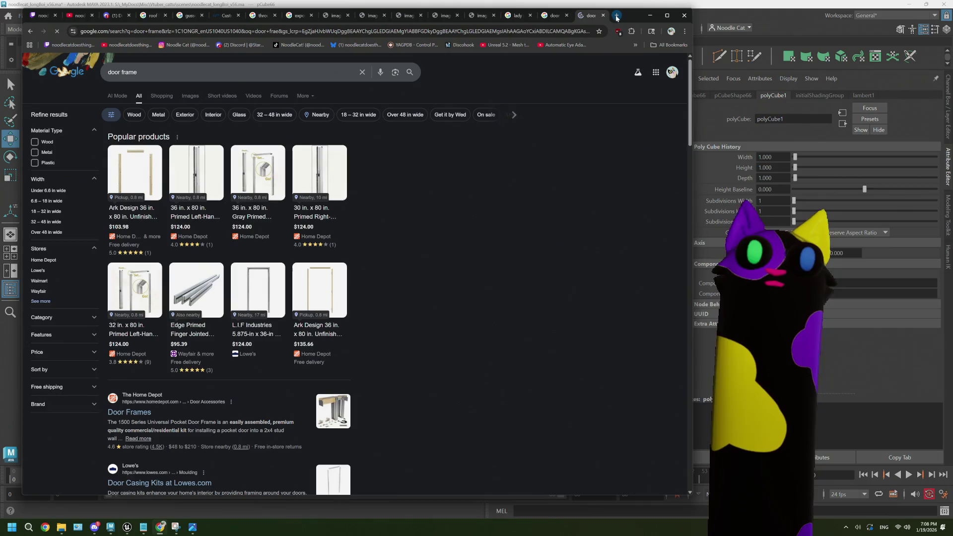
left_click(189, 95)
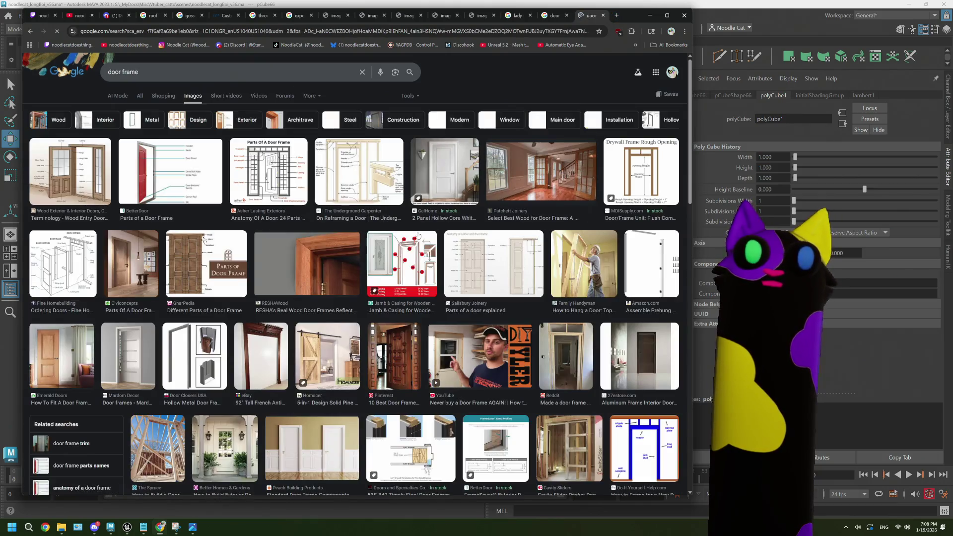
left_click(188, 192)
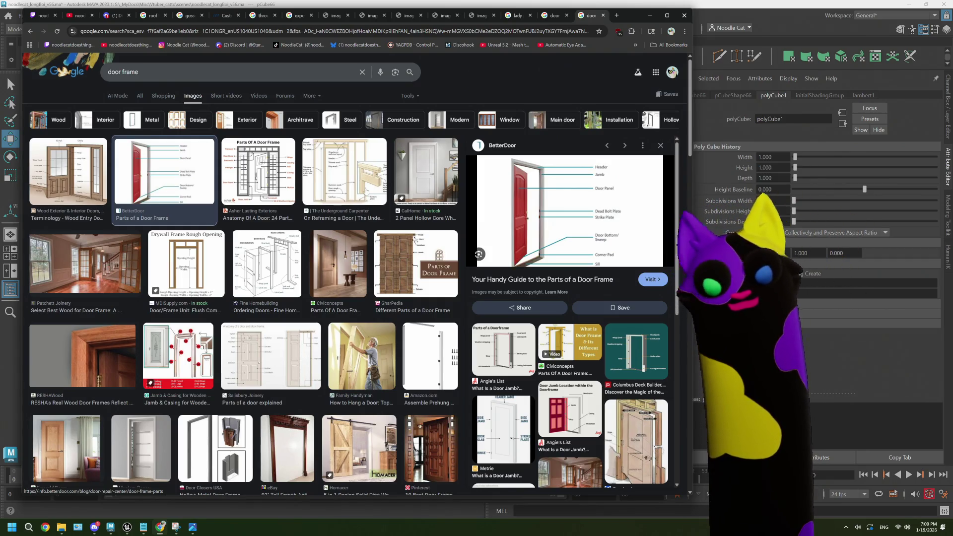
- Preview the barn door, entry-door terminology, door frame parts and white two-panel door images
left_click(352, 441)
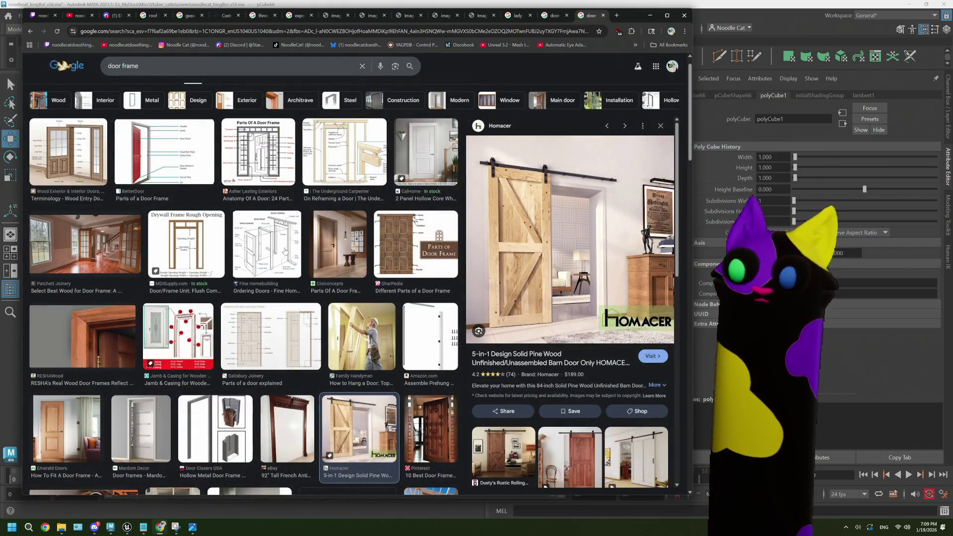
scroll(284, 251, "down", 1)
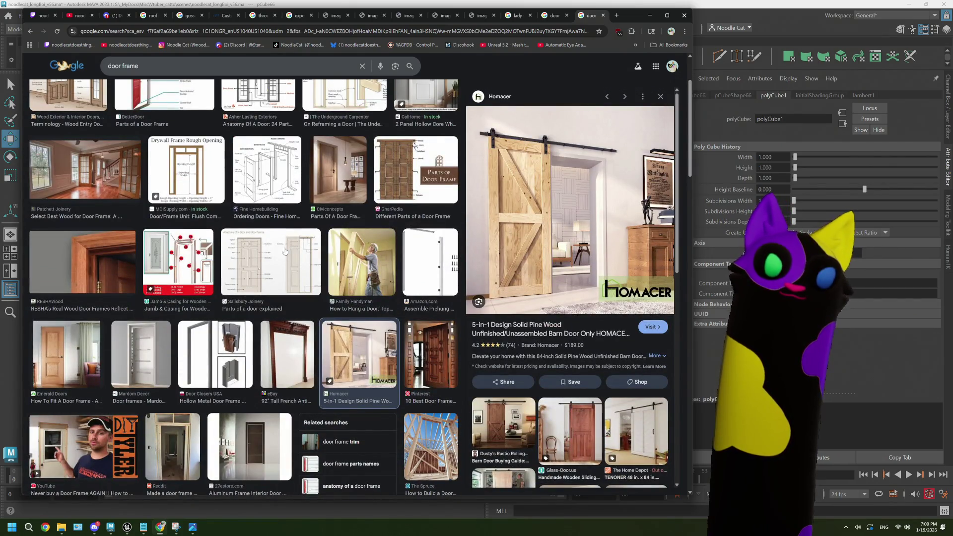
scroll(285, 251, "up", 2)
left_click(81, 159)
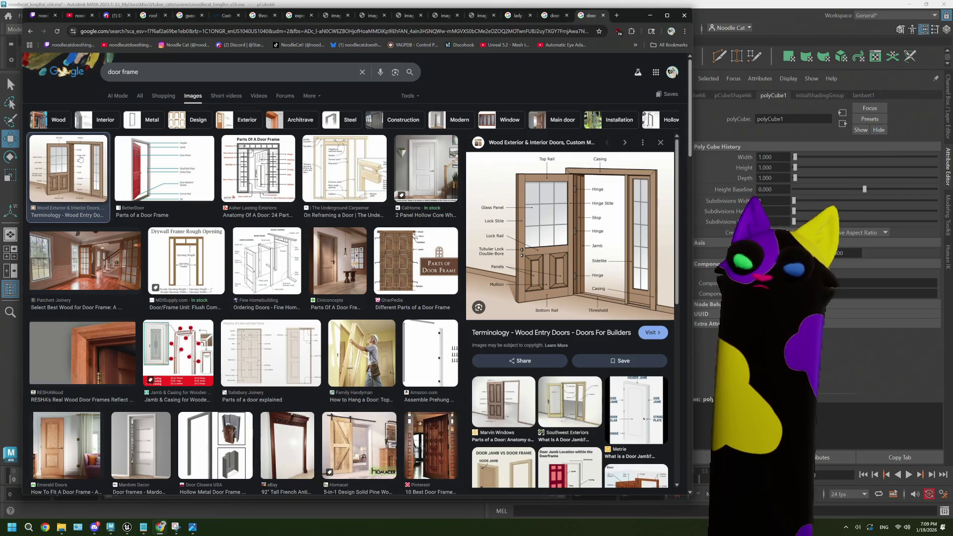
left_click(132, 163)
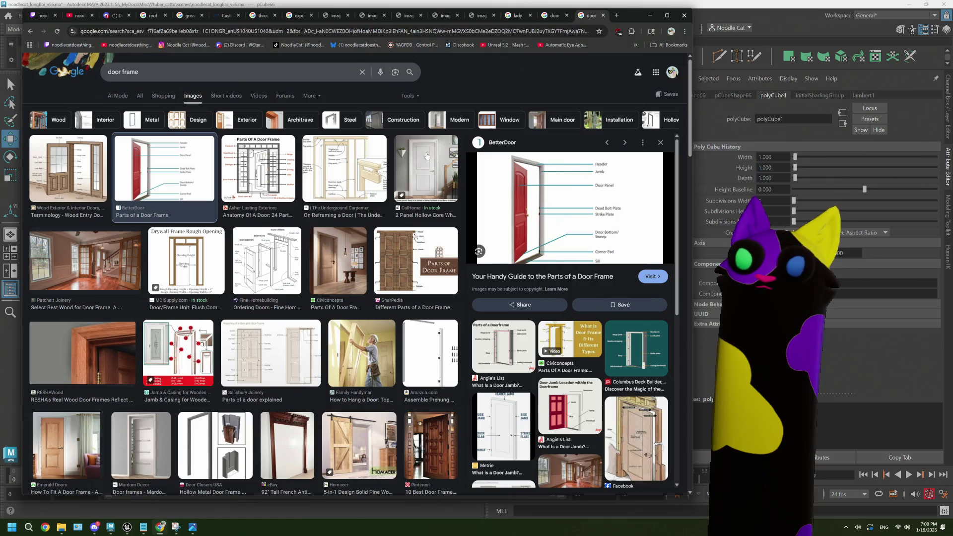
left_click(437, 156)
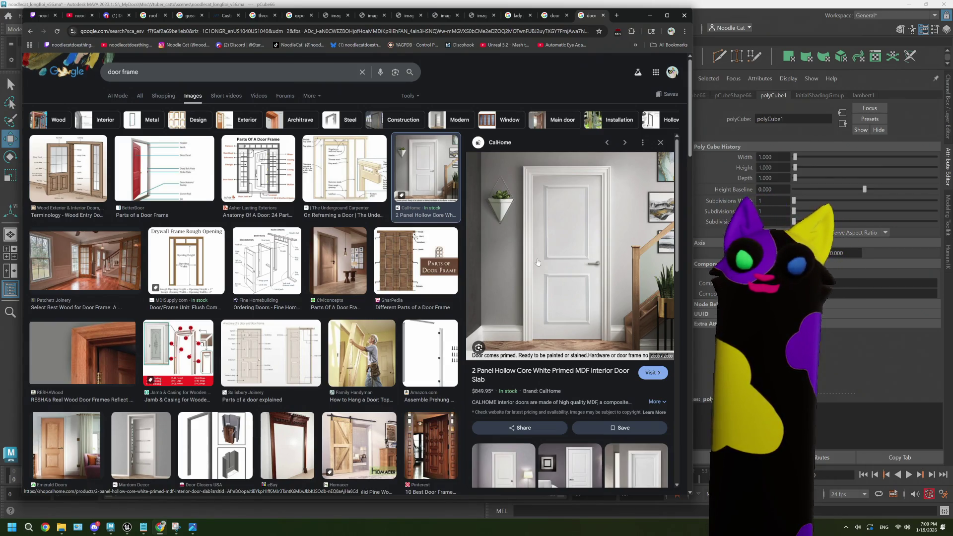
- Preview the Civiconcepts wooden door and door-hanging photos
left_click(347, 279)
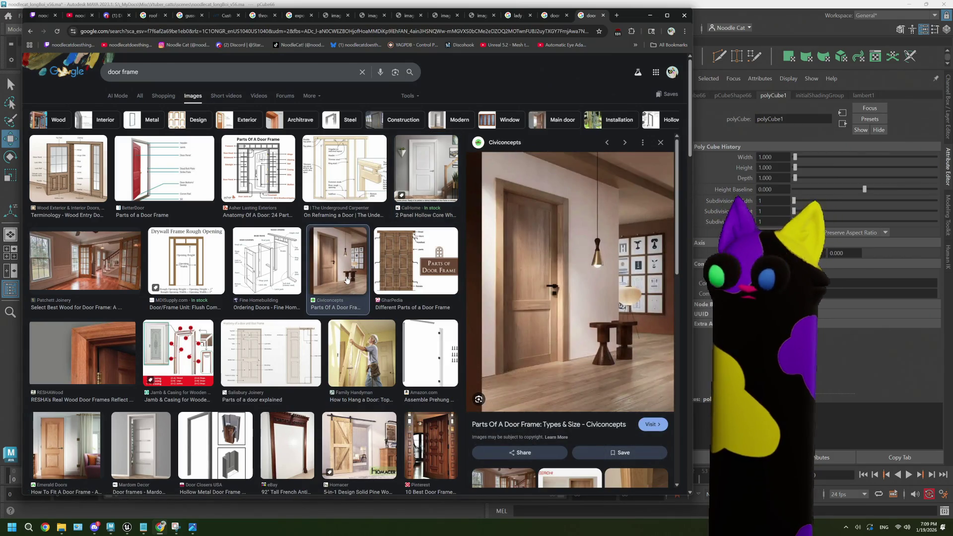
scroll(347, 279, "down", 3)
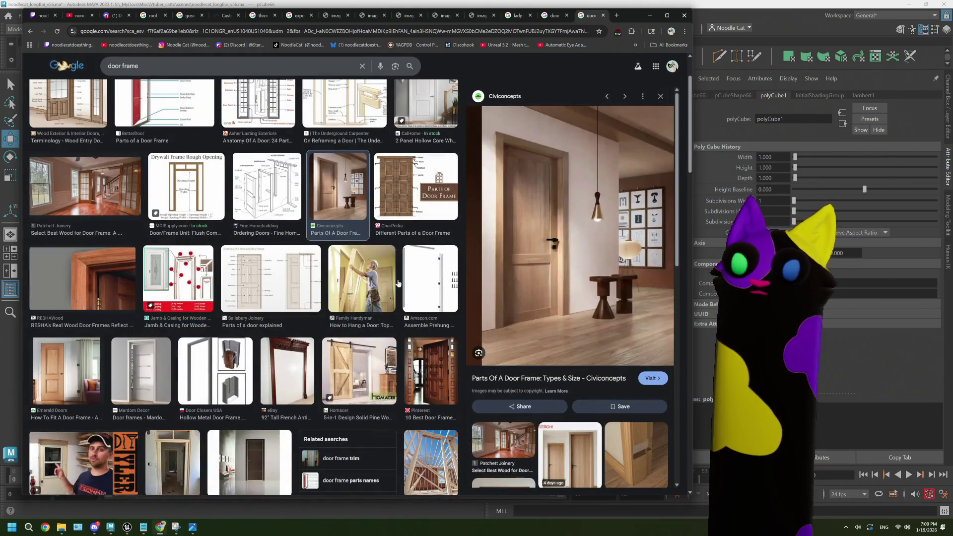
left_click(375, 281)
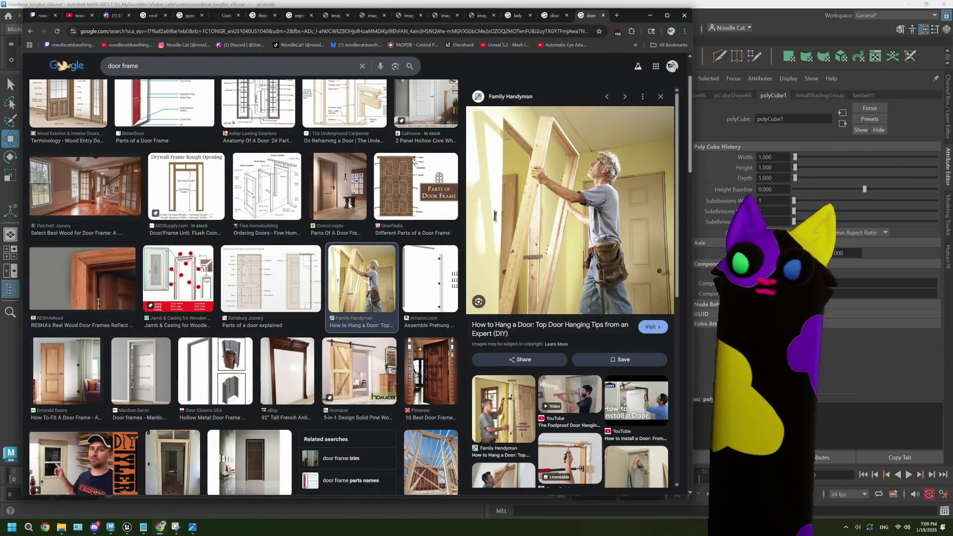
left_click(350, 205)
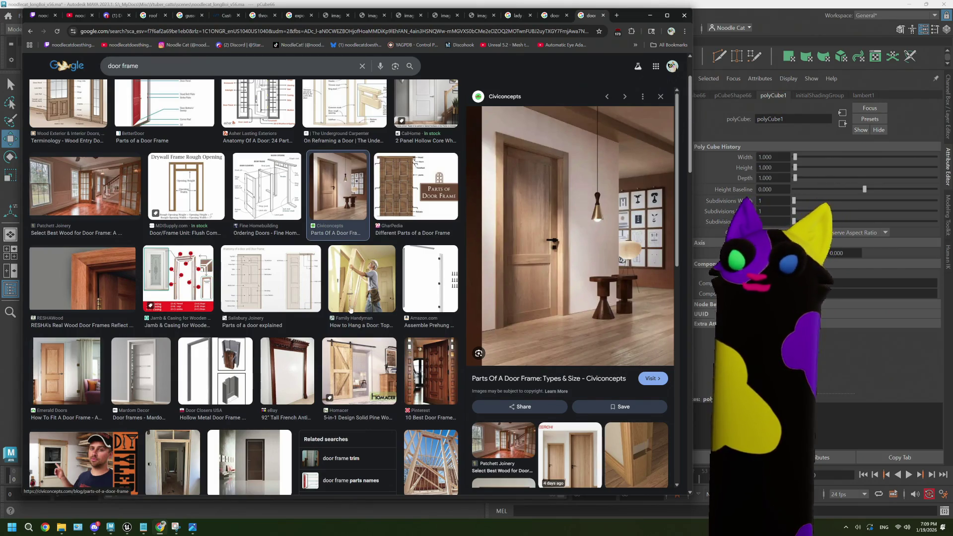
scroll(282, 335, "down", 2)
scroll(282, 335, "down", 1)
- Preview the aluminium-frame door and wooden door frame close-up, then open the Sims screenshots
left_click(254, 358)
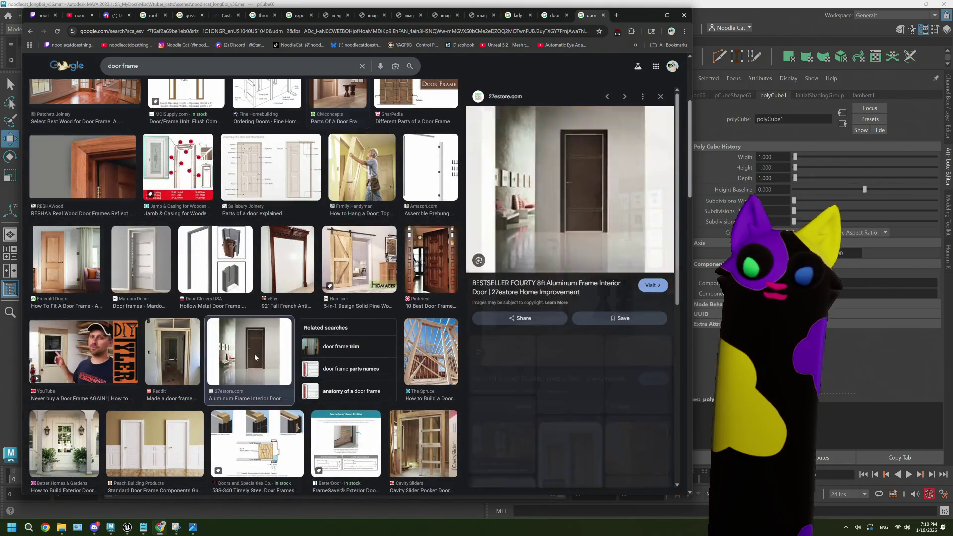
scroll(254, 356, "down", 9)
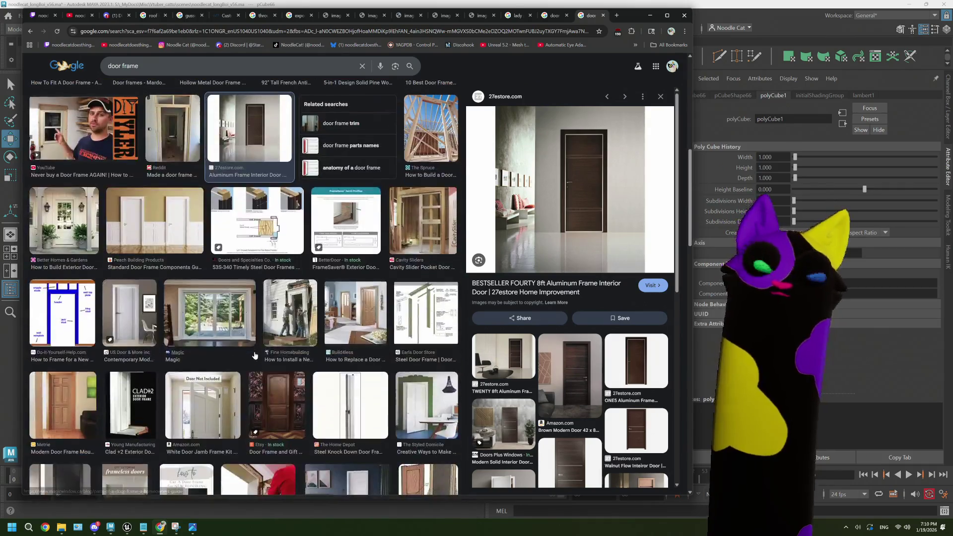
scroll(254, 355, "down", 8)
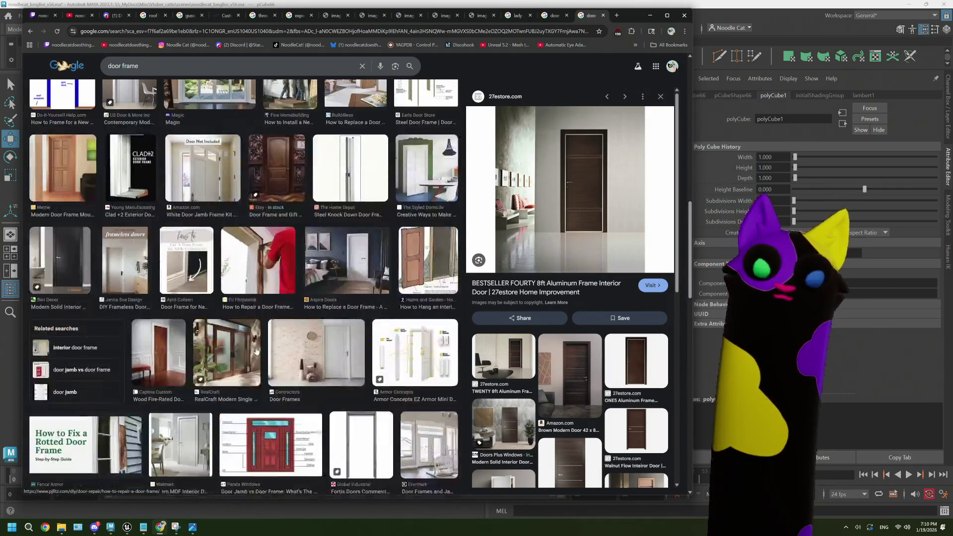
scroll(255, 352, "up", 15)
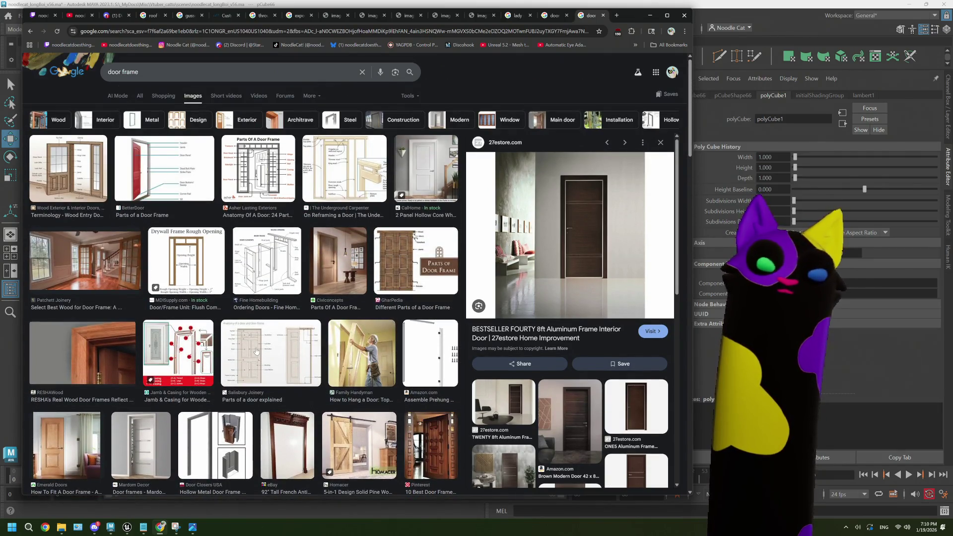
left_click(71, 353)
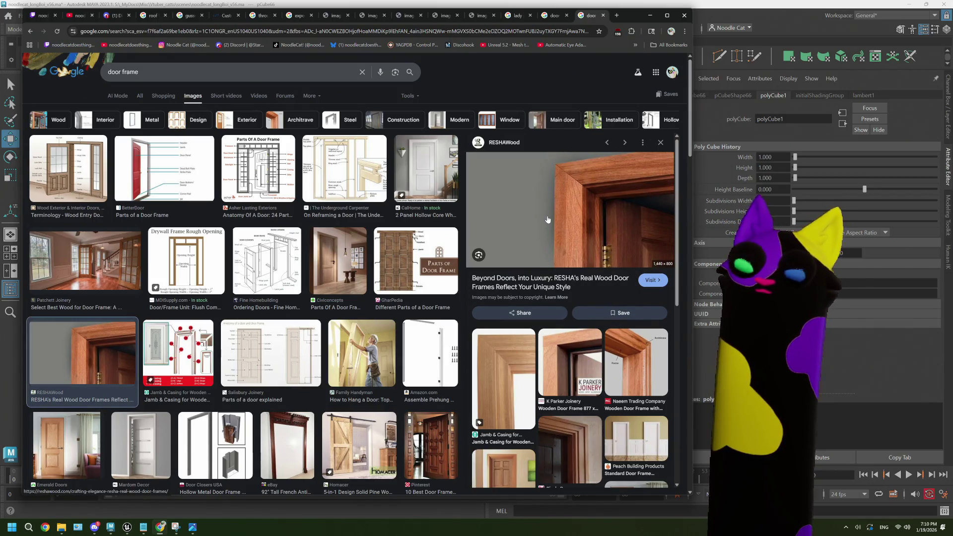
left_click(193, 528)
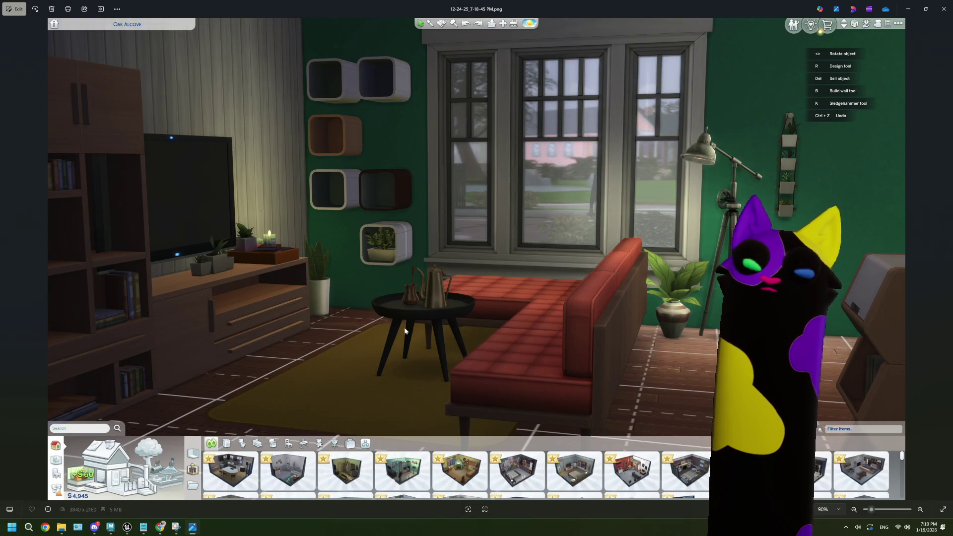
- Step to the next Sims screenshot, return to Chrome, and restore the photo viewer to a smaller window
key("Right")
key("Right")
key("Right")
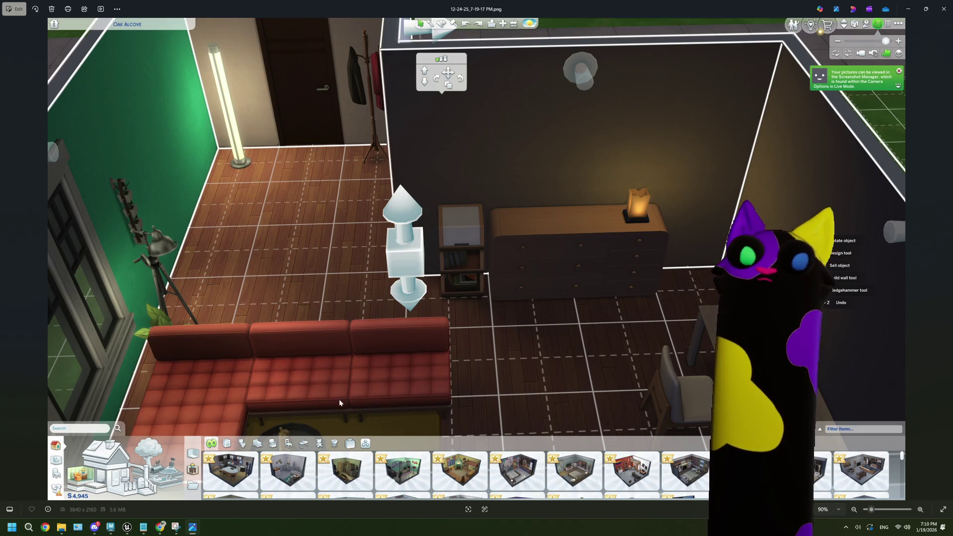
left_click(160, 527)
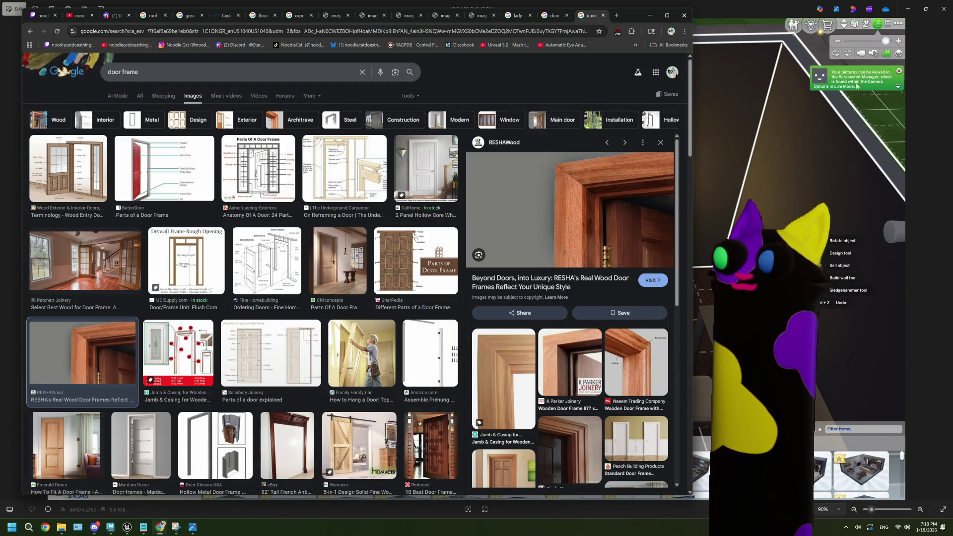
left_click(920, 5)
- Move the photo viewer aside and search Google for 'do front doors open in or out'
mouse_move(580, 177)
left_mouse_down()
mouse_move(585, 201)
mouse_move(640, 100)
left_mouse_up()
left_click(617, 15)
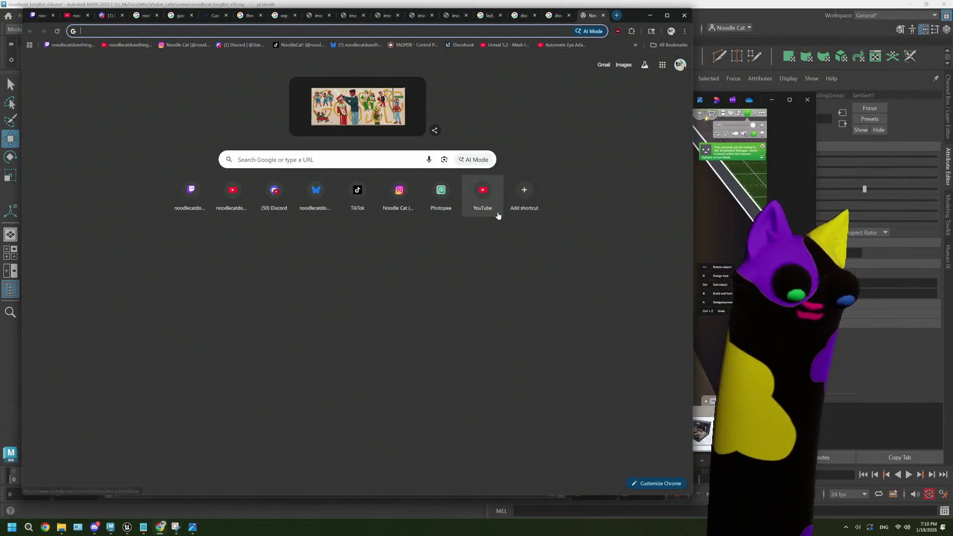
type("do fron")
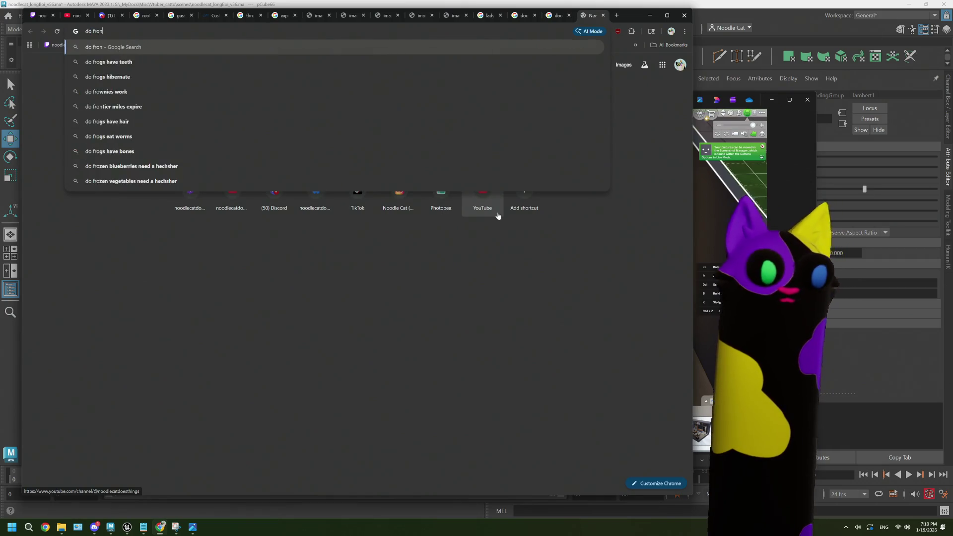
type("t doors open in or out")
key("Return")
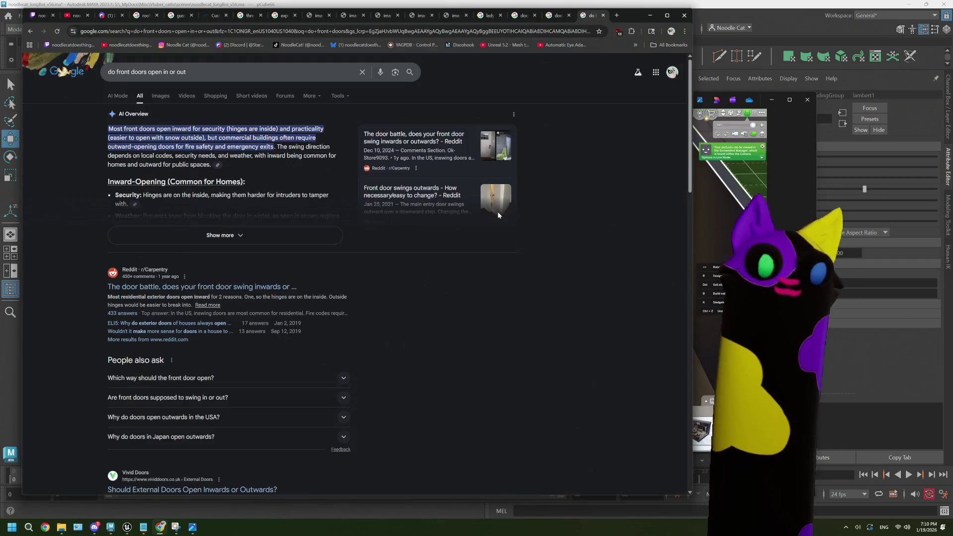
- Read the Vivid Doors article on external door swing, then bring Maya to the front
left_click(149, 287)
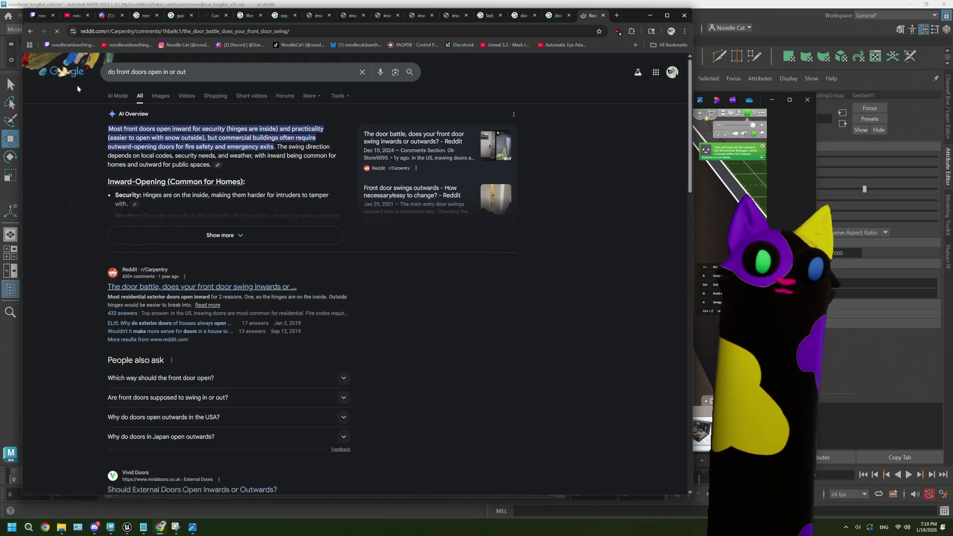
left_click(32, 31)
scroll(243, 278, "down", 3)
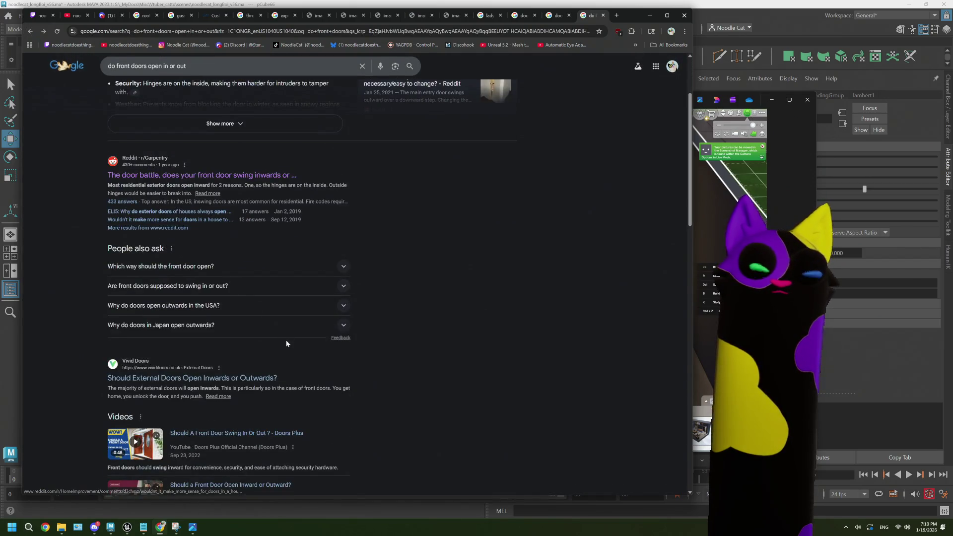
left_click(250, 379)
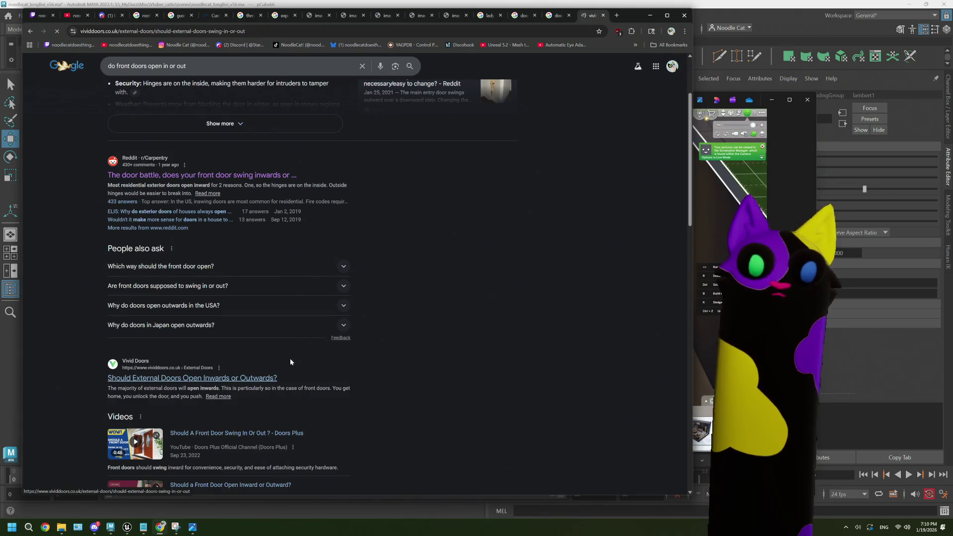
scroll(373, 323, "down", 4)
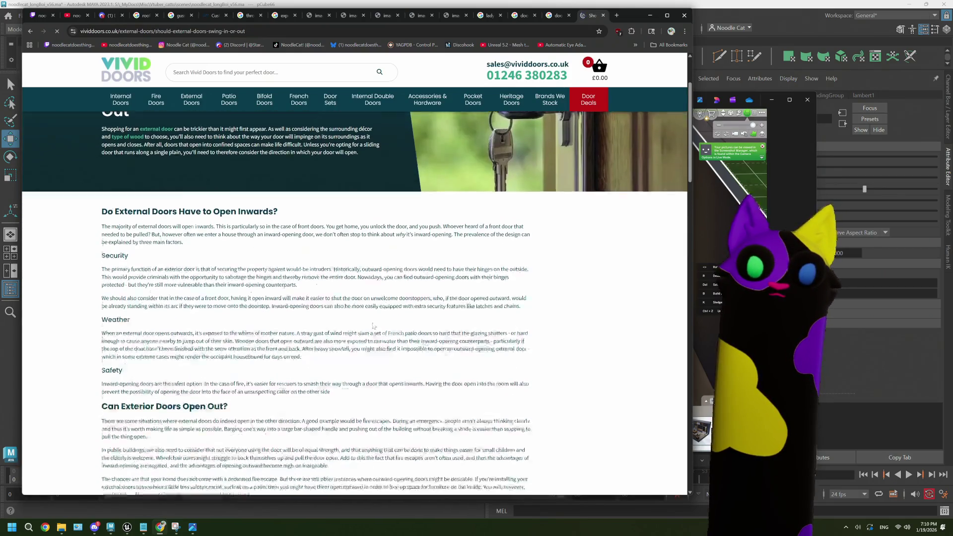
scroll(372, 323, "down", 7)
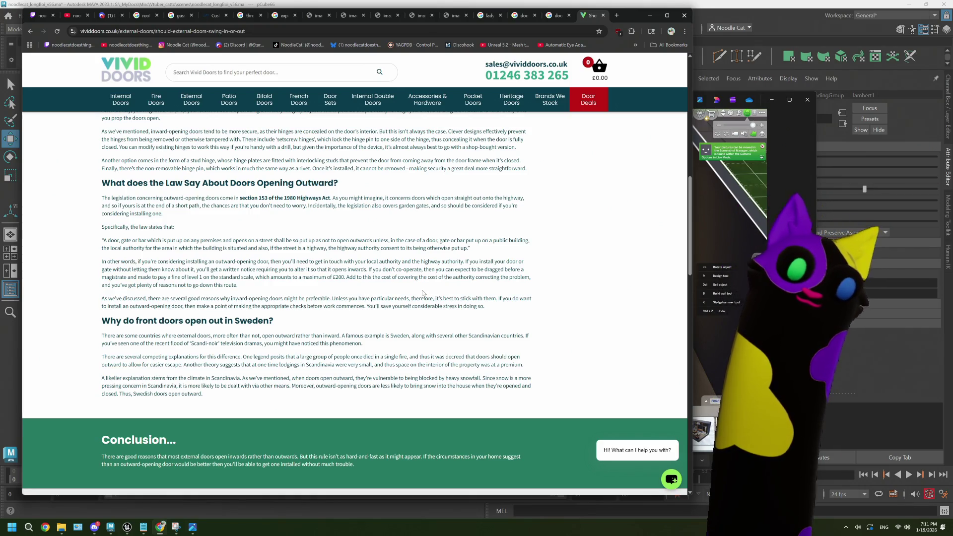
scroll(422, 293, "up", 2)
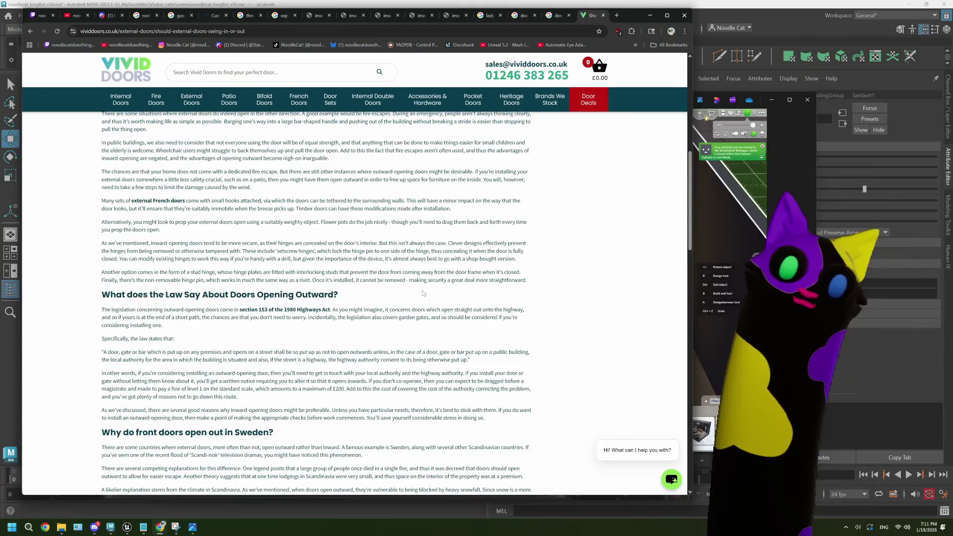
scroll(423, 293, "up", 2)
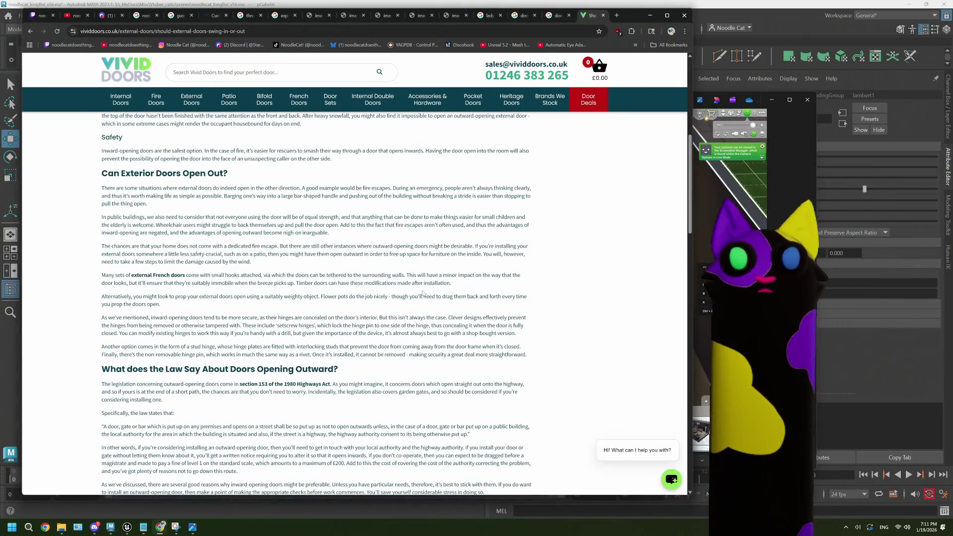
scroll(423, 293, "up", 5)
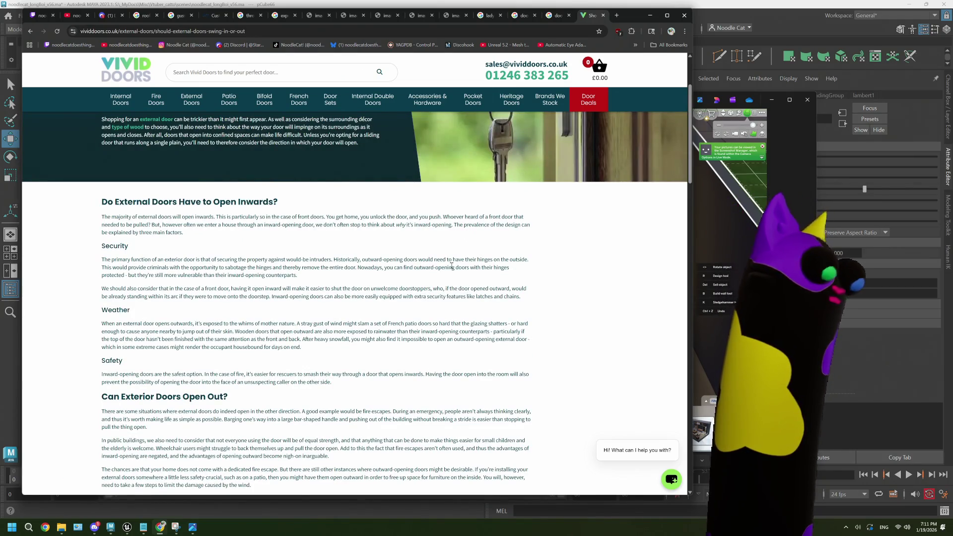
left_click(709, 8)
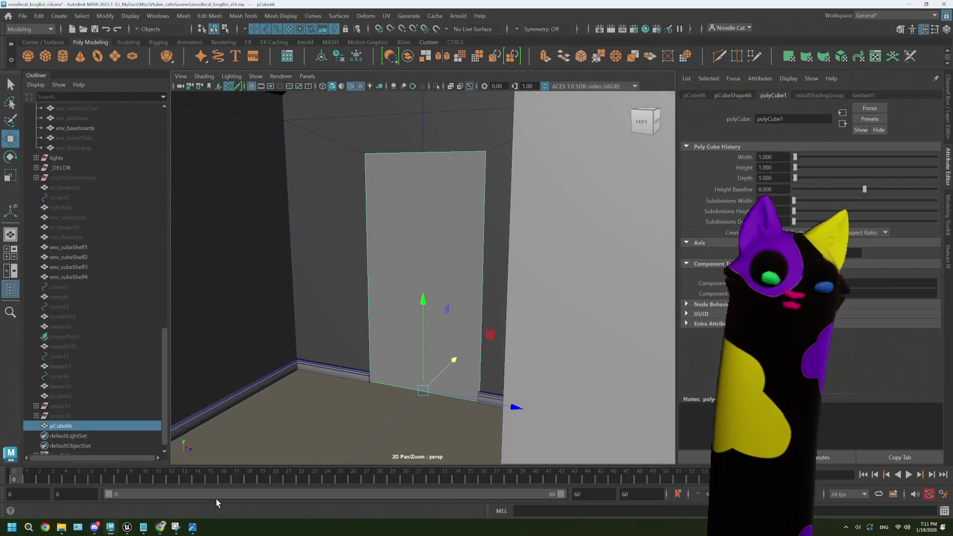
- Return to Chrome's 'door frame' Google Images tab and select the search query
mouse_move(161, 528)
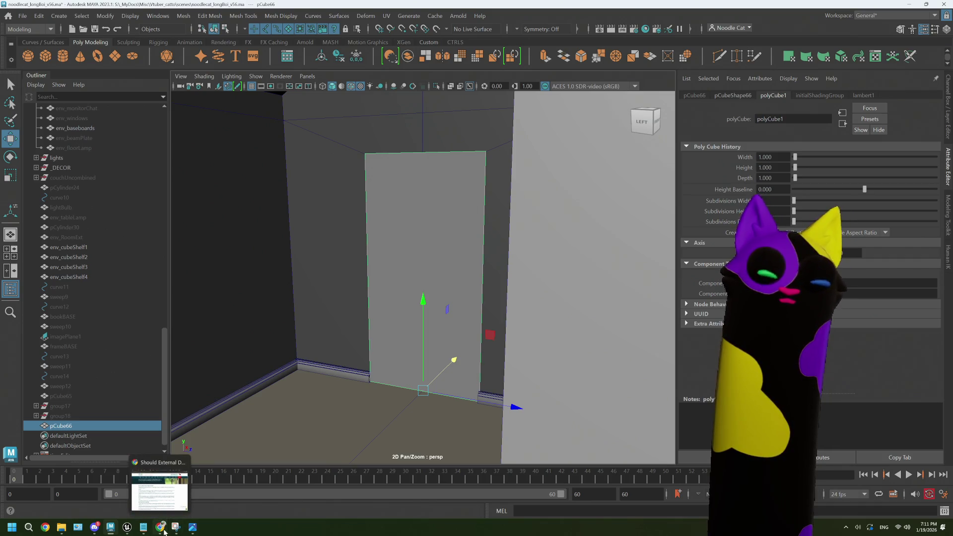
left_click(165, 506)
left_click(556, 21)
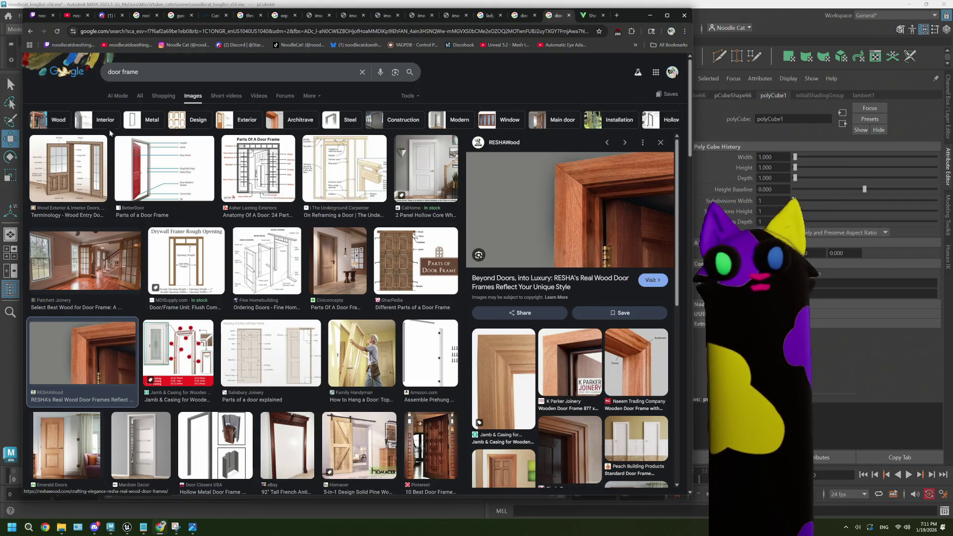
left_click(126, 73)
- Search images for 'front door frame' and preview the white door jamb frame kit
type("fro")
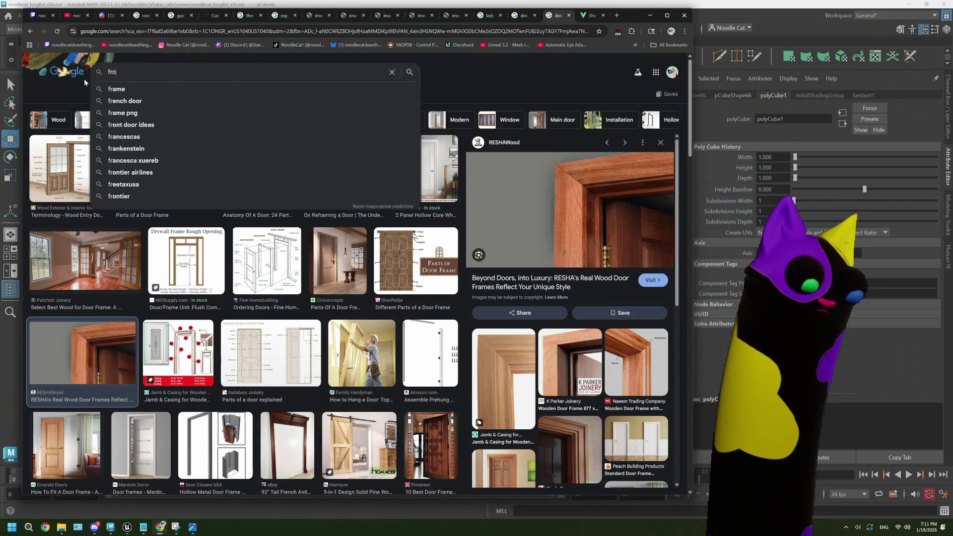
type("nt door frame")
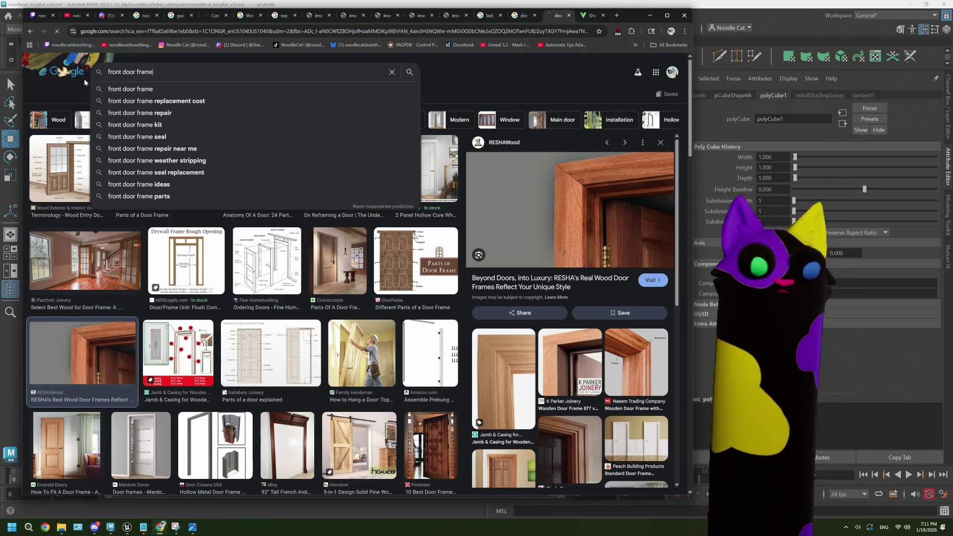
key("Return")
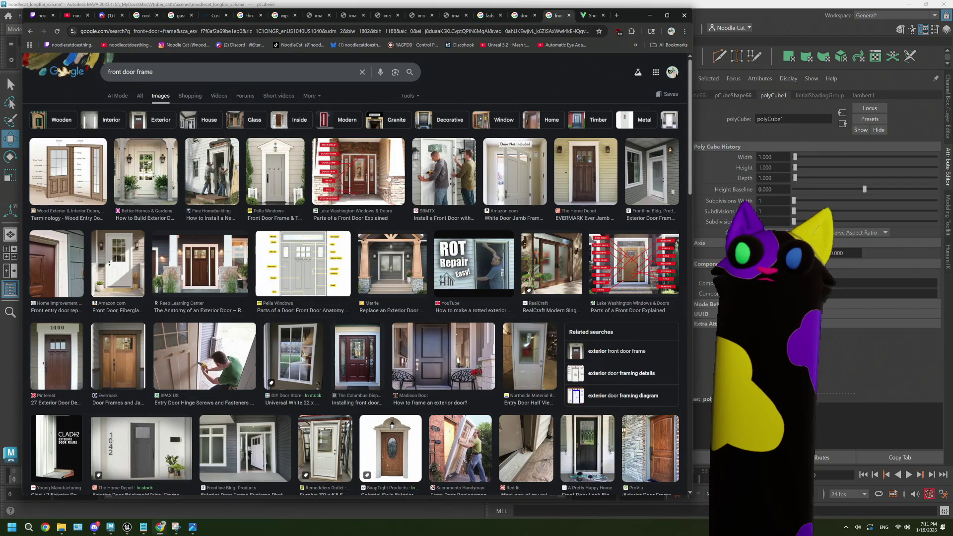
left_click(527, 171)
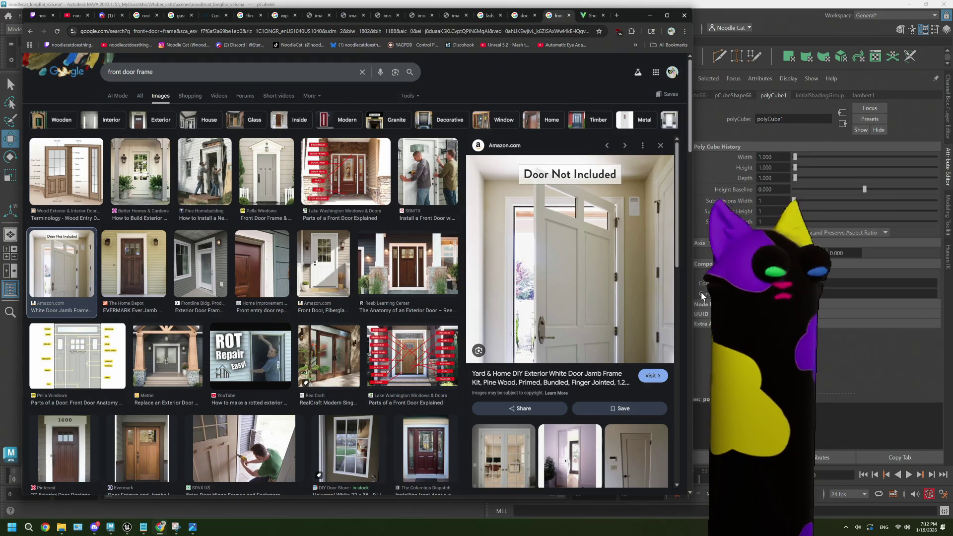
scroll(393, 311, "down", 1)
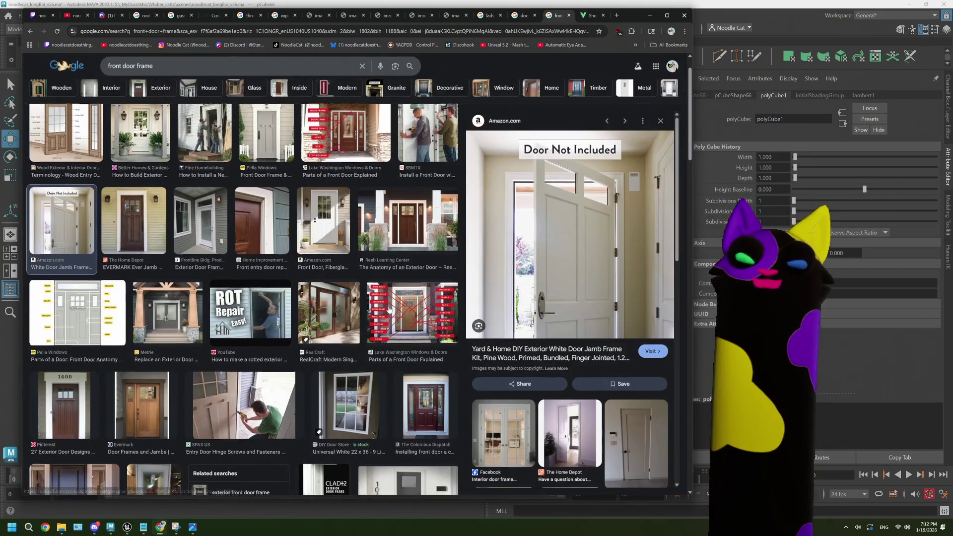
scroll(390, 310, "up", 1)
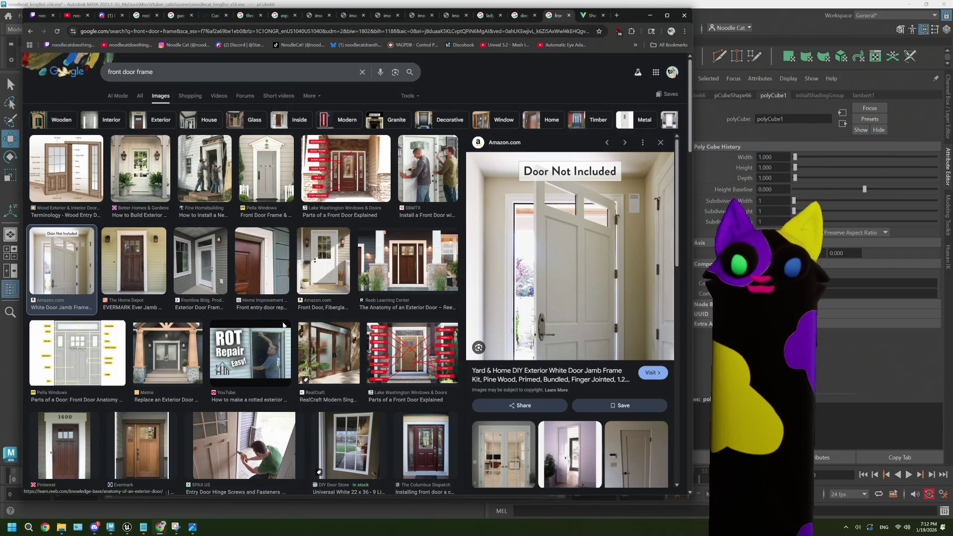
- Preview the rotted jamb repair, entry door hinge screws and exterior door sealing photos
left_click(250, 351)
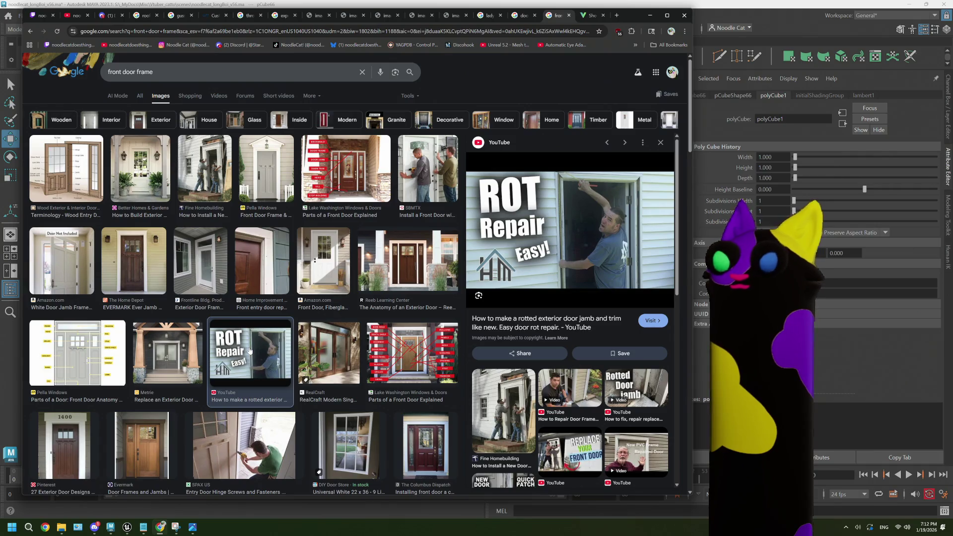
scroll(250, 351, "down", 2)
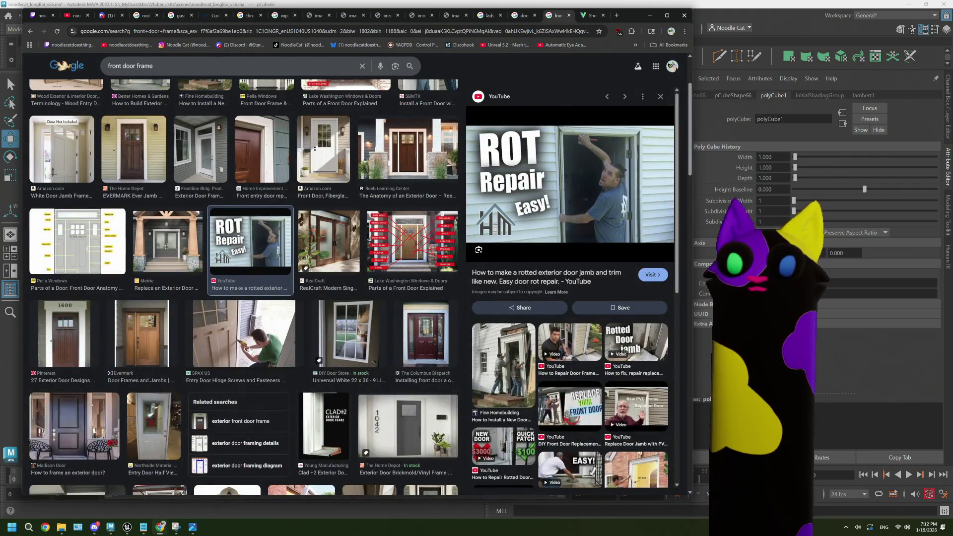
left_click(250, 352)
scroll(377, 338, "down", 3)
scroll(377, 338, "down", 5)
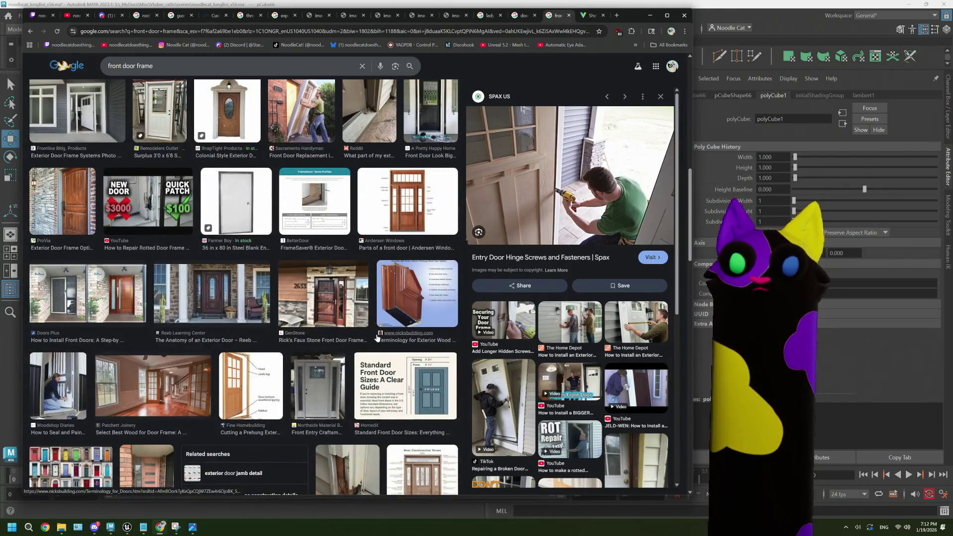
scroll(377, 338, "down", 2)
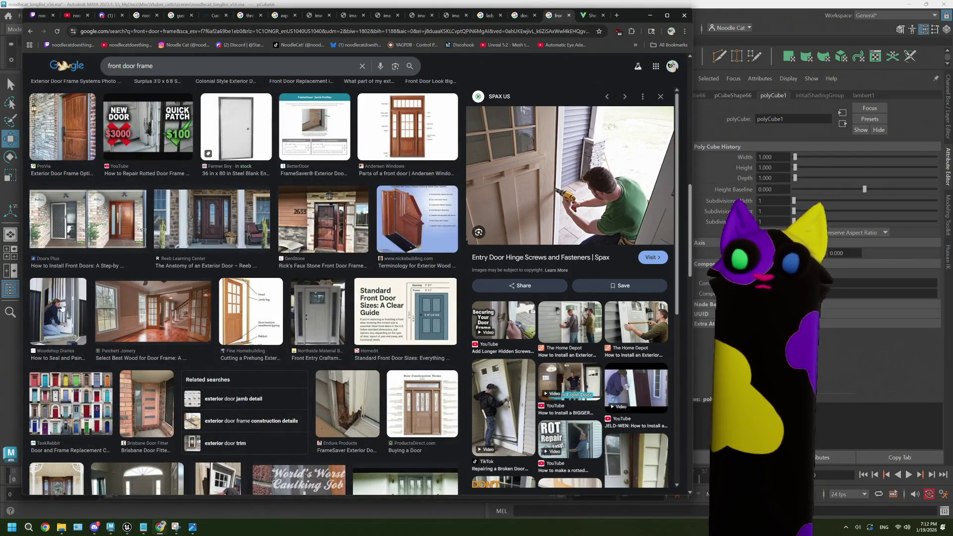
left_click(62, 308)
scroll(211, 330, "up", 10)
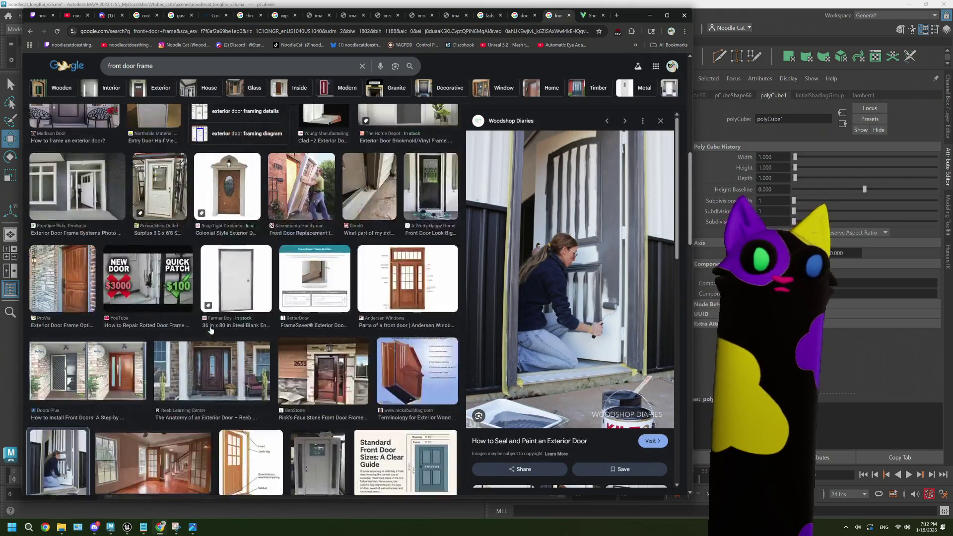
- Revisit the Vivid Doors article, then go back to the front door frame results
scroll(211, 330, "up", 1)
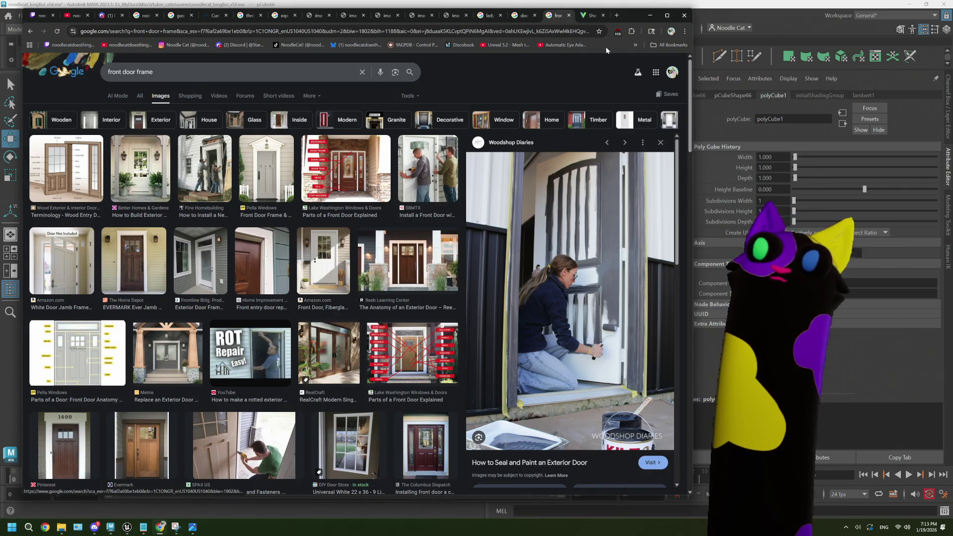
left_click(591, 15)
scroll(298, 263, "down", 3)
scroll(299, 263, "down", 3)
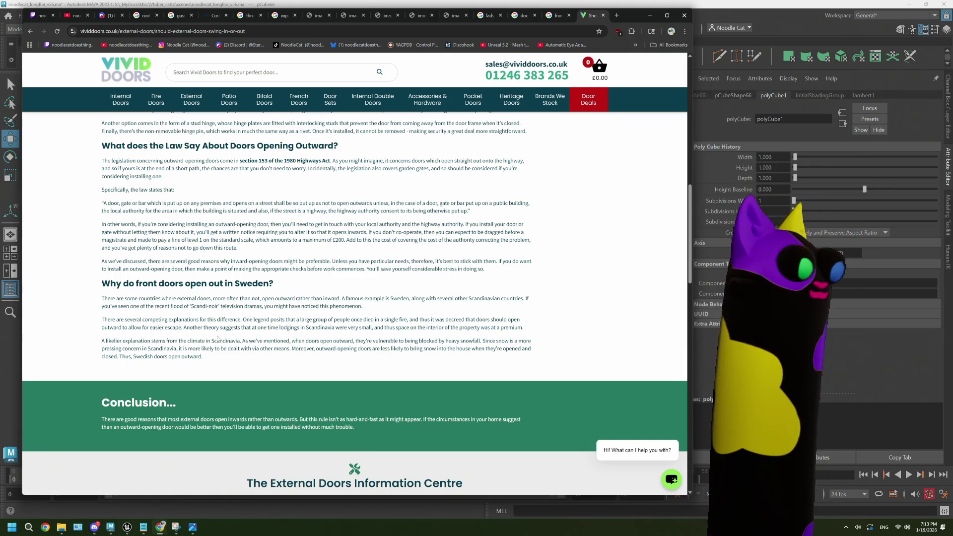
left_click(556, 15)
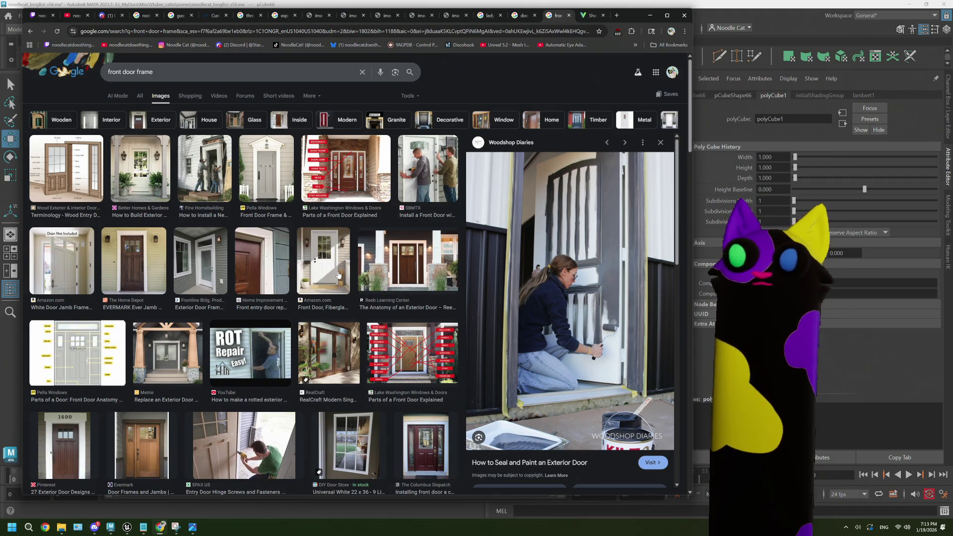
- Preview the EVERMARK frame kit, front door parts diagram, and door replacement and installation photos
left_click(517, 18)
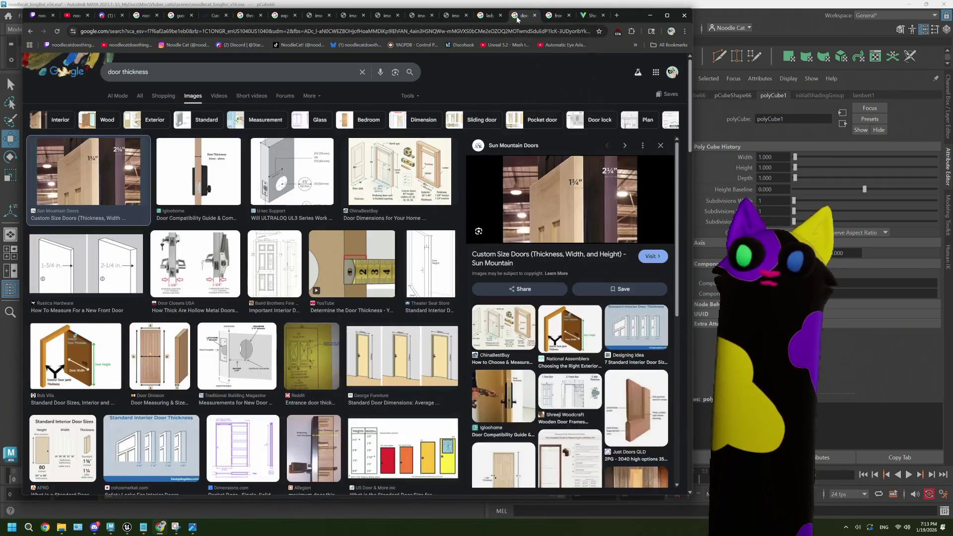
left_click(551, 16)
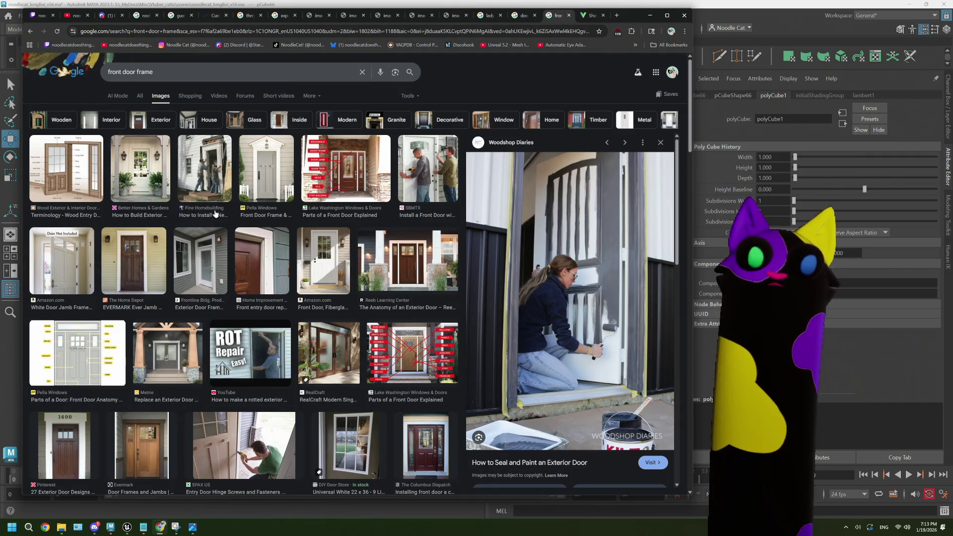
left_click(166, 255)
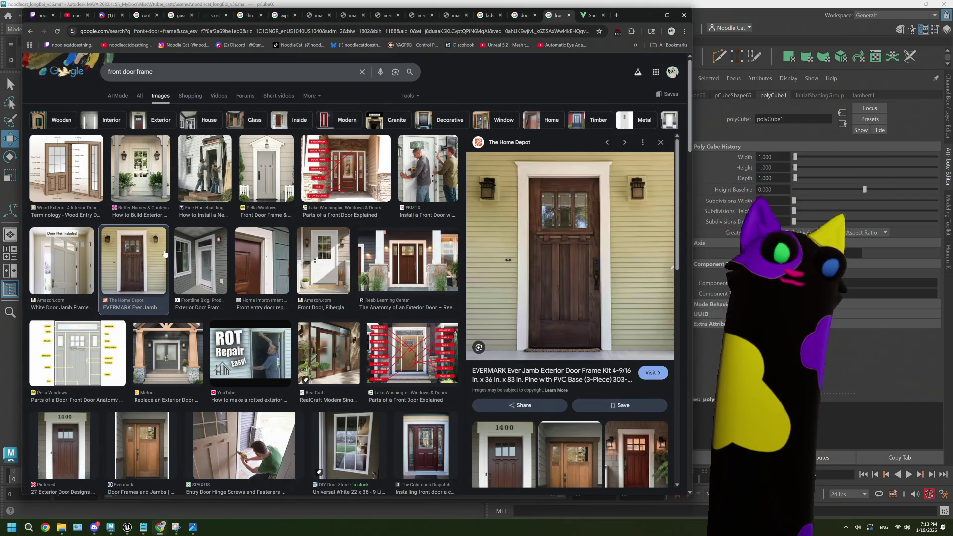
left_click(405, 353)
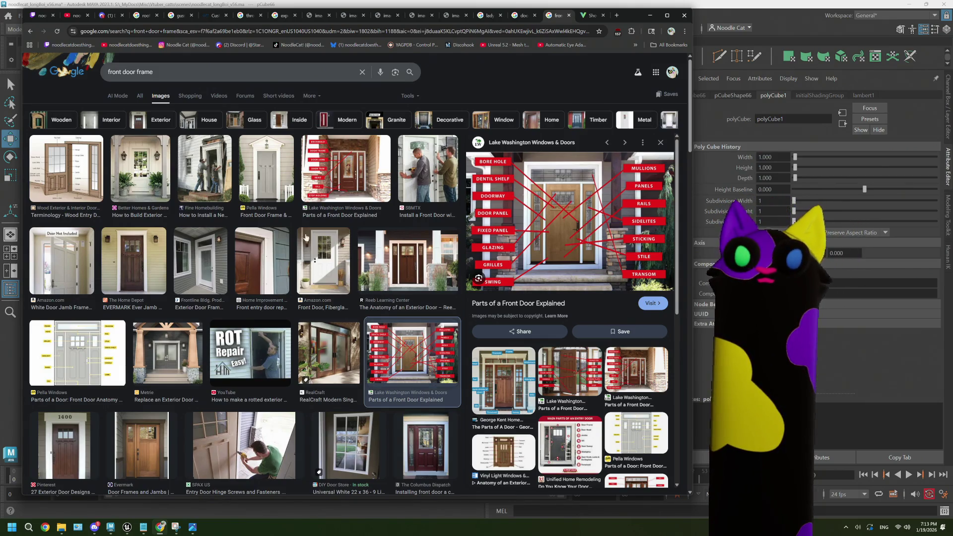
left_click(252, 246)
left_click(347, 254)
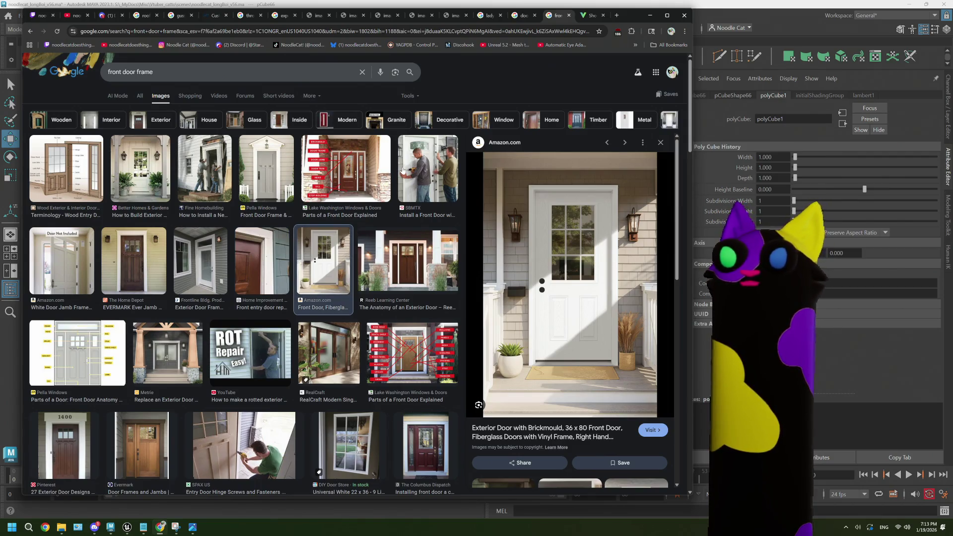
left_click(403, 169)
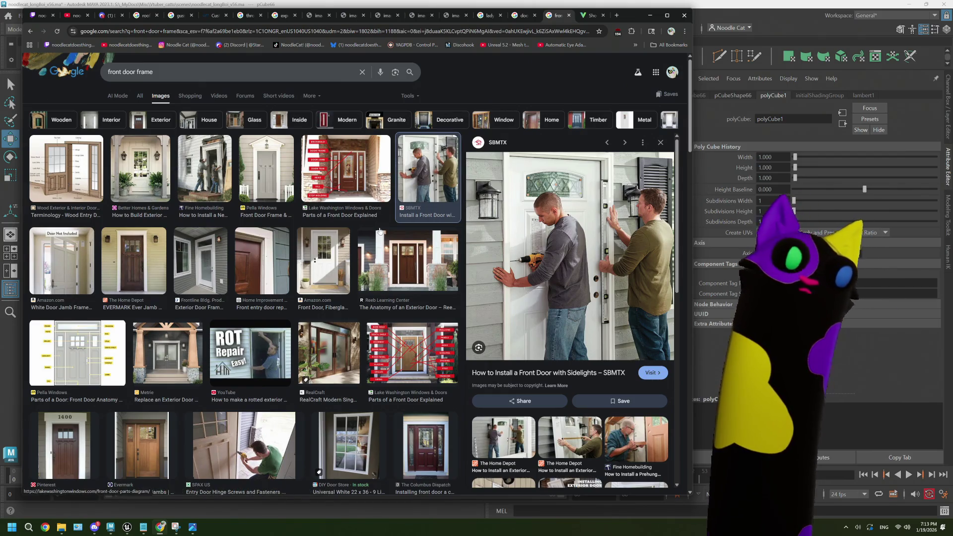
- Preview the frame trim close-up and white door jamb frame kit, then return to Maya
left_click(82, 295)
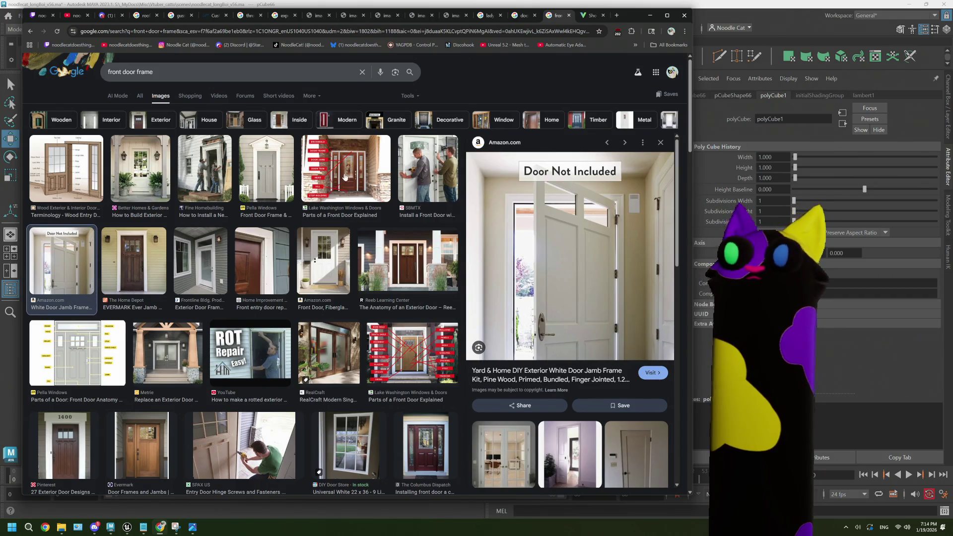
left_click(515, 19)
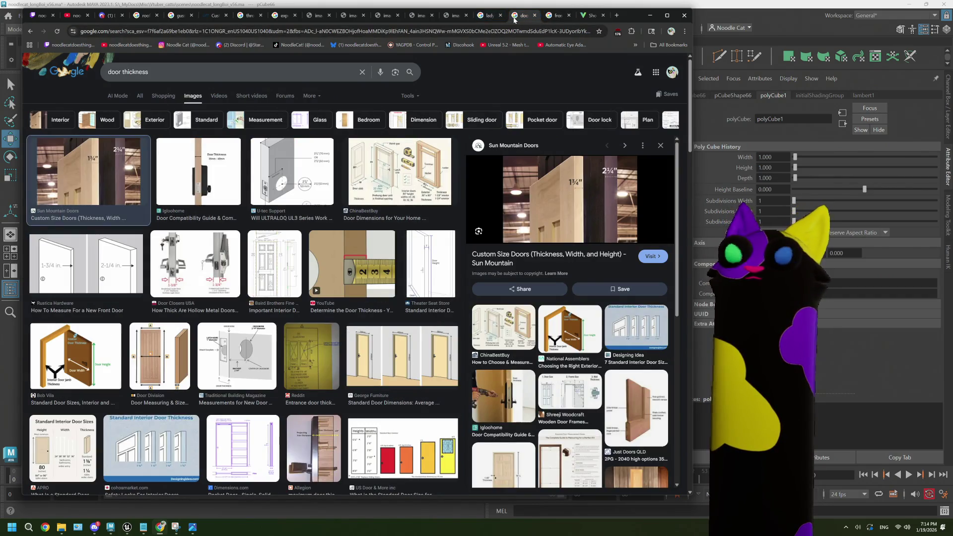
left_click(554, 16)
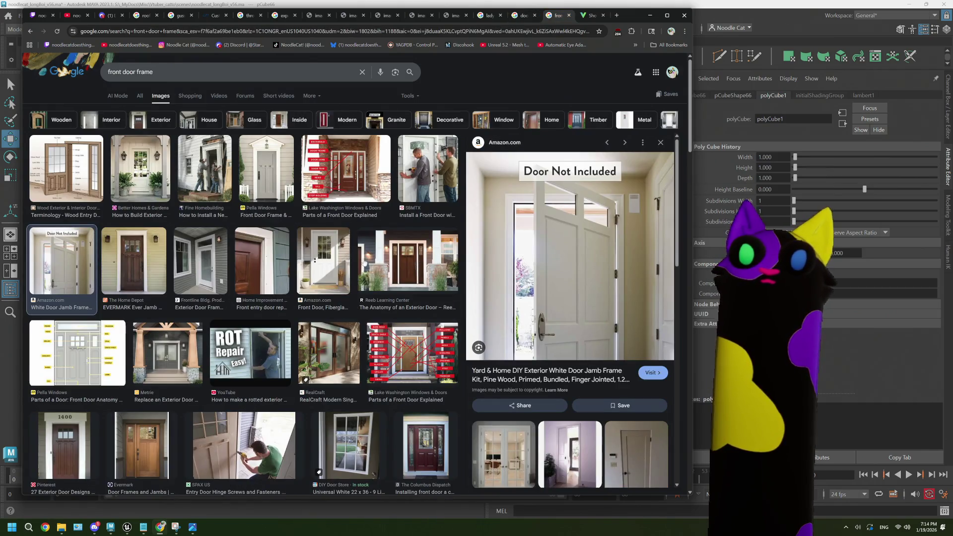
left_click(263, 253)
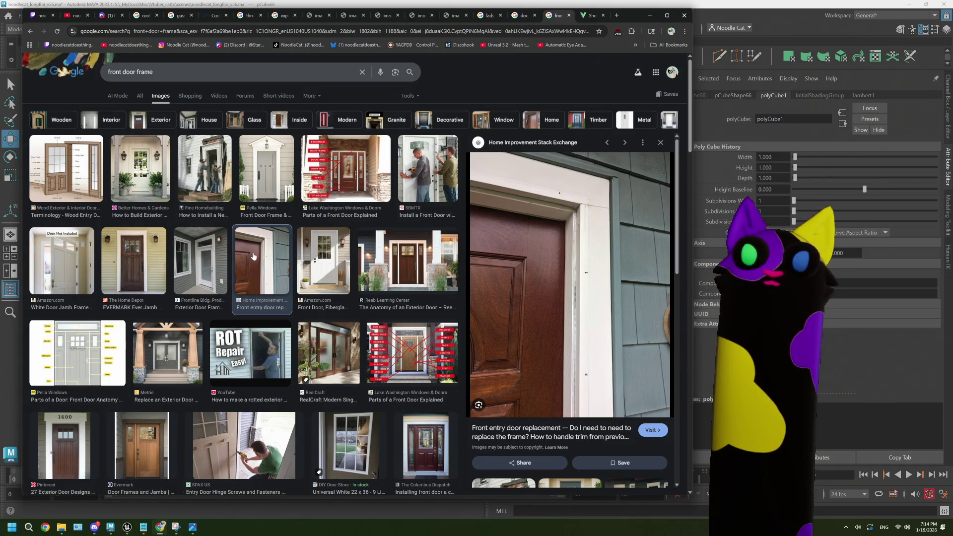
scroll(70, 195, "down", 2)
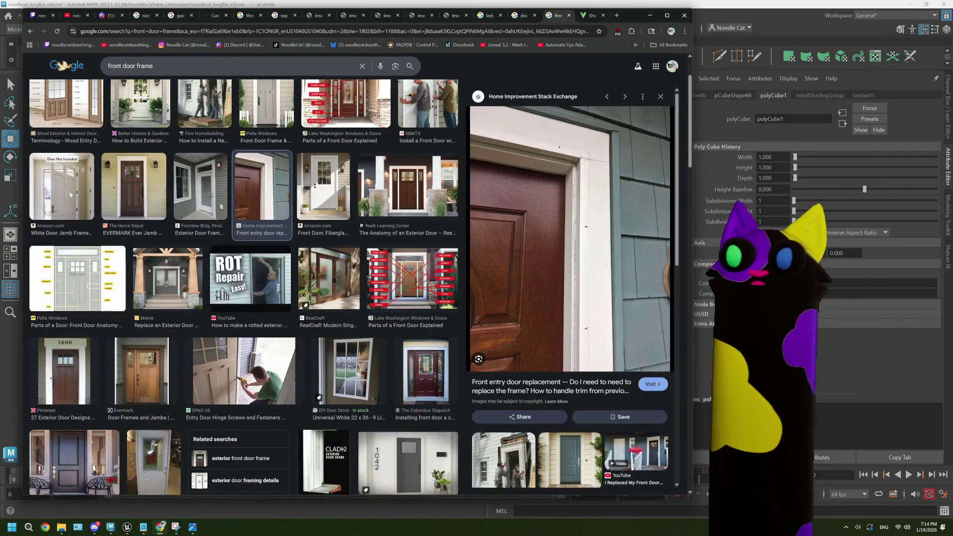
left_click(70, 195)
left_click(256, 180)
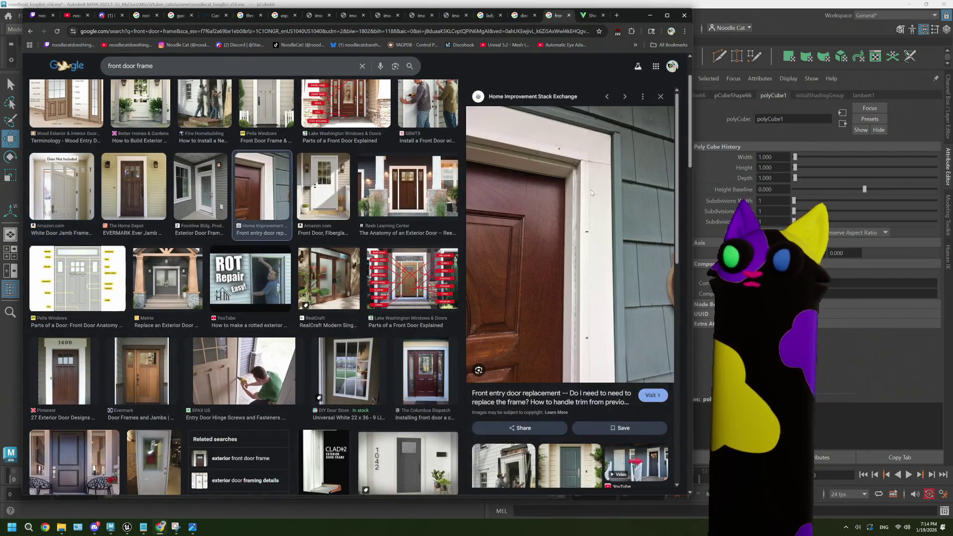
left_click(61, 196)
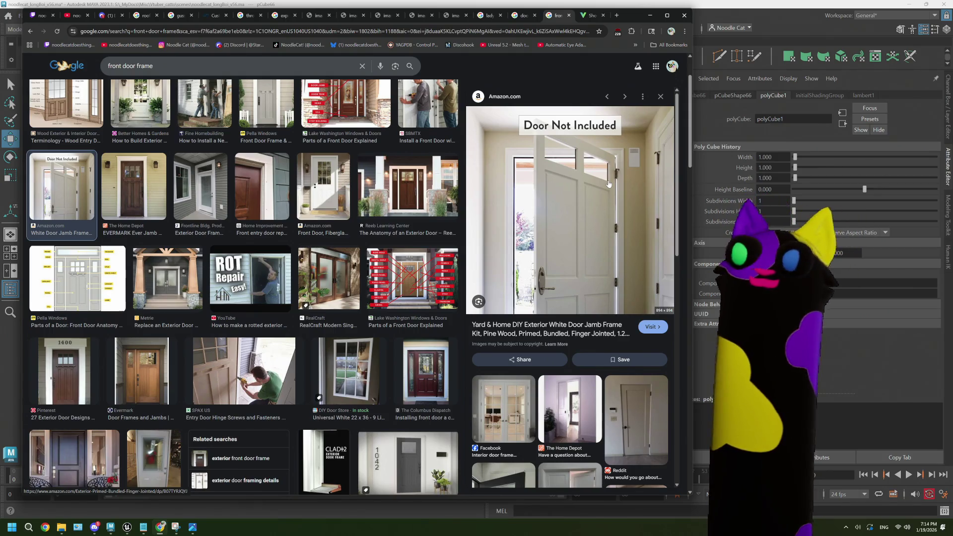
key("alt+Tab")
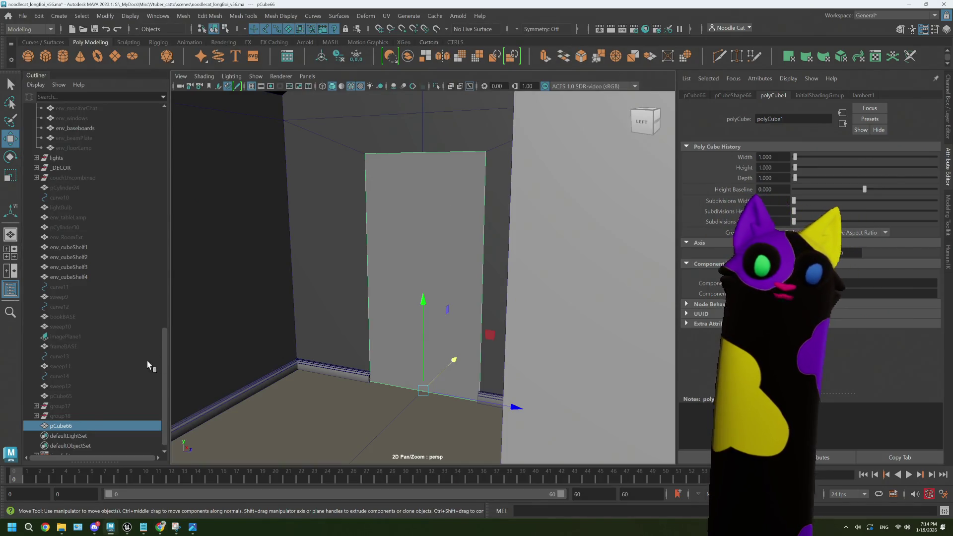
- Orbit around door panel pCube66 to view it head-on and at angles
mouse_move(400, 287)
left_mouse_down("alt")
mouse_move(445, 293)
mouse_move(432, 317)
mouse_move(398, 313)
mouse_move(427, 330)
left_mouse_up("alt")
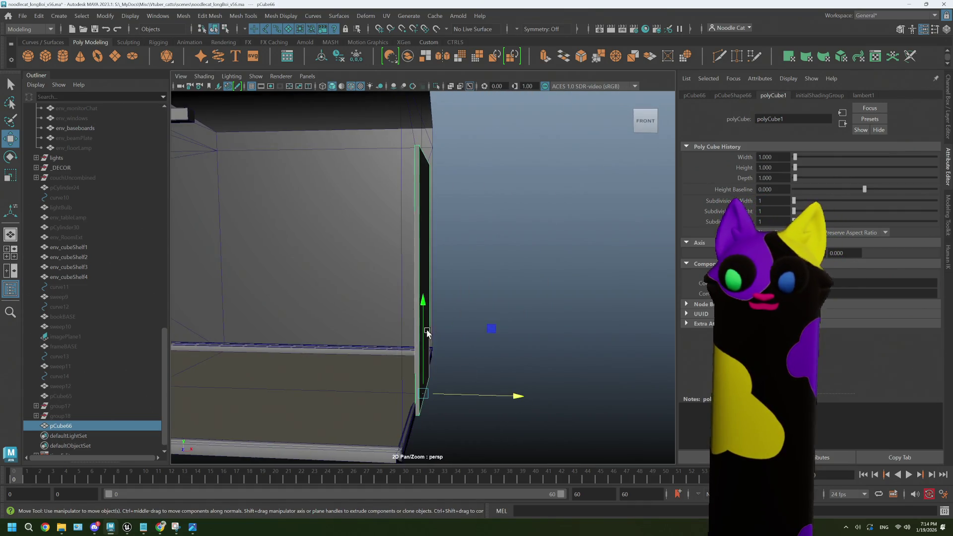
left_click(512, 398)
mouse_move(512, 399)
left_mouse_down("alt")
mouse_move(501, 385)
mouse_move(443, 373)
mouse_move(460, 384)
mouse_move(444, 383)
left_mouse_up("alt")
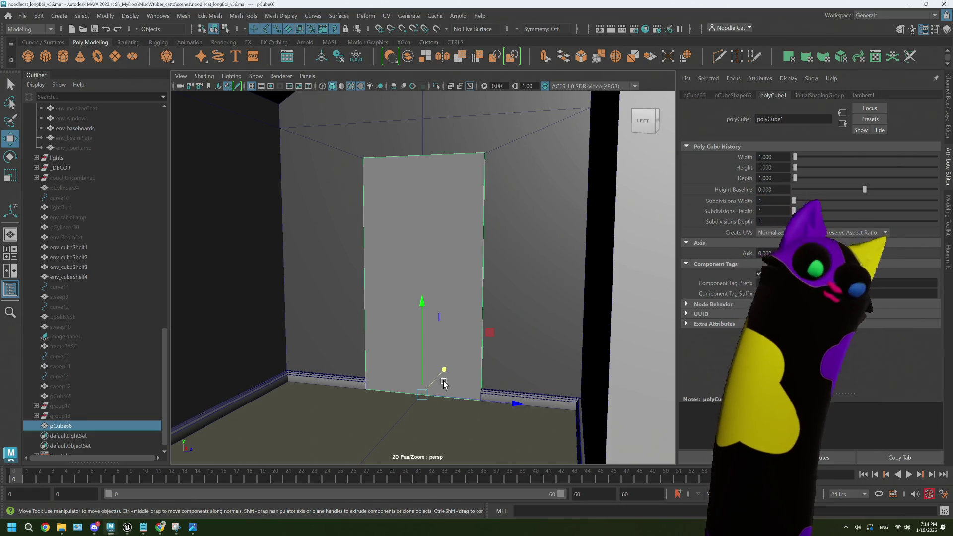
mouse_move(444, 383)
left_mouse_down("alt")
mouse_move(431, 328)
mouse_move(385, 348)
mouse_move(479, 334)
mouse_move(436, 326)
left_mouse_up("alt")
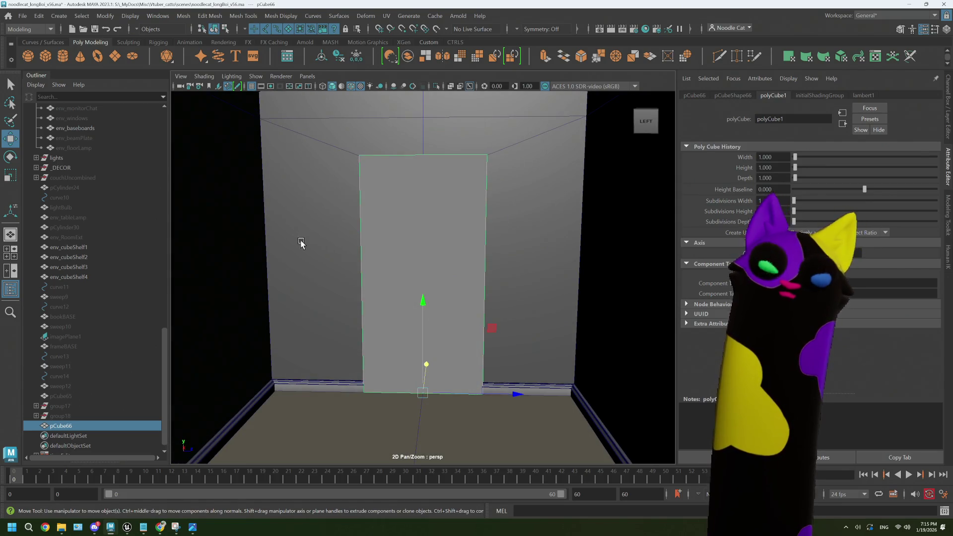
mouse_move(383, 248)
left_mouse_down("alt")
mouse_move(430, 249)
mouse_move(382, 252)
left_mouse_up("alt")
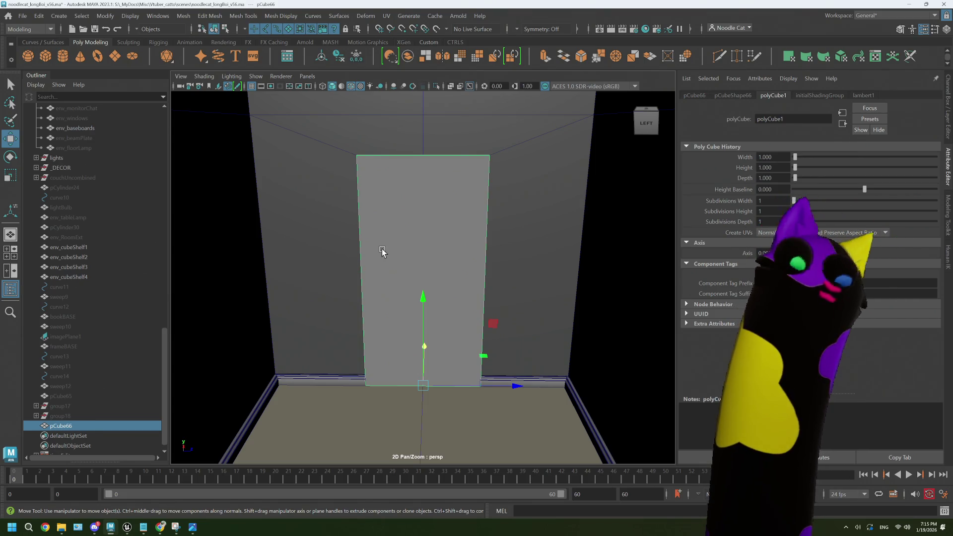
- Pull back to view the whole room, frame the panel, then switch to Unreal
left_click_drag(379, 243, 531, 266, "alt")
mouse_move(531, 266)
right_mouse_down("alt")
mouse_move(213, 273)
mouse_move(237, 274)
right_mouse_up("alt")
mouse_move(237, 274)
left_mouse_down("alt")
mouse_move(389, 270)
mouse_move(377, 268)
left_mouse_up("alt")
key("f")
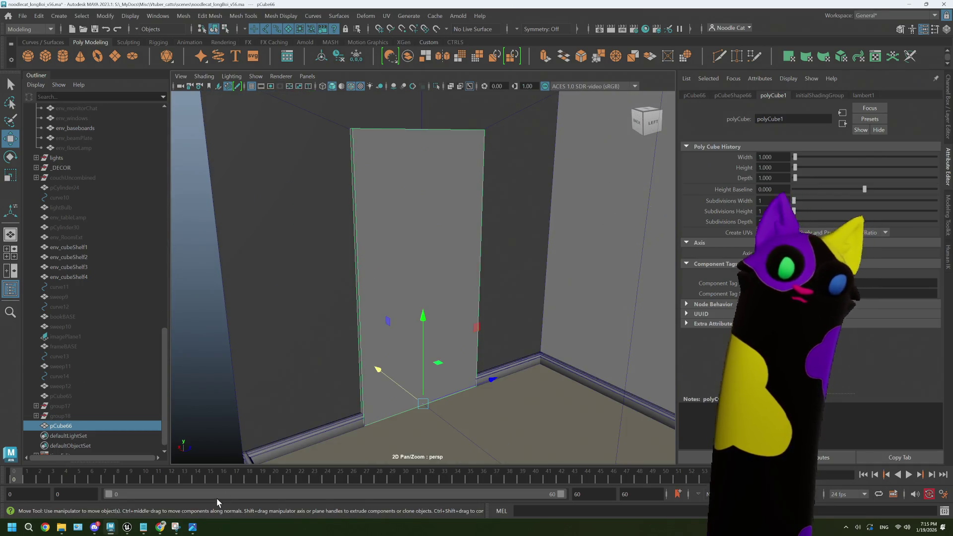
mouse_move(127, 527)
left_click(121, 492)
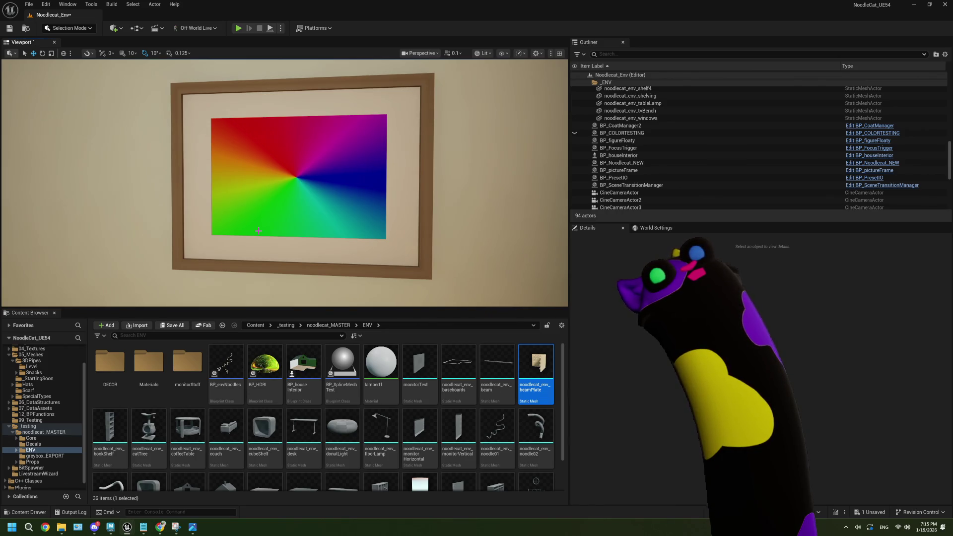
- Fly the Unreal camera to a wide room view and toward the glowing doorway, then return to Maya
right_click_drag(554, 276, 554, 275)
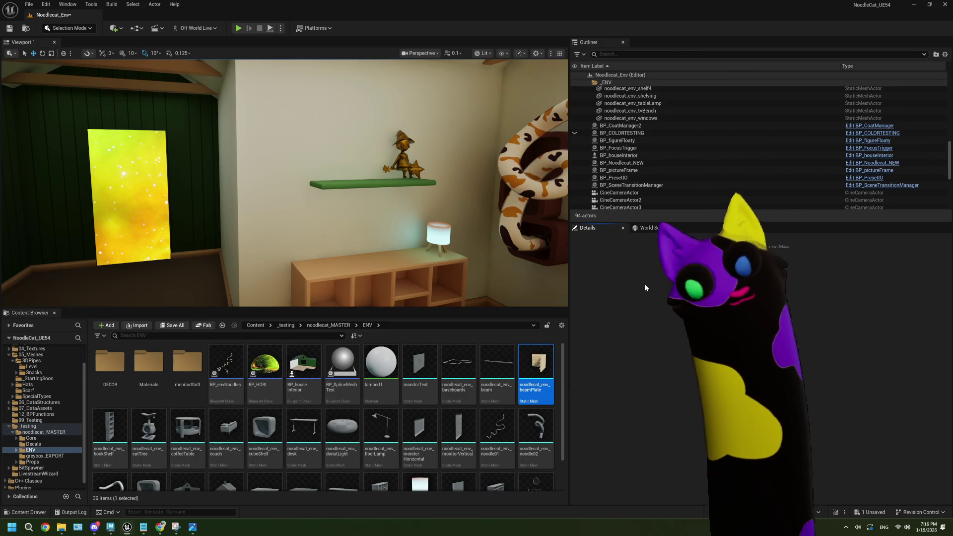
mouse_move(297, 198)
right_mouse_down()
mouse_move(372, 199)
mouse_move(224, 204)
mouse_move(182, 193)
mouse_move(188, 176)
right_mouse_up()
mouse_move(159, 525)
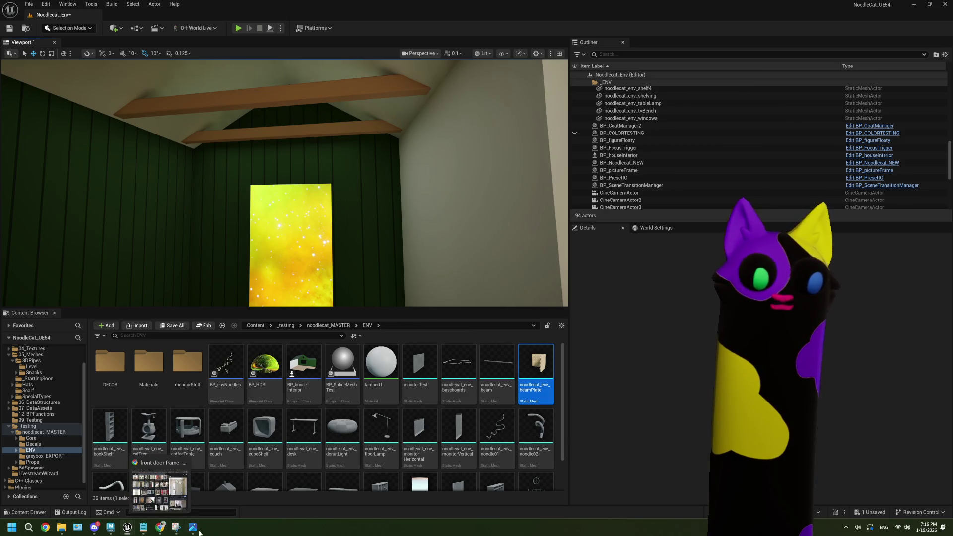
left_click(111, 528)
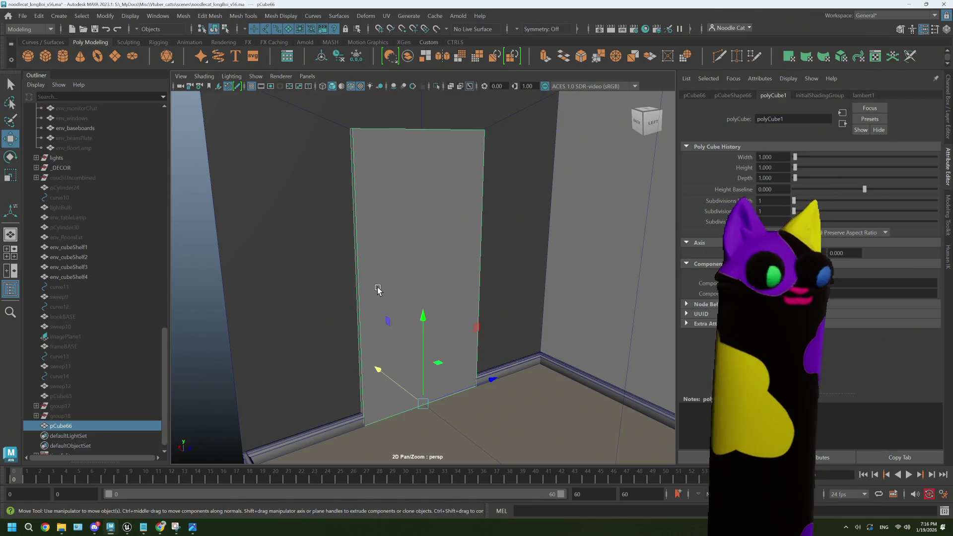
- Duplicate door panel pCube66 with Ctrl+D
left_click_drag(419, 273, 415, 274, "alt")
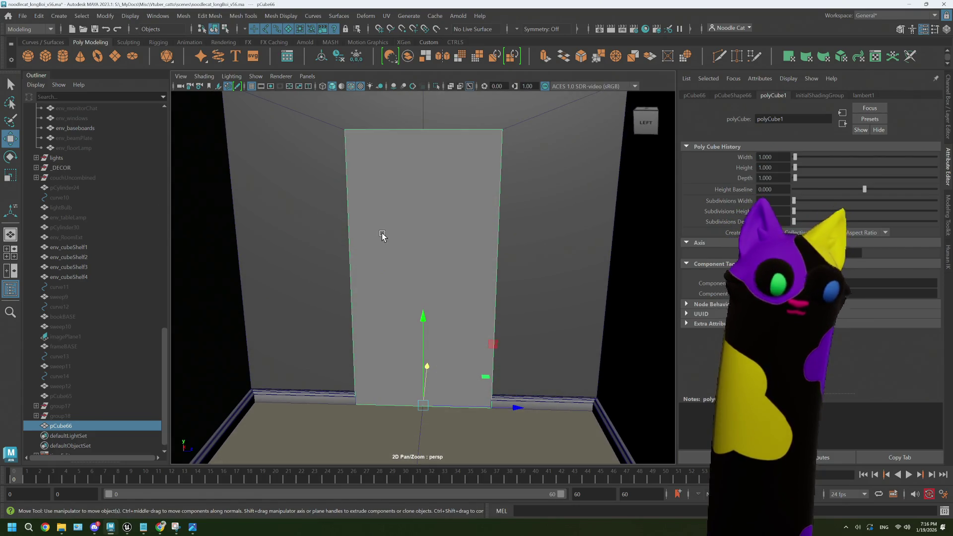
scroll(130, 371, "down", 1)
key("ctrl+d")
left_click(74, 416)
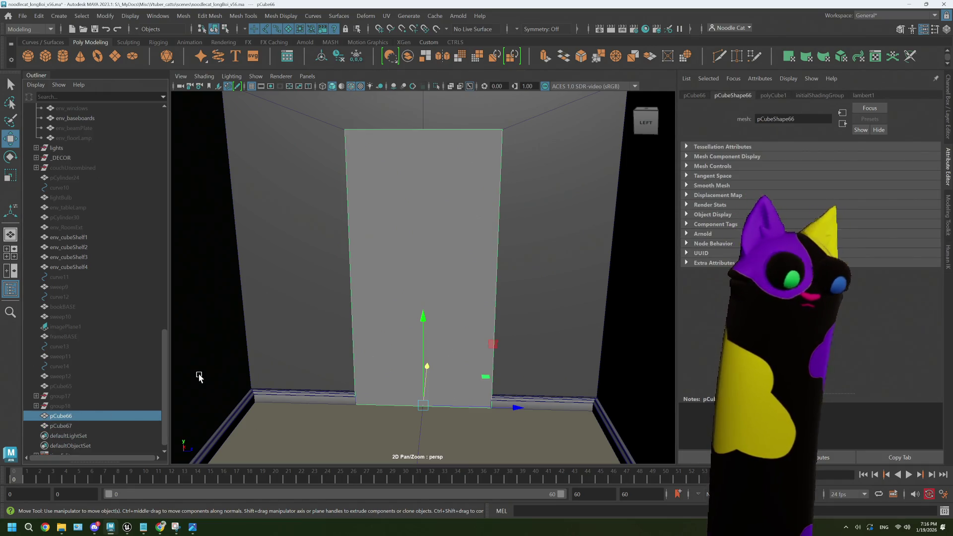
- Inspect duplicate pCube67 from behind, deselect it, and switch to Unreal
mouse_move(372, 238)
left_mouse_down("alt")
mouse_move(383, 223)
mouse_move(410, 219)
mouse_move(397, 187)
mouse_move(418, 213)
mouse_move(451, 214)
mouse_move(434, 222)
mouse_move(440, 230)
left_mouse_up("alt")
left_click(390, 155)
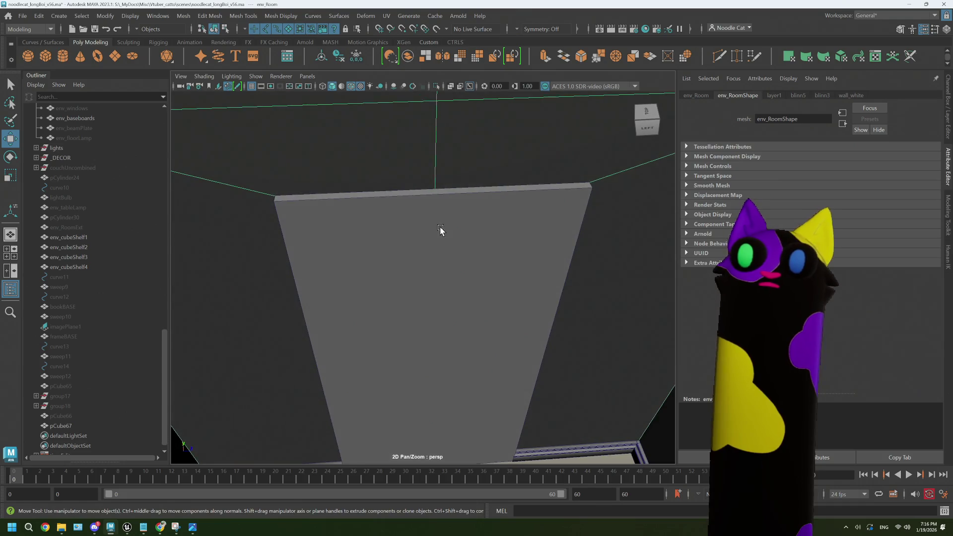
left_click(445, 226)
right_click(451, 220)
left_click(450, 221)
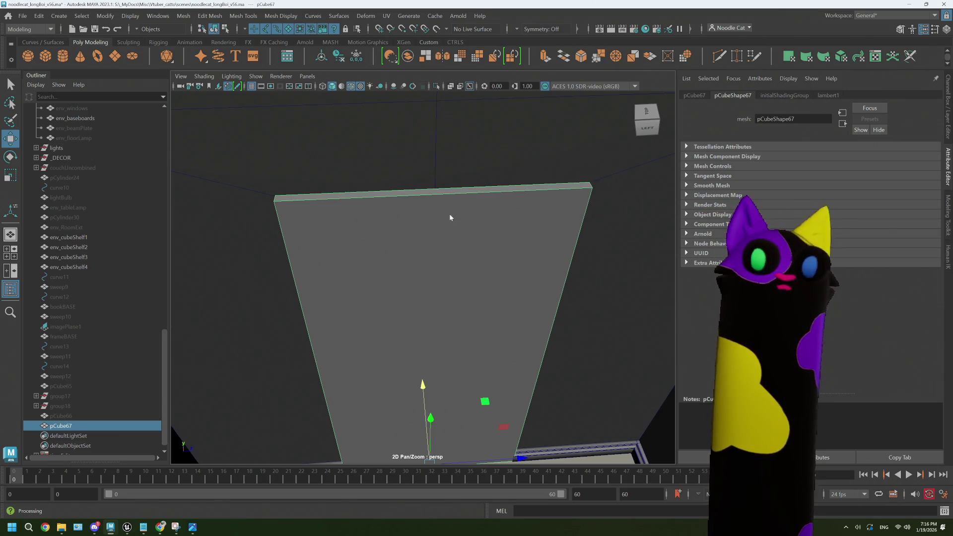
left_click(237, 408)
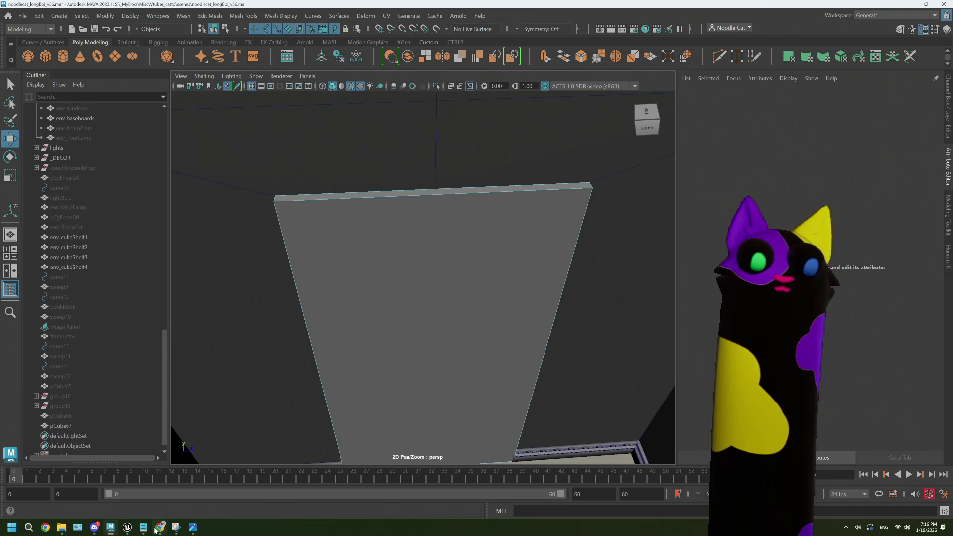
mouse_move(143, 529)
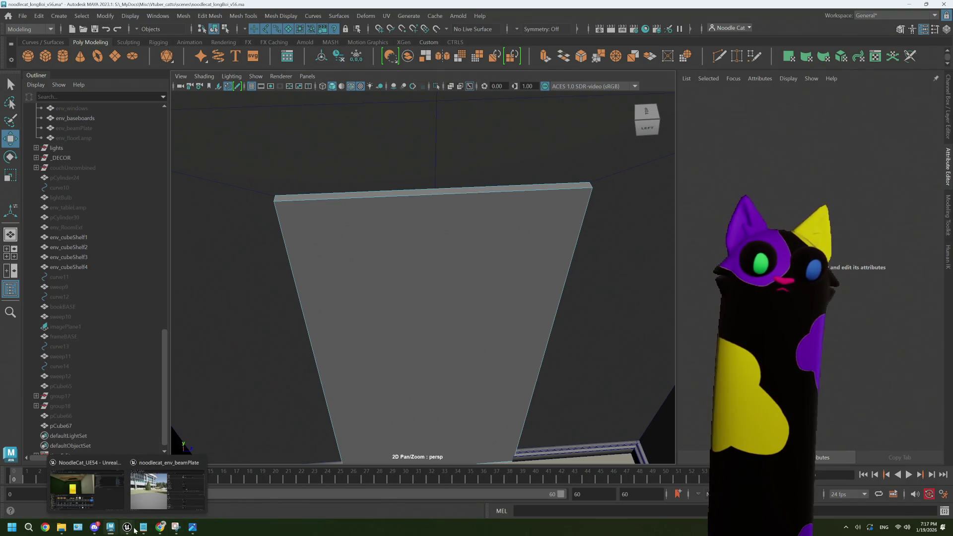
left_click(86, 491)
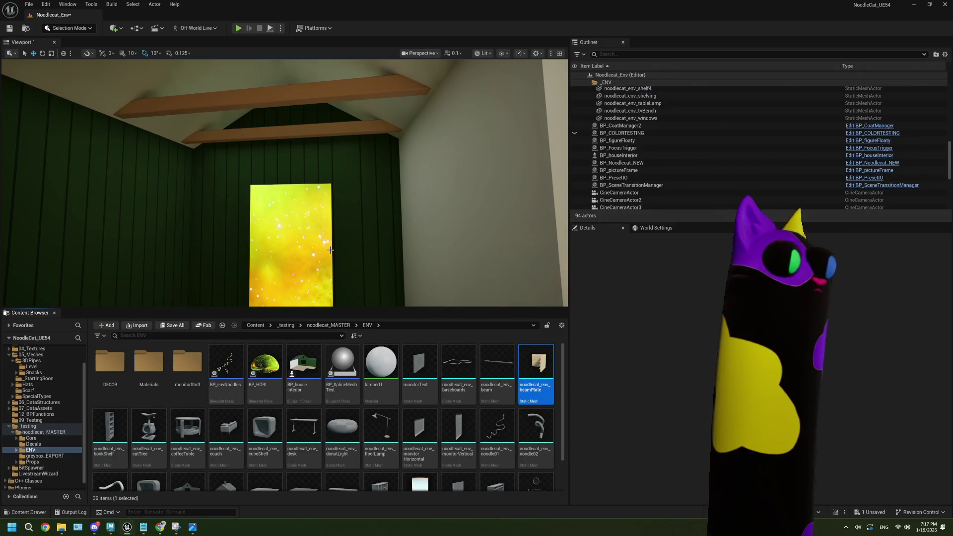
- Fly the Unreal camera into the doorway and along the desk and bookshelf wall, then return to Maya
right_click_drag(353, 209, 236, 217)
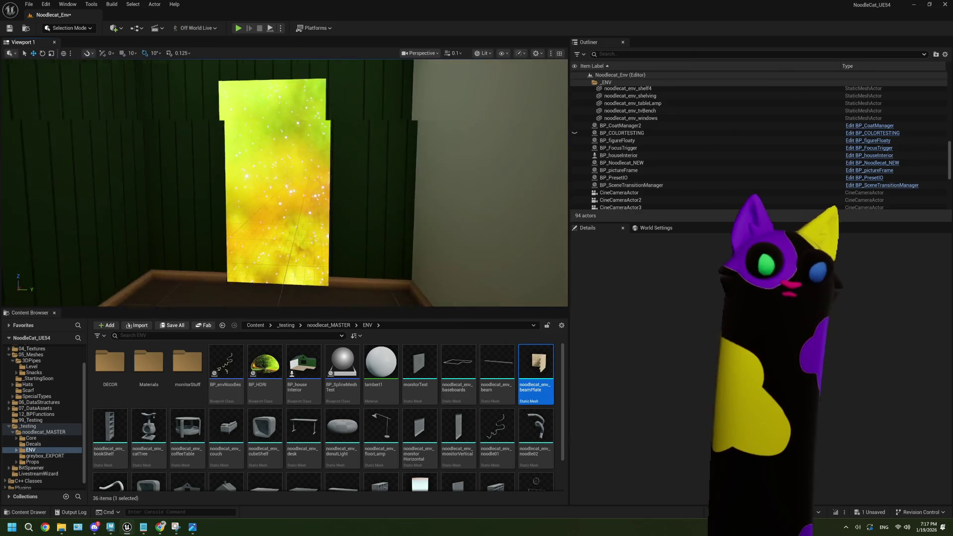
key("w")
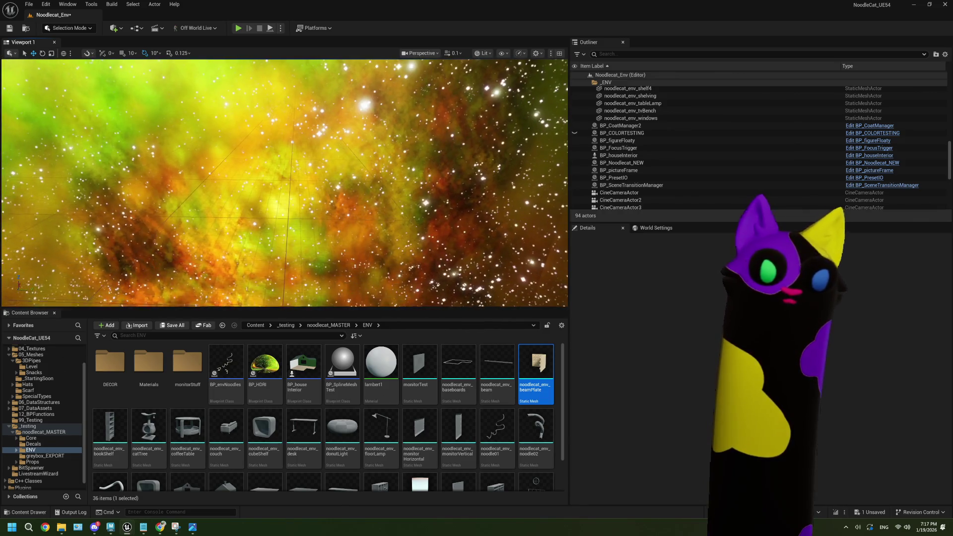
key("s")
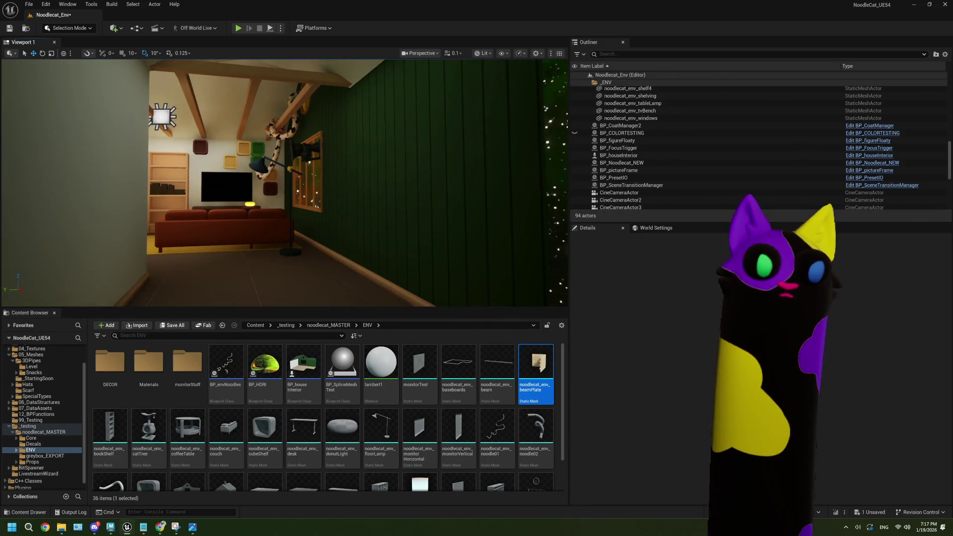
key("a")
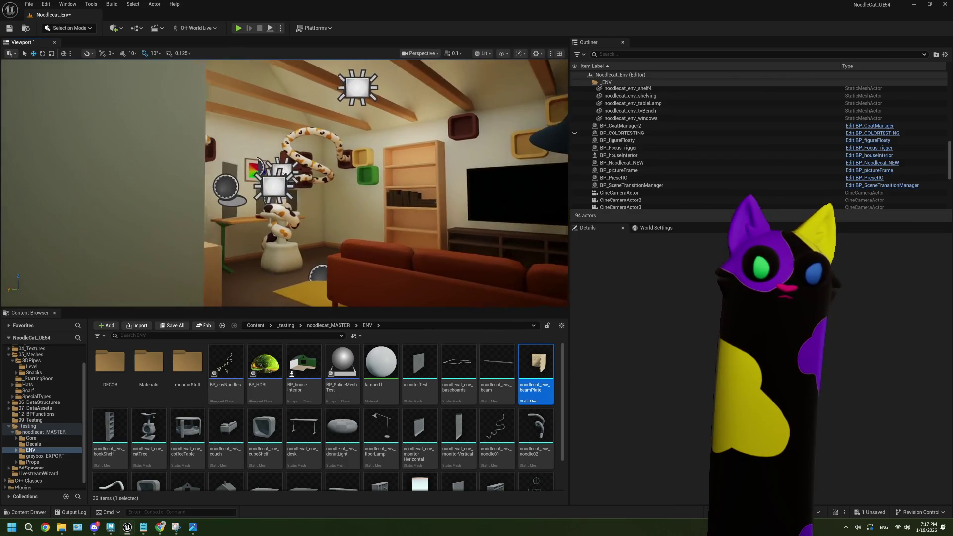
key("w")
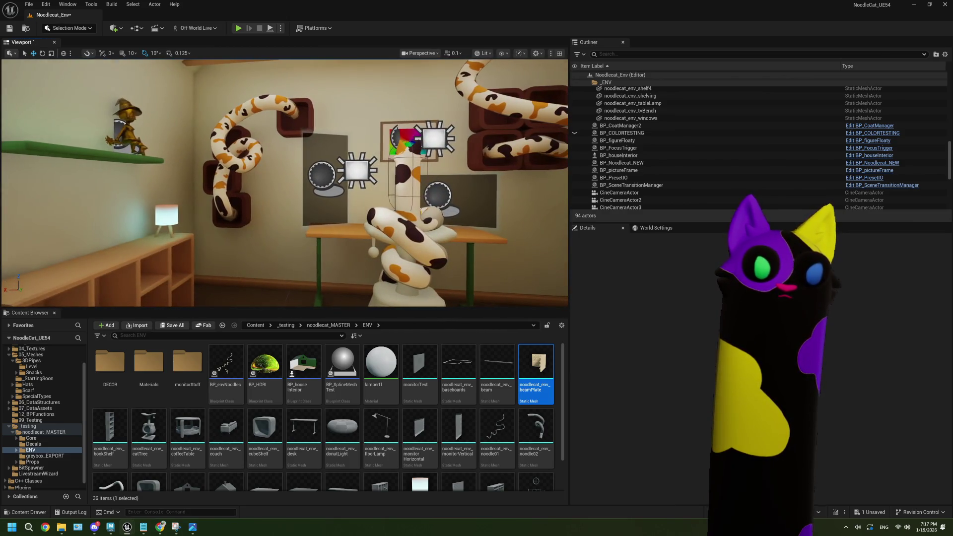
key("d")
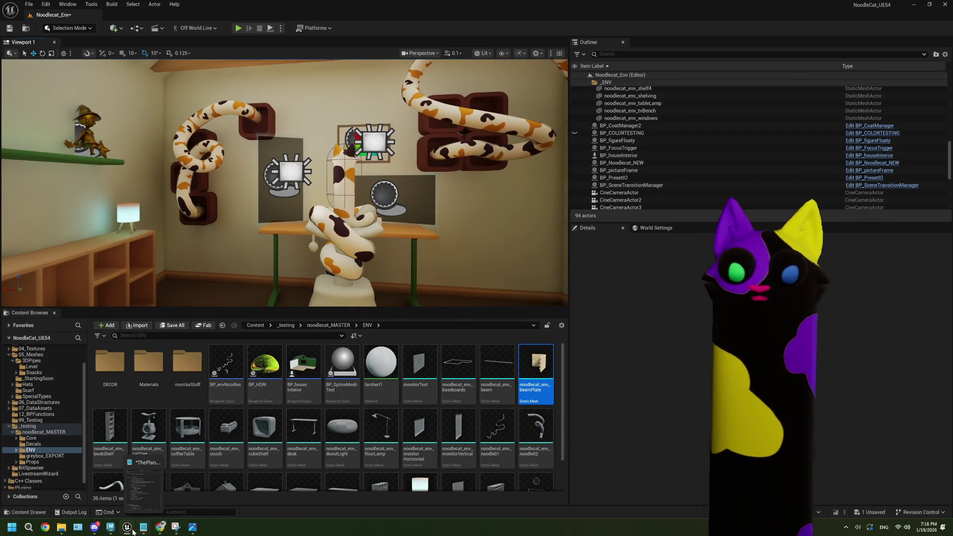
mouse_move(110, 527)
left_click(124, 496)
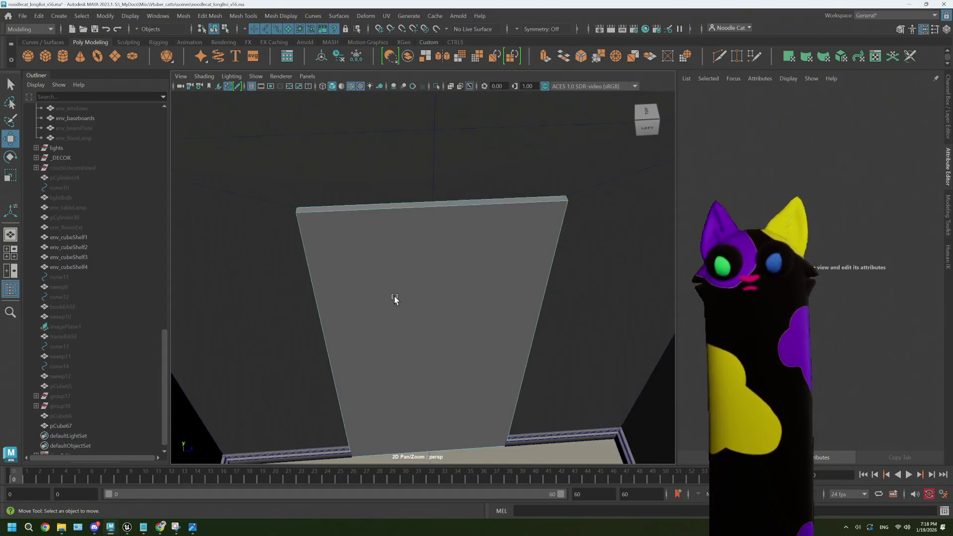
- Select duplicate panel pCube67 and zoom in on it
left_click(89, 417)
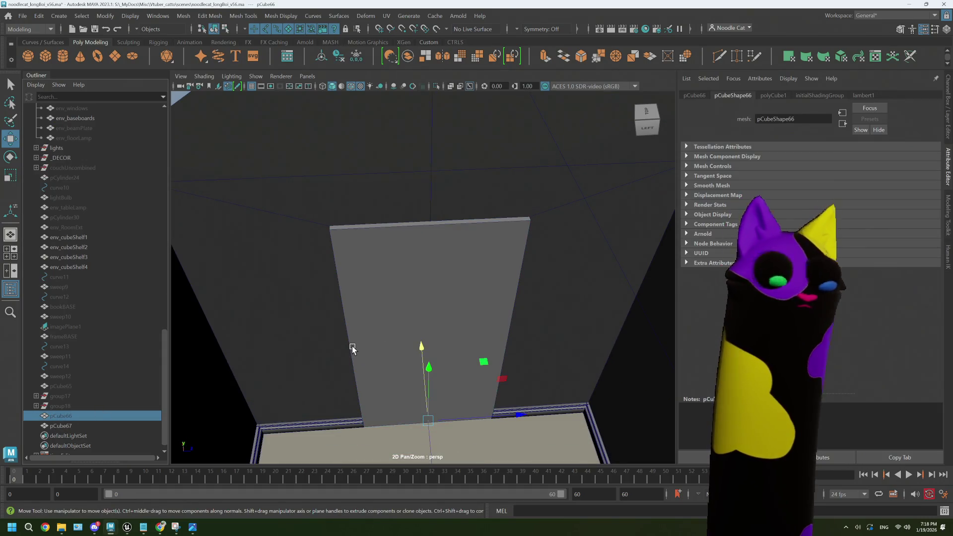
left_click_drag(396, 362, 329, 375, "alt")
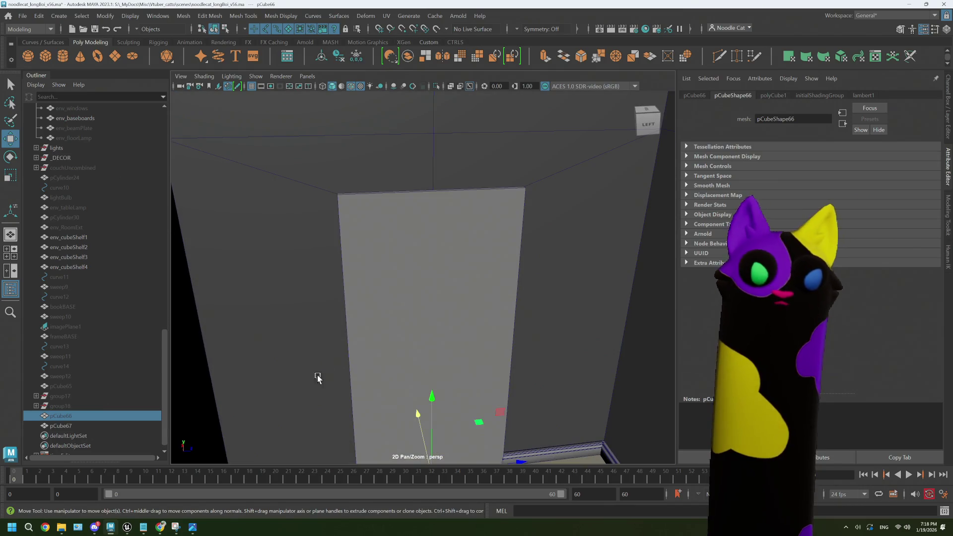
left_click(82, 425)
mouse_move(387, 260)
left_mouse_down("alt")
mouse_move(401, 254)
mouse_move(414, 266)
mouse_move(389, 259)
mouse_move(427, 240)
mouse_move(402, 245)
left_mouse_up("alt")
mouse_move(411, 312)
right_mouse_down("alt")
mouse_move(417, 225)
mouse_move(411, 304)
right_mouse_up("alt")
- Switch pCube67 to face mode, try some face selections, then clear them
mouse_move(417, 242)
right_mouse_down()
mouse_move(397, 223)
mouse_move(417, 278)
right_mouse_up()
left_click(420, 289)
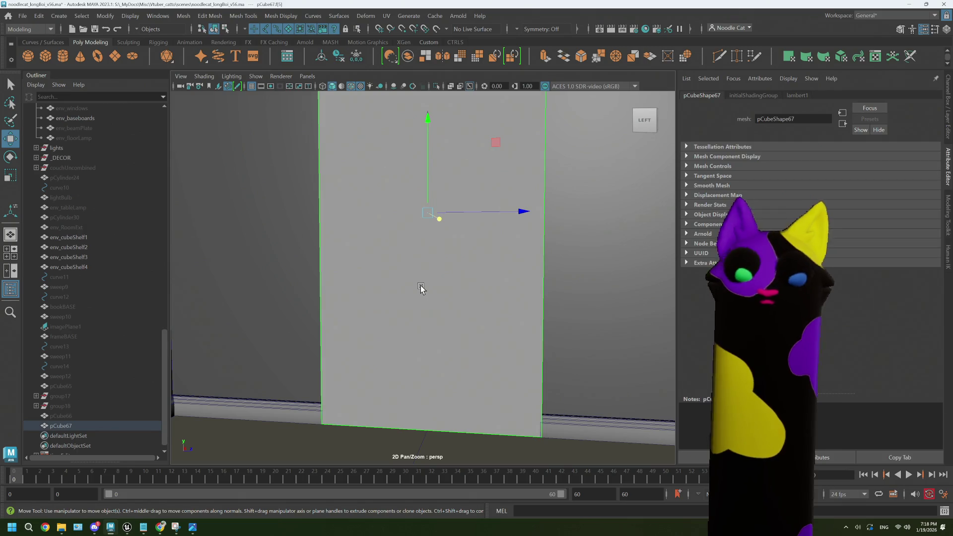
left_click(440, 255)
left_click(440, 255)
left_click(440, 258)
left_click_drag(402, 397, 419, 435)
left_click(418, 408)
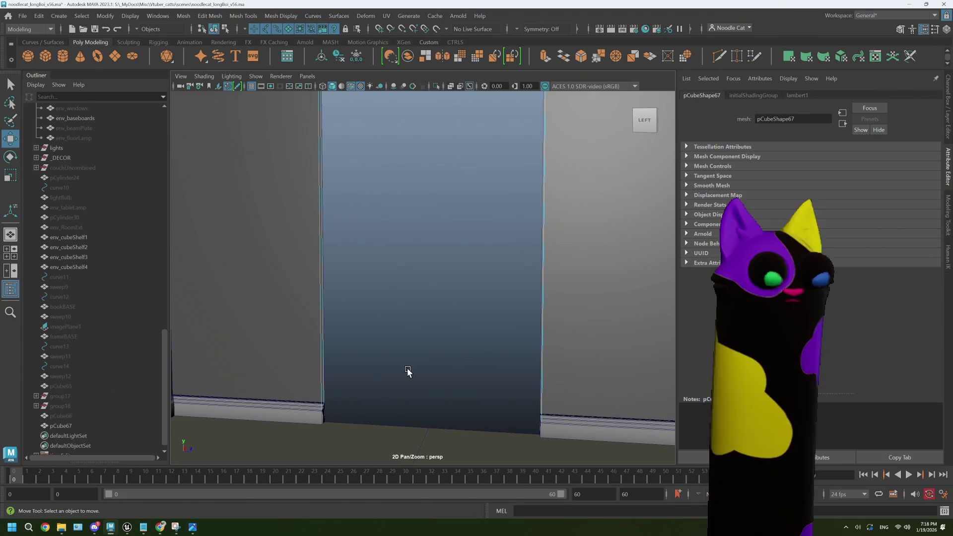
right_click_drag(406, 220, 370, 385, "alt")
mouse_move(370, 385)
left_mouse_down("alt")
mouse_move(377, 251)
mouse_move(345, 247)
mouse_move(330, 213)
left_mouse_up("alt")
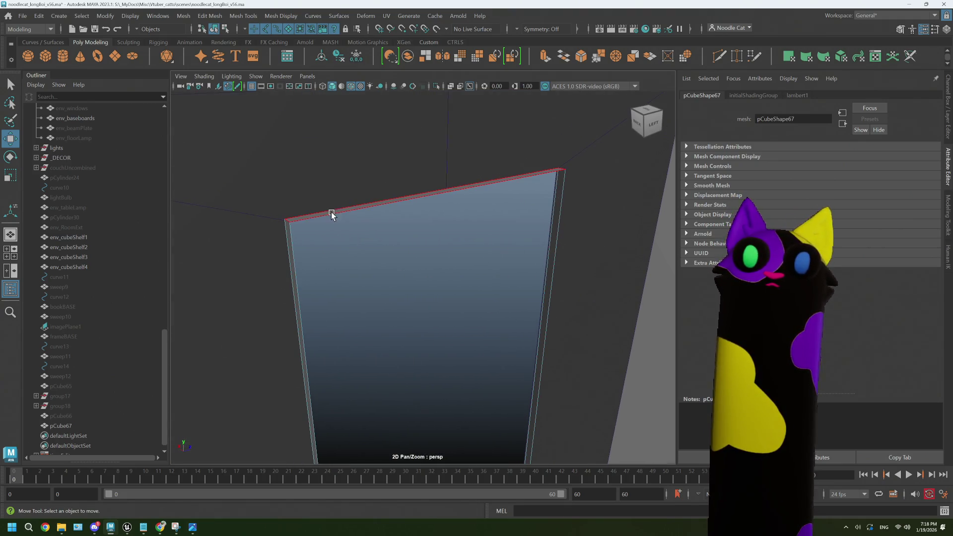
- Select the doorway block's top face, grow to the sides, reverse normals and extrude
left_click(331, 213)
key("shift+period")
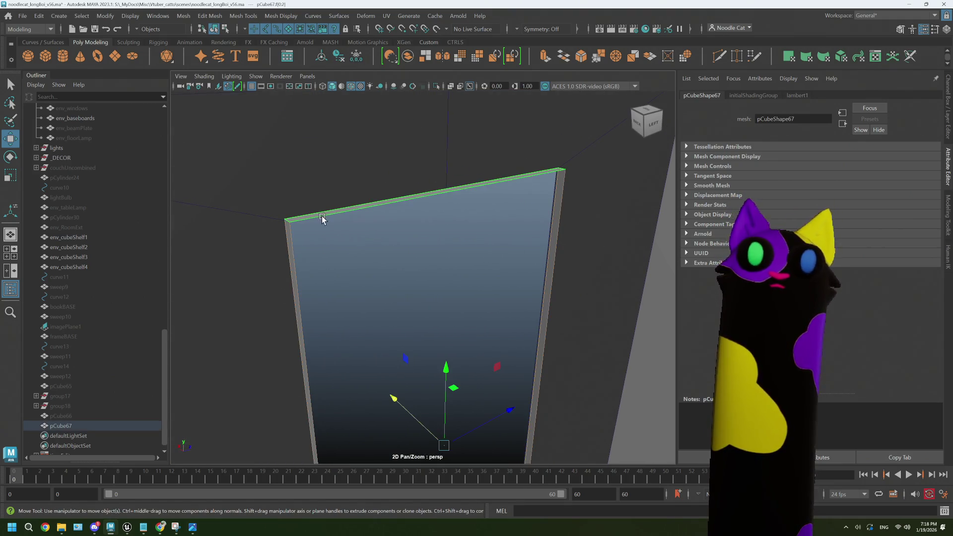
left_click(183, 16)
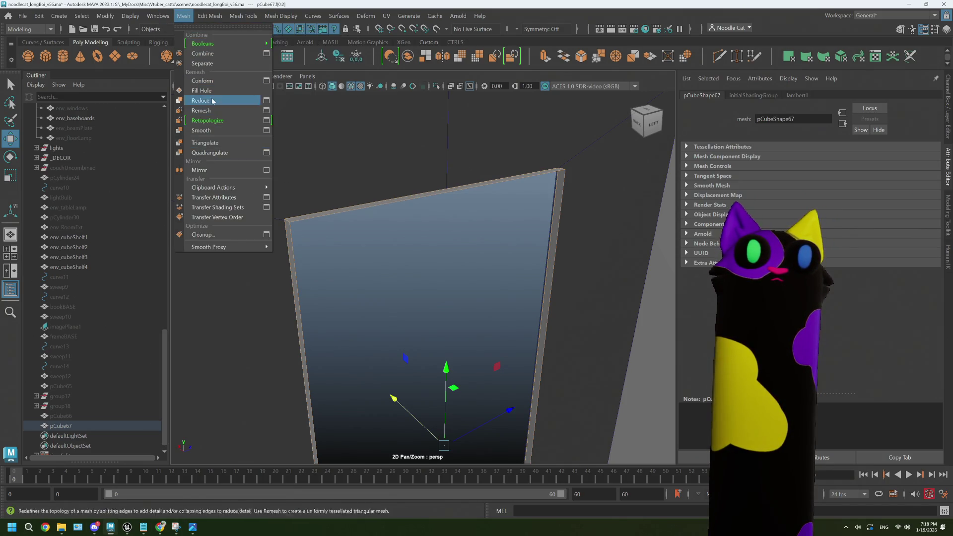
mouse_move(201, 19)
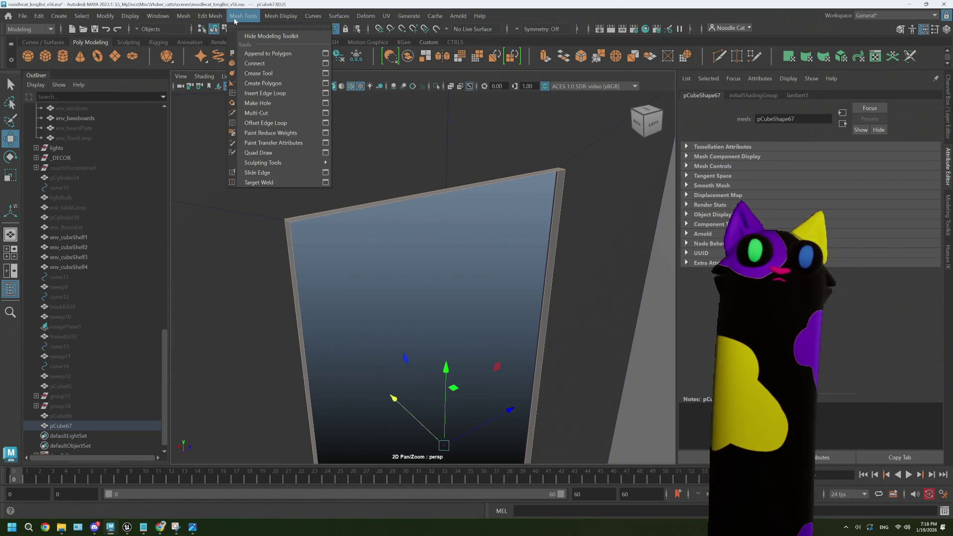
left_click(286, 63)
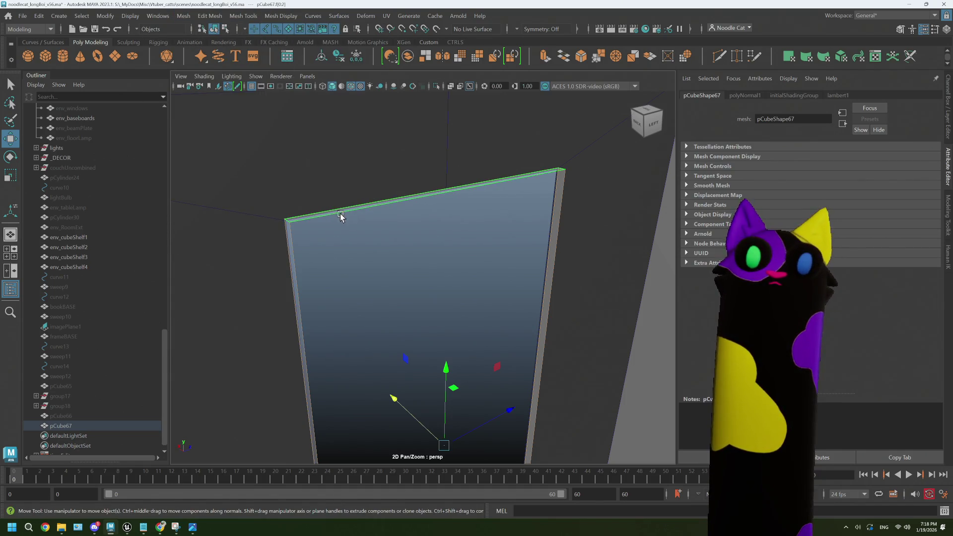
key("ctrl+e")
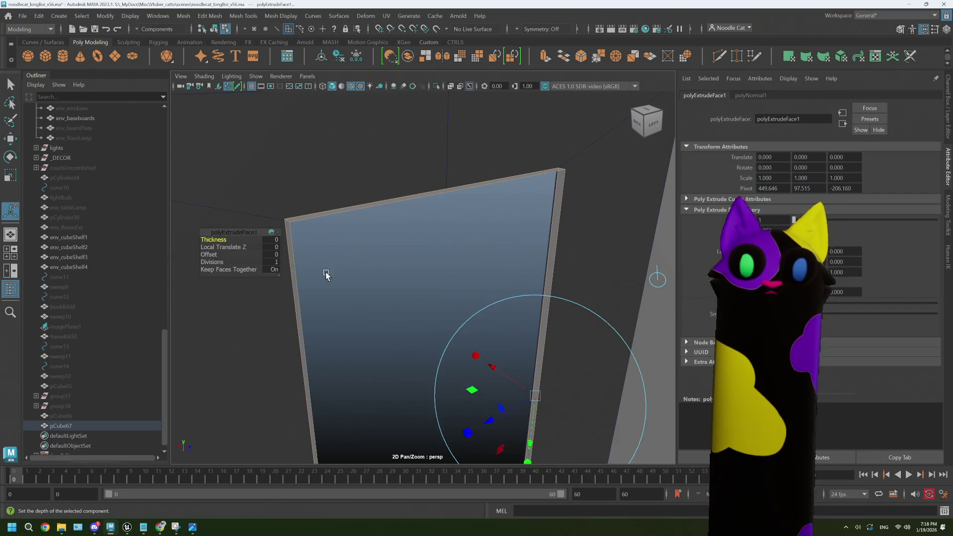
- Try moving polyExtrudeFace1 along Local Translate Z, then reset it to 0
mouse_move(207, 254)
left_mouse_down()
mouse_move(220, 247)
mouse_move(184, 247)
left_mouse_up()
mouse_move(318, 216)
left_mouse_down("alt")
mouse_move(338, 213)
mouse_move(276, 208)
mouse_move(296, 213)
left_mouse_up("alt")
left_click_drag(221, 246, 212, 246)
scroll(398, 259, "down", 5)
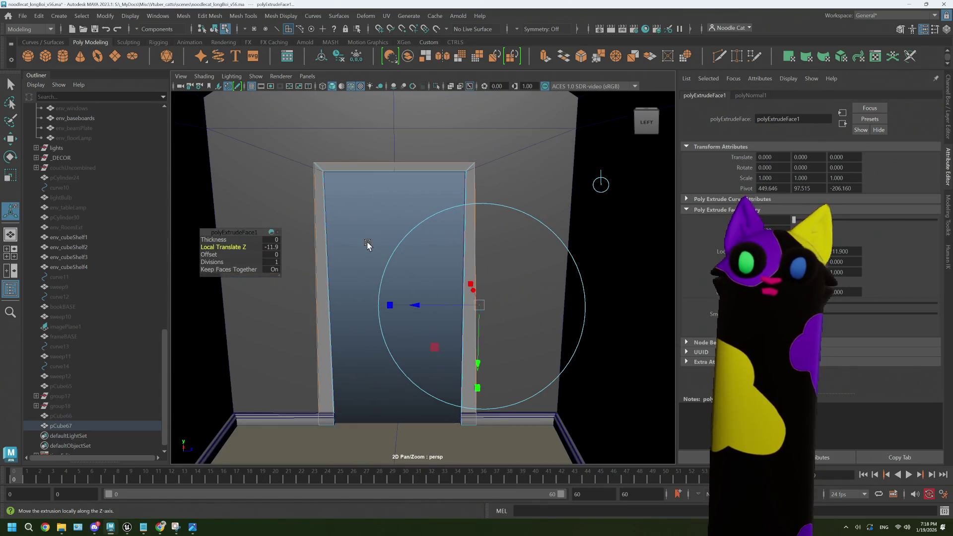
scroll(368, 244, "up", 2)
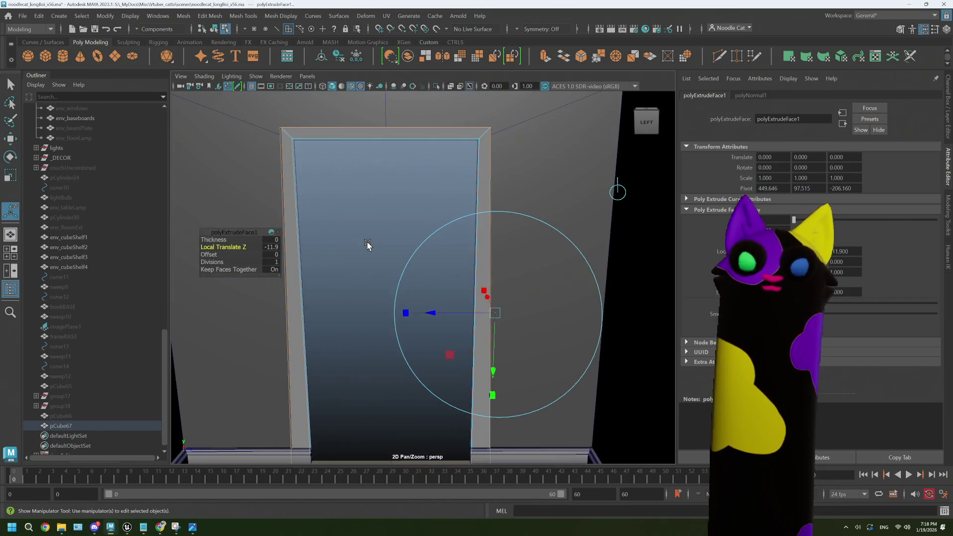
left_click_drag(212, 247, 364, 292)
mouse_move(464, 313)
left_mouse_down()
mouse_move(415, 314)
mouse_move(509, 313)
mouse_move(453, 300)
left_mouse_up()
key("ctrl+z")
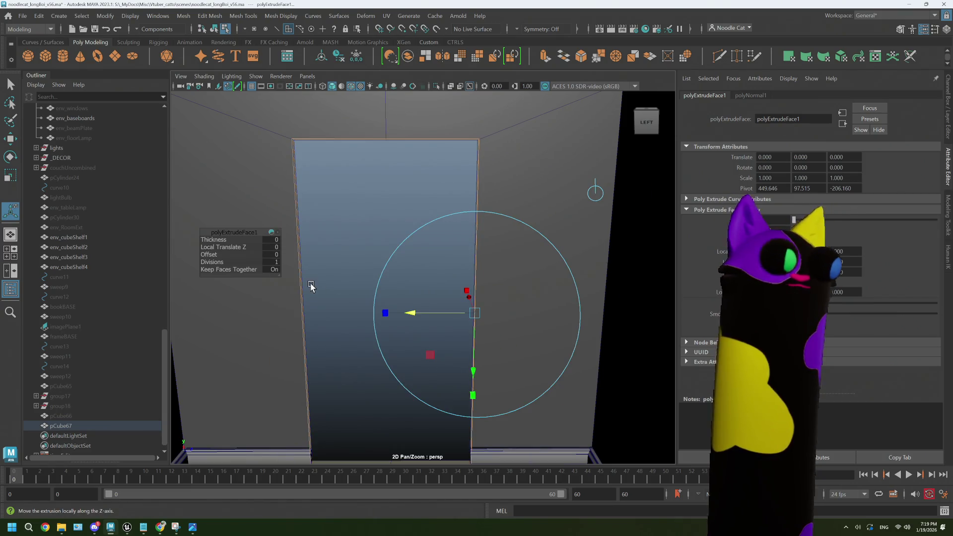
- Set the extrusion thickness to -9.5 and reverse the whole frame mesh's normals
left_click(215, 240)
mouse_move(214, 240)
middle_mouse_down()
mouse_move(169, 238)
mouse_move(213, 245)
mouse_move(187, 245)
middle_mouse_up()
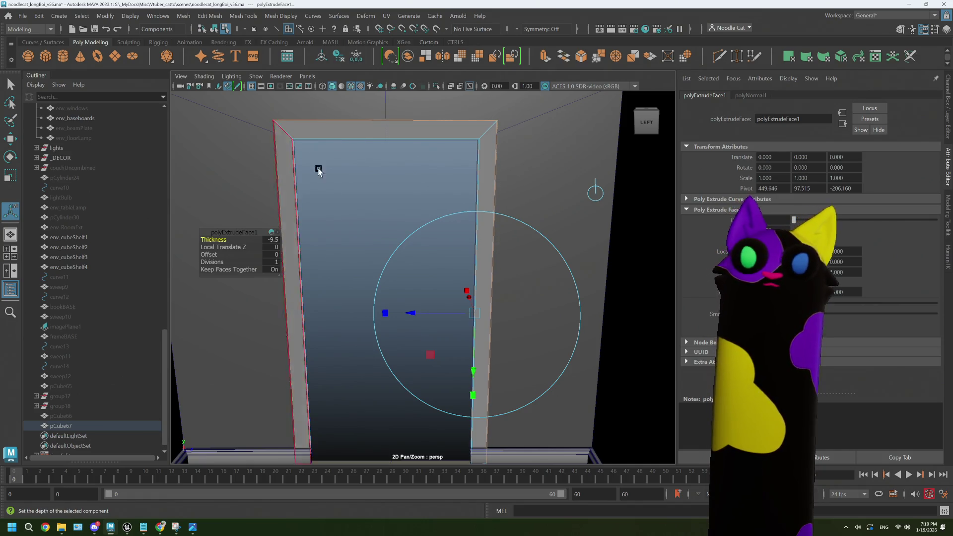
right_click_drag(368, 160, 417, 141)
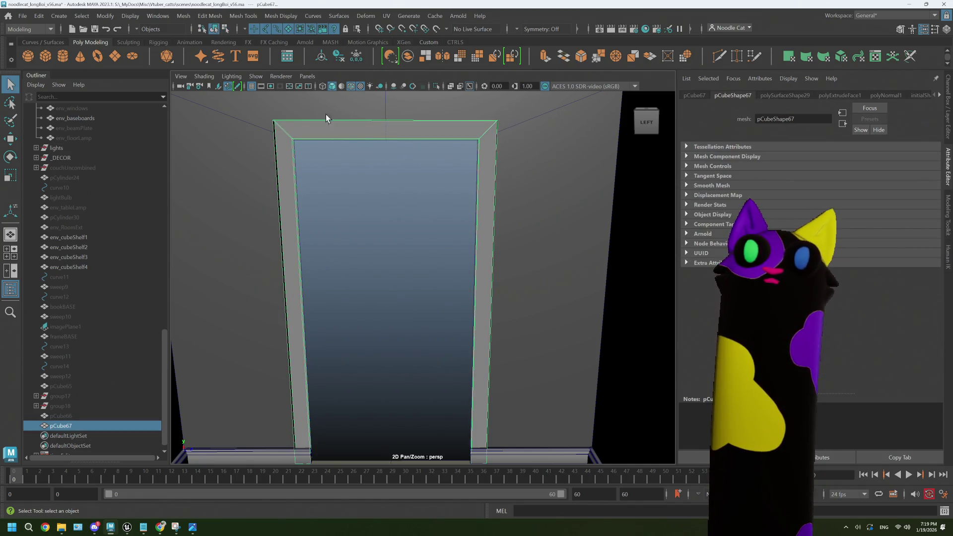
left_click(243, 15)
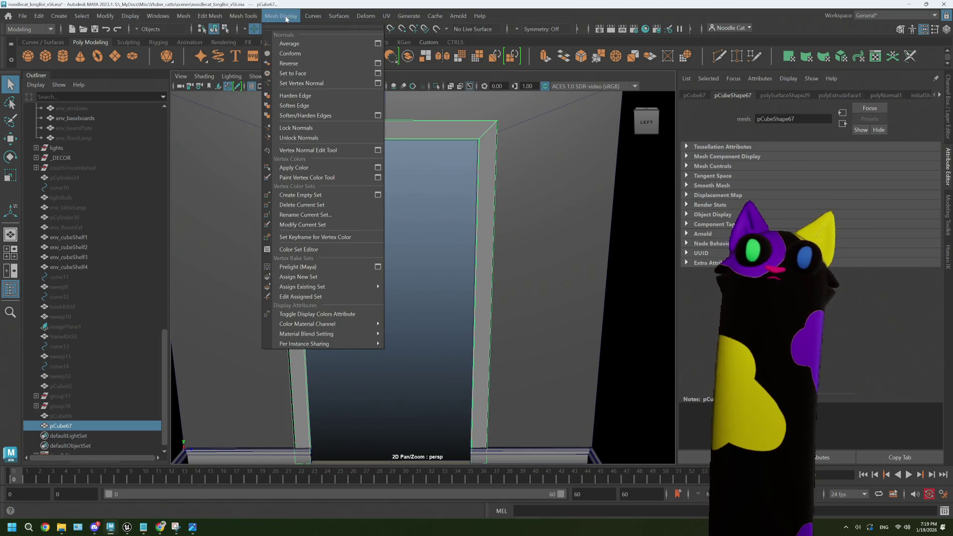
left_click(288, 63)
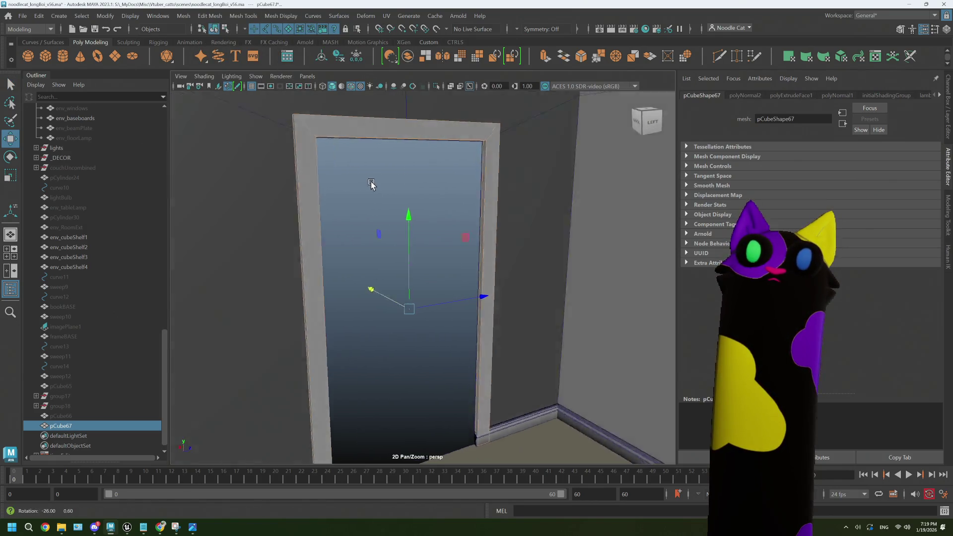
- Orbit to the room side of the doorway and clear the wall selection
left_click_drag(372, 185, 392, 164, "alt")
left_click(378, 180)
right_click_drag(377, 193, 375, 179)
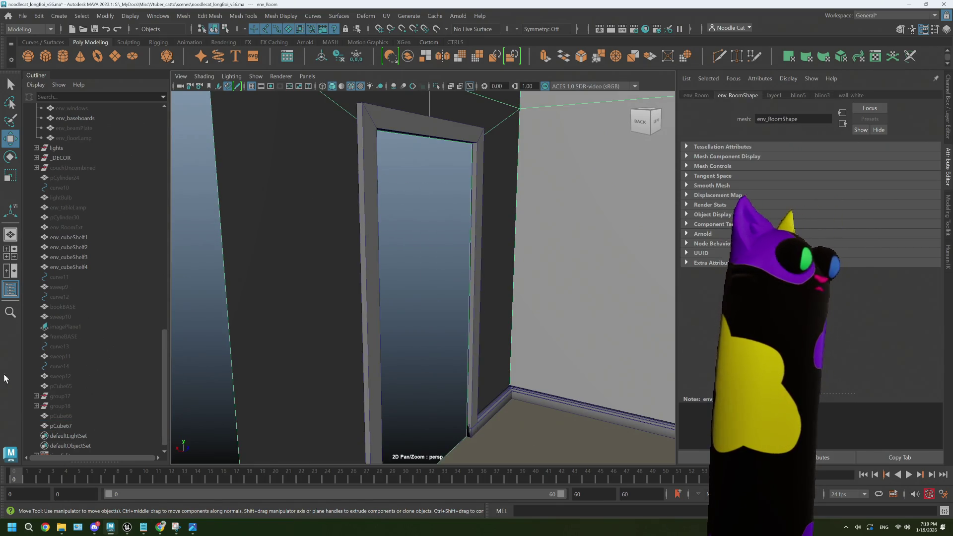
scroll(330, 344, "up", 3)
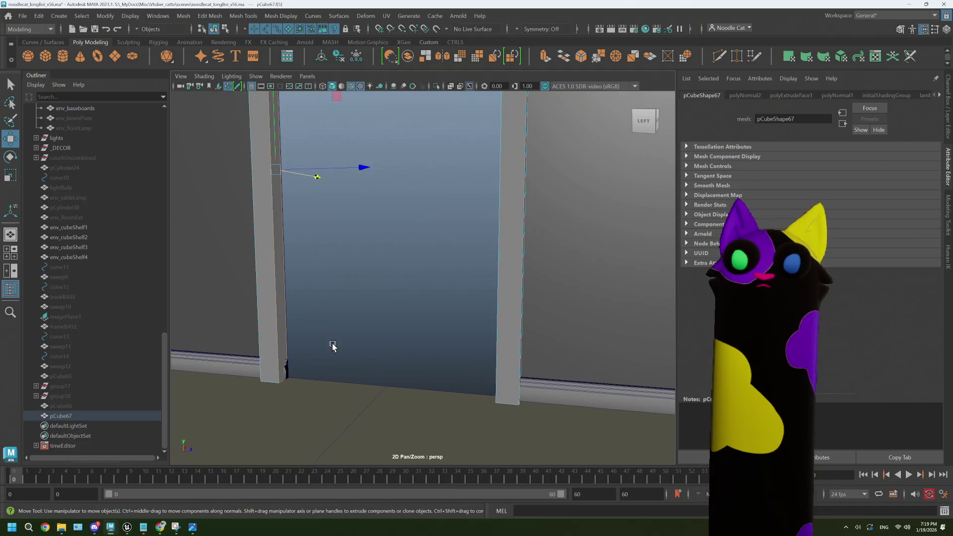
left_click(330, 352)
scroll(318, 367, "up", 5)
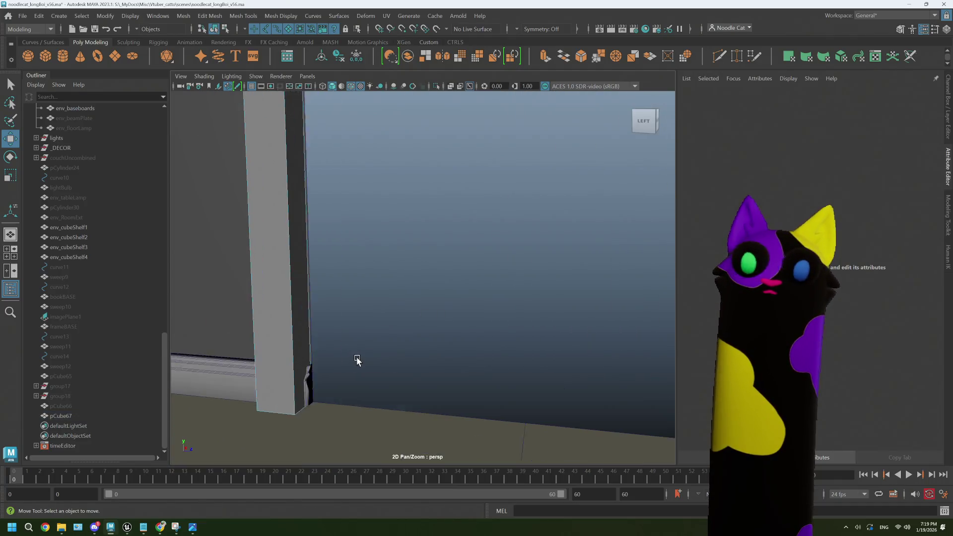
scroll(357, 360, "up", 1)
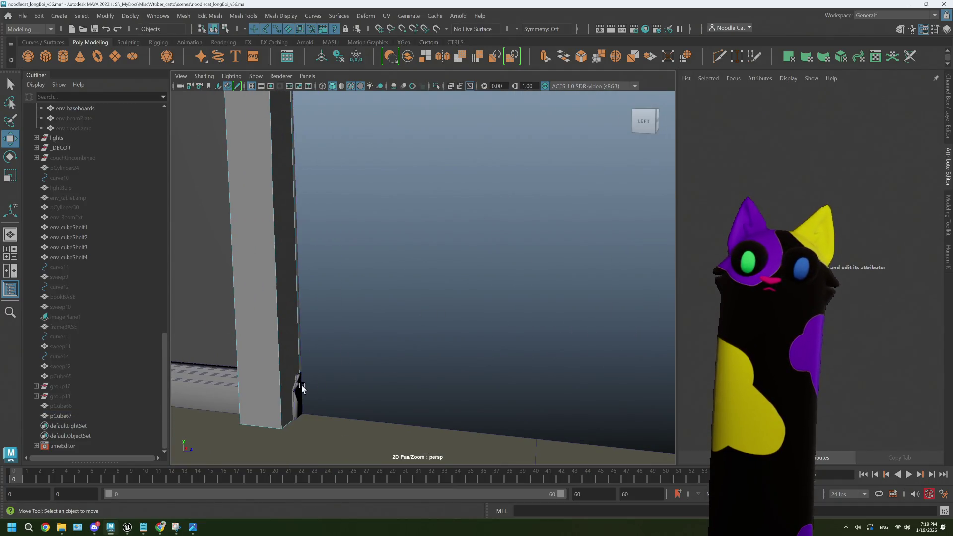
- Select the frame's left pillar face and slide it right against the doorway edge
left_click(300, 388)
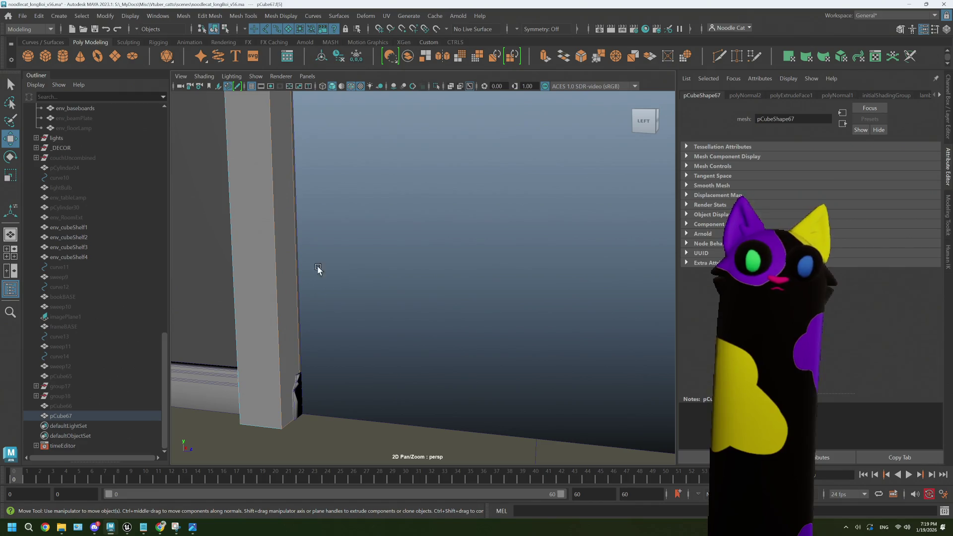
key("f")
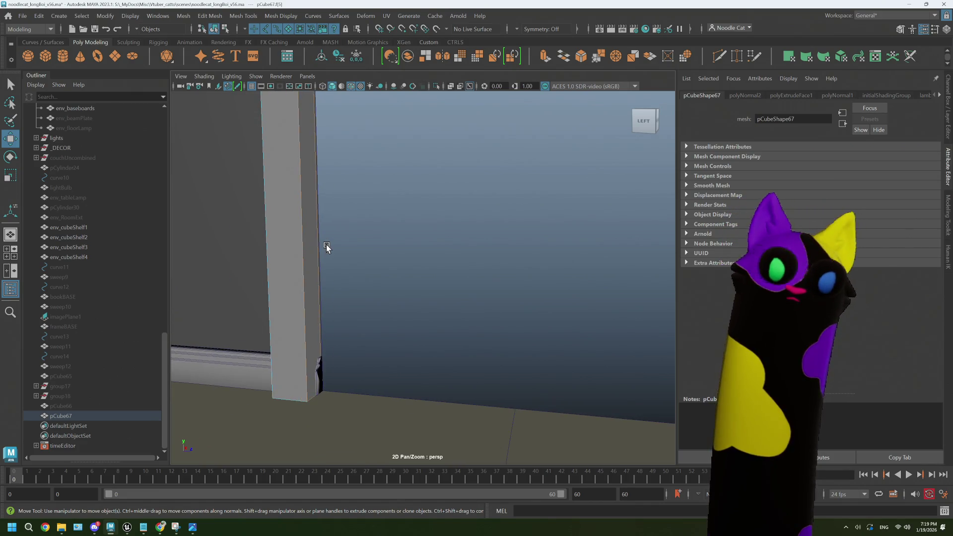
scroll(326, 248, "down", 3)
scroll(365, 248, "up", 3)
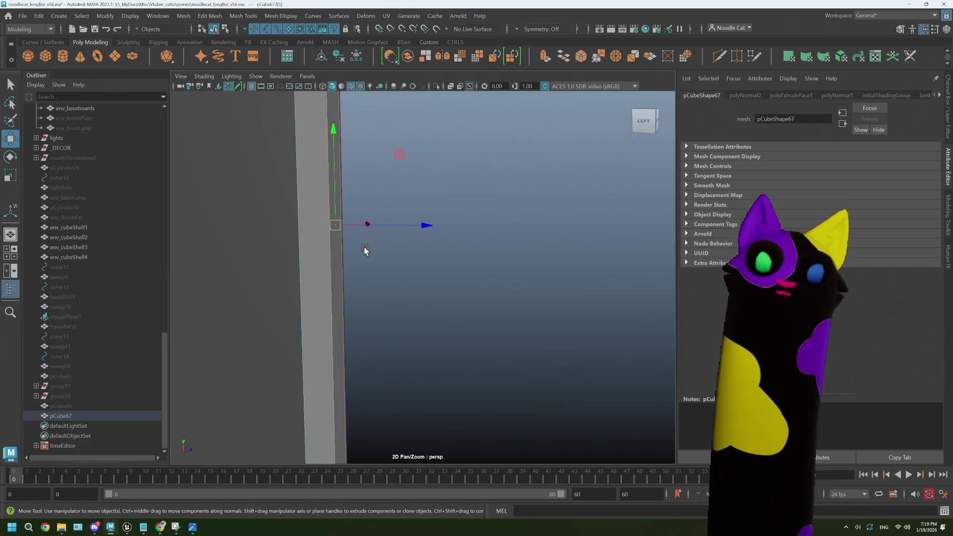
mouse_move(378, 207)
left_mouse_down()
mouse_move(396, 208)
mouse_move(387, 208)
left_mouse_up()
mouse_move(376, 266)
left_mouse_down("alt")
mouse_move(389, 330)
mouse_move(419, 187)
mouse_move(385, 312)
mouse_move(412, 135)
mouse_move(403, 239)
left_mouse_up("alt")
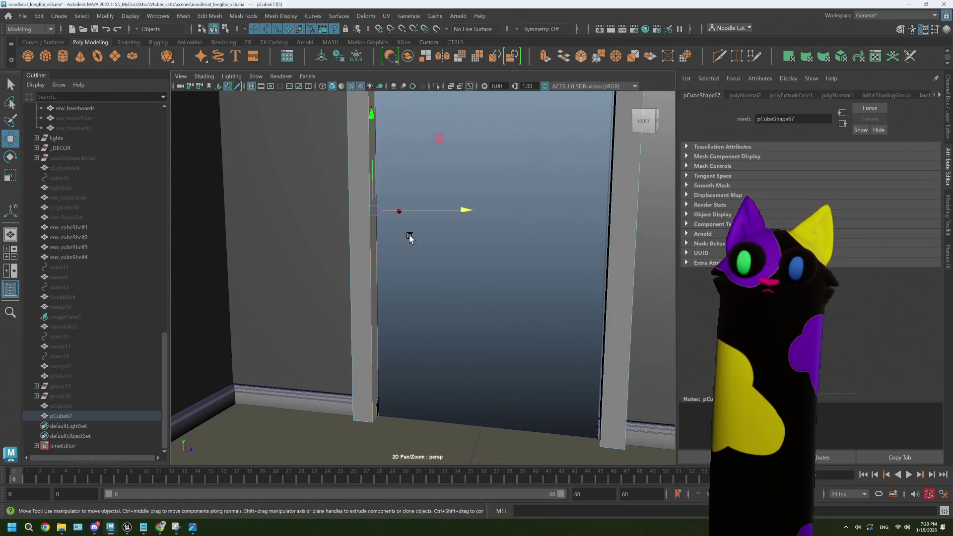
mouse_move(404, 290)
left_mouse_down("alt")
mouse_move(385, 344)
mouse_move(380, 309)
left_mouse_up("alt")
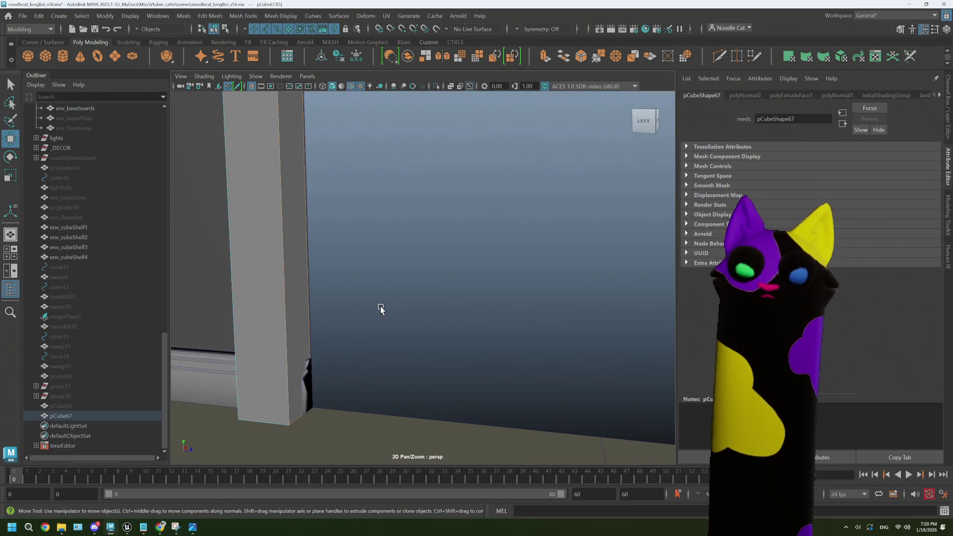
middle_click_drag(356, 323, 357, 323)
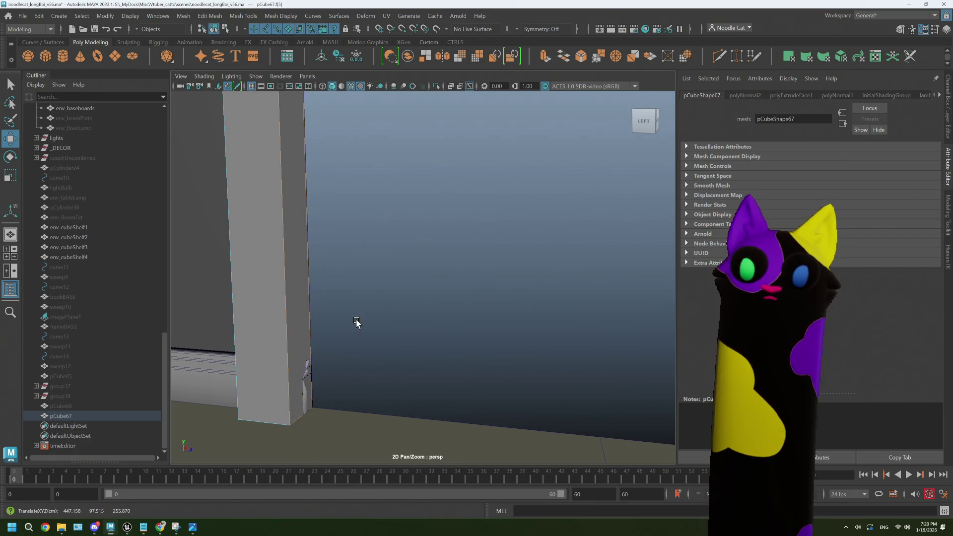
- Select the opposite pillar face and the top face, raising the top to the wall opening
mouse_move(355, 323)
left_mouse_down("alt")
mouse_move(446, 276)
mouse_move(367, 292)
left_mouse_up("alt")
left_click(571, 276)
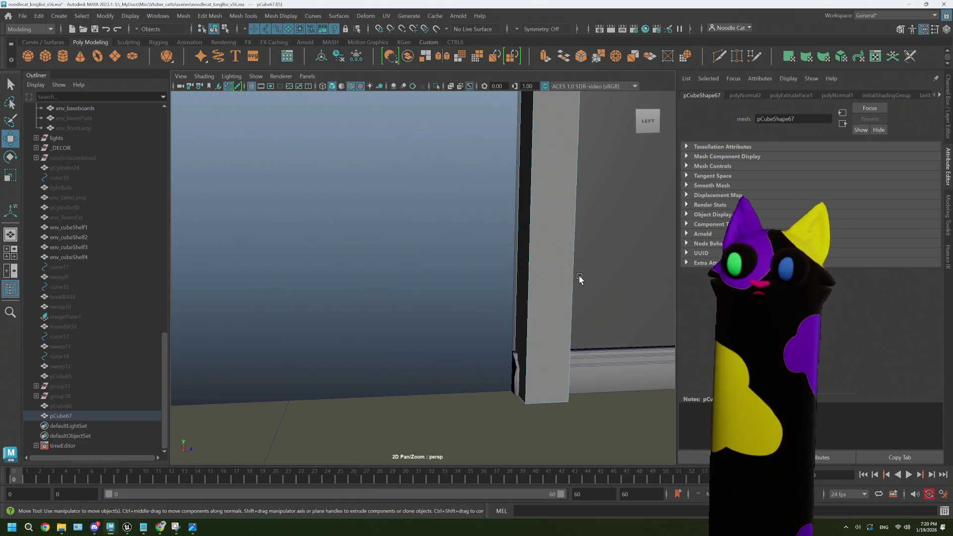
mouse_move(523, 279)
left_mouse_down("alt")
mouse_move(491, 284)
mouse_move(400, 269)
left_mouse_up("alt")
scroll(377, 174, "down", 3)
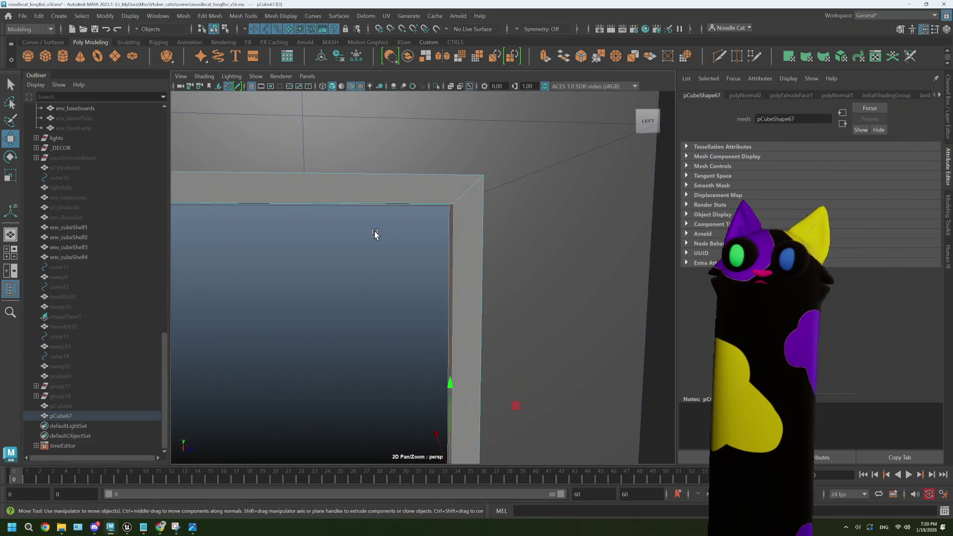
scroll(360, 260, "down", 4)
left_click(383, 189)
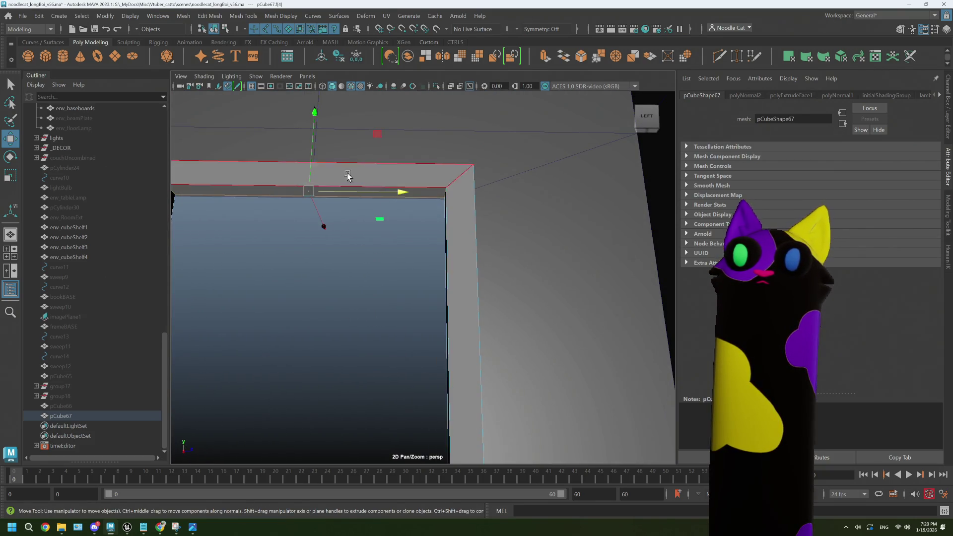
left_click(314, 115)
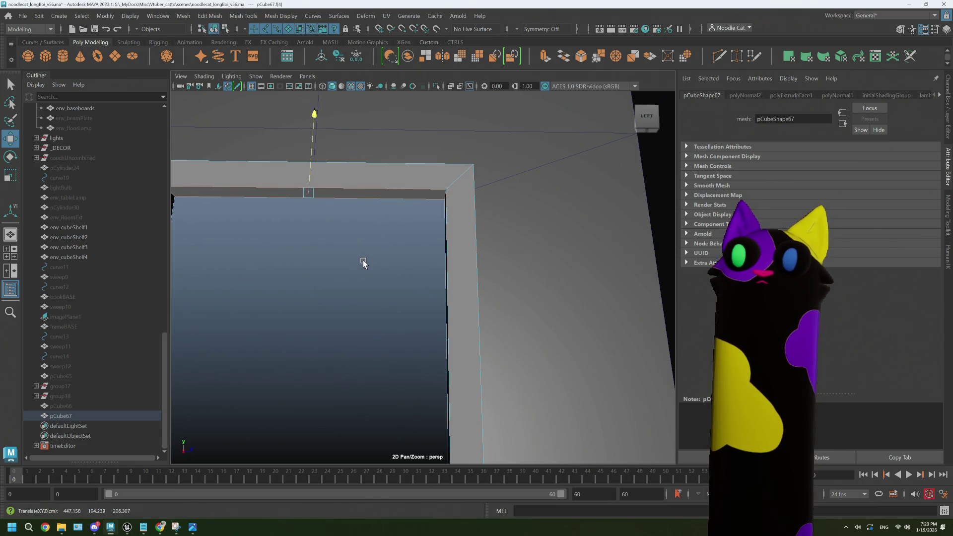
- Deselect the frame, orbit to an angled view, and switch to the front door frame reference images
scroll(364, 263, "down", 4)
scroll(369, 304, "down", 2)
mouse_move(381, 228)
right_mouse_down()
mouse_move(420, 218)
mouse_move(419, 240)
right_mouse_up()
left_click(418, 240)
scroll(407, 271, "down", 2)
left_click_drag(406, 270, 432, 276, "alt")
scroll(392, 236, "up", 5)
mouse_move(364, 233)
left_mouse_down("alt")
mouse_move(394, 236)
mouse_move(351, 196)
mouse_move(343, 230)
mouse_move(375, 203)
mouse_move(356, 283)
left_mouse_up("alt")
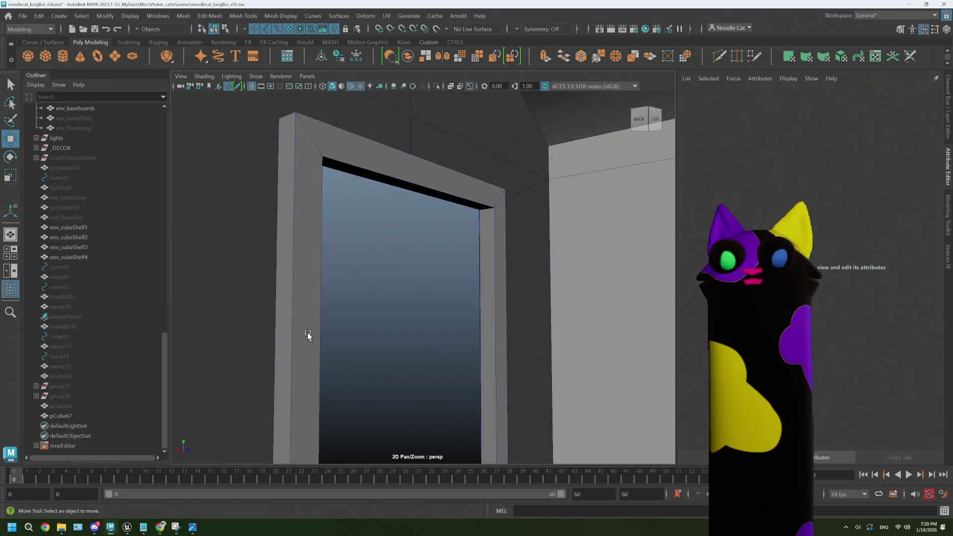
left_click(161, 528)
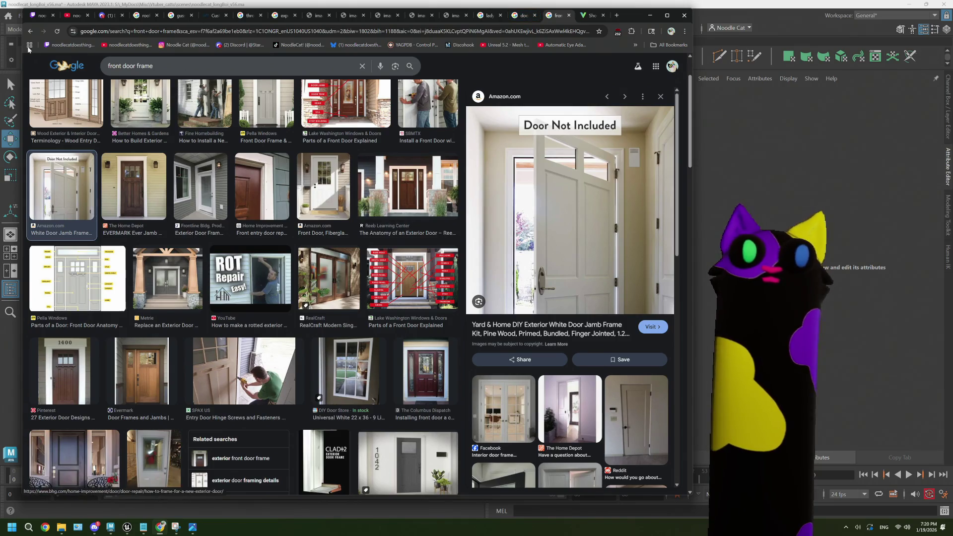
- Step back in Chrome through the viewed image previews to the brown door preview
left_click(27, 31)
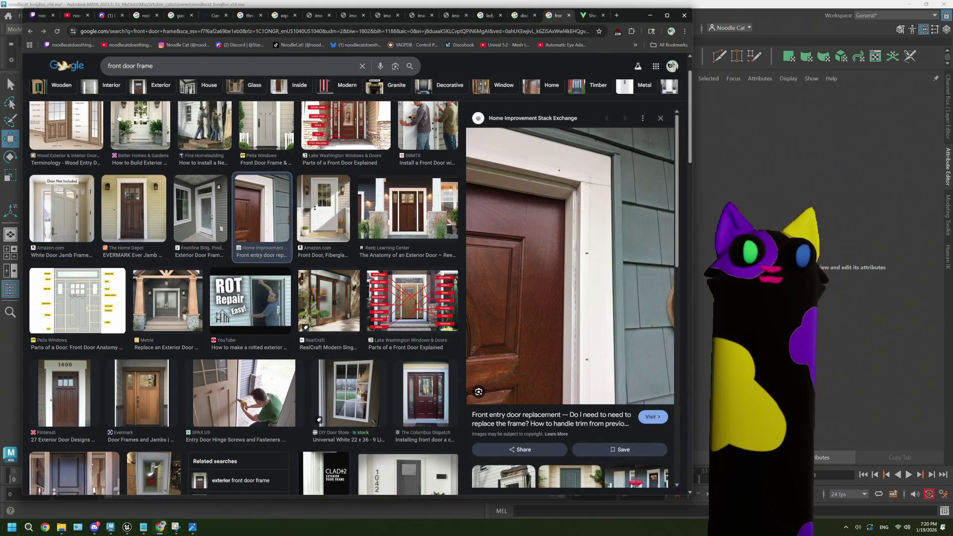
left_click(30, 32)
left_click(30, 32)
left_click(30, 32)
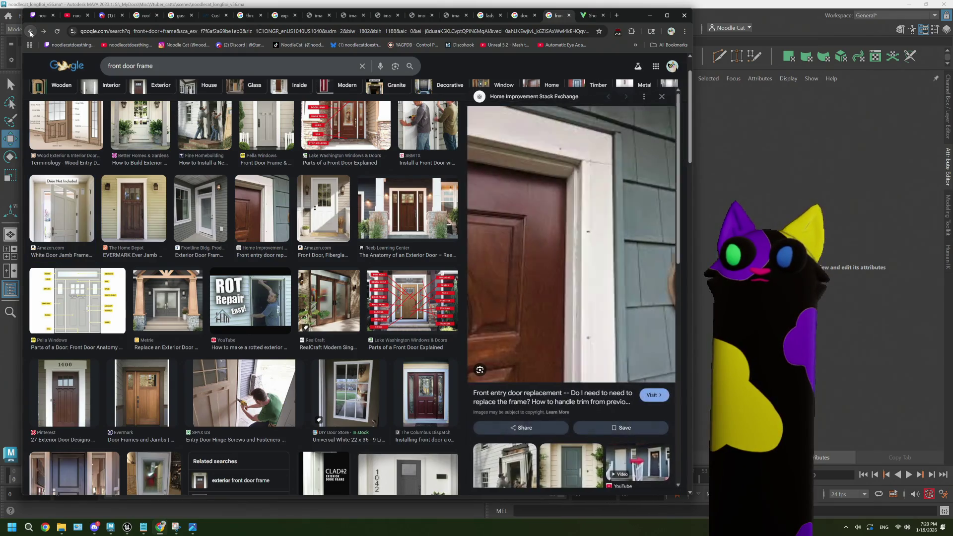
left_click(30, 32)
left_click(30, 31)
left_click(30, 31)
left_click(30, 32)
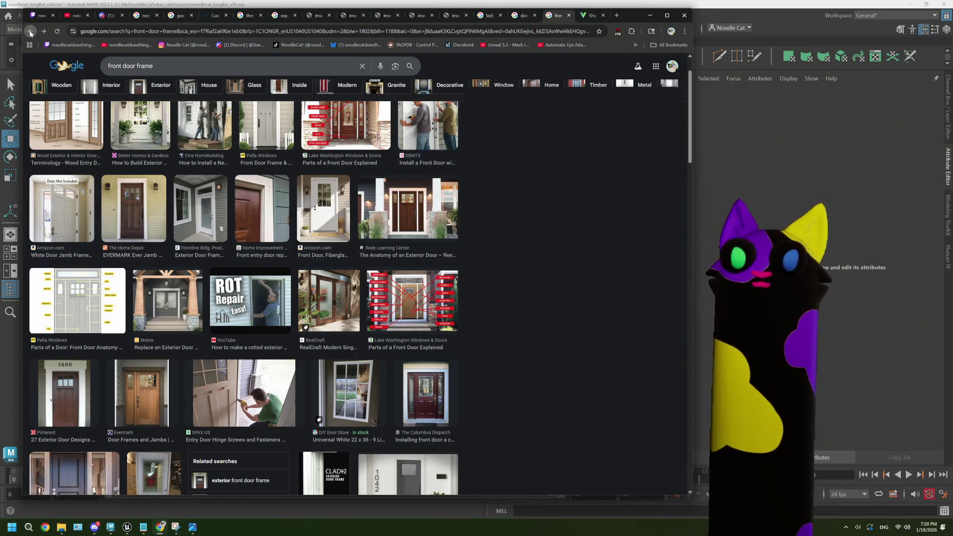
left_click(31, 32)
left_click(31, 32)
- Go back to the earlier door frame results, then return to Maya facing the door frame
left_click(31, 31)
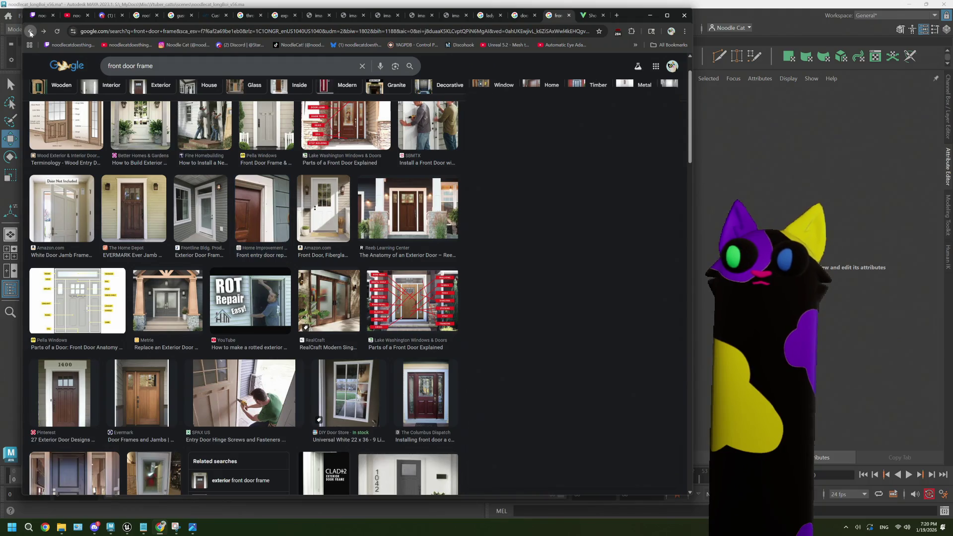
left_click(30, 32)
left_click(30, 32)
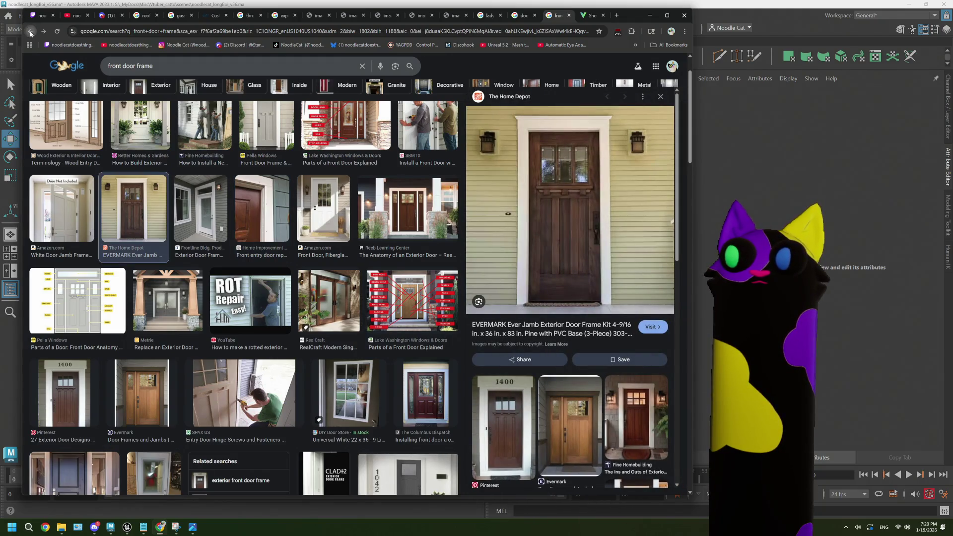
left_click(30, 31)
left_click(30, 32)
left_click(30, 31)
left_click(30, 32)
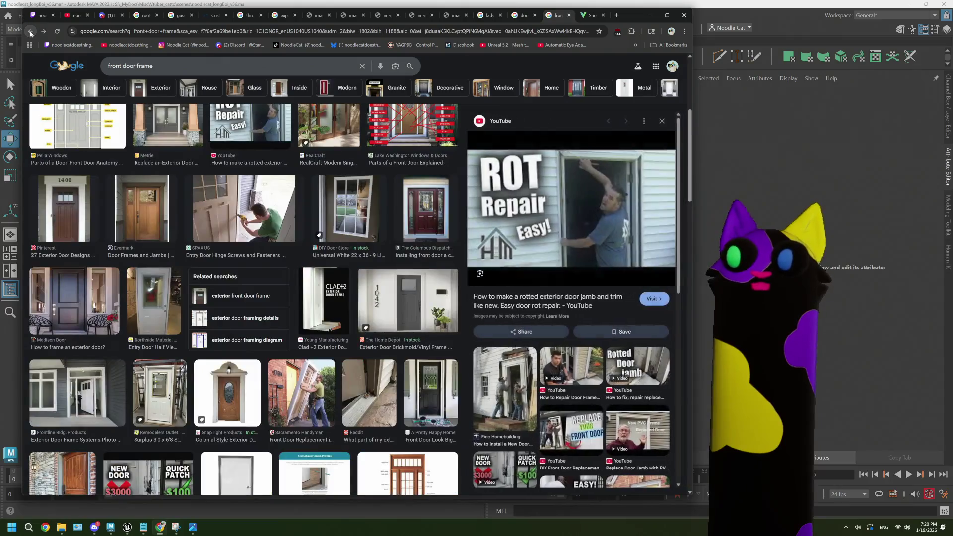
left_click(30, 31)
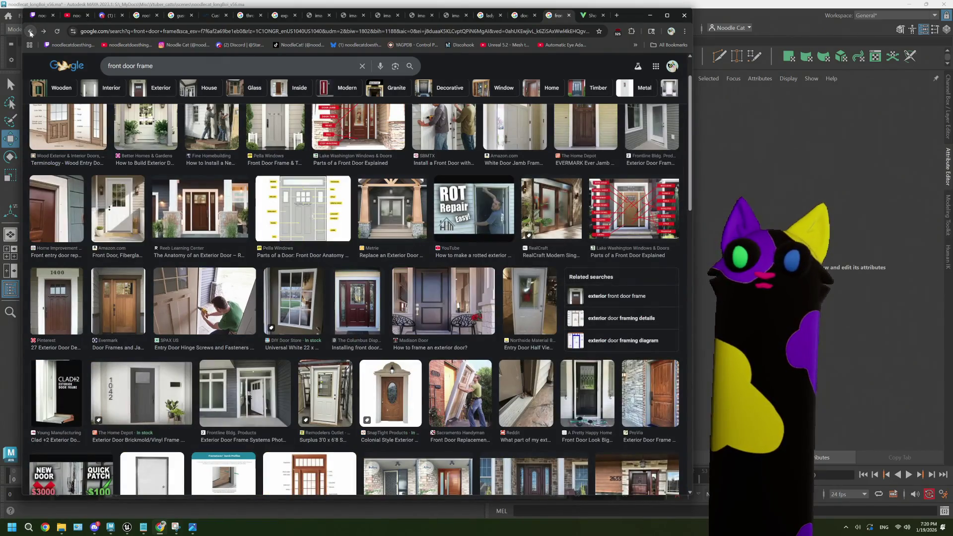
left_click(30, 32)
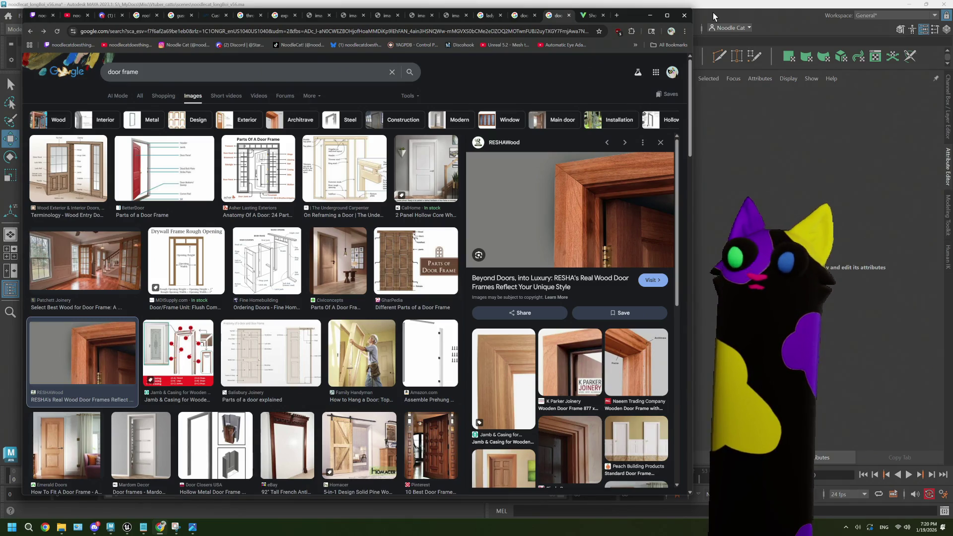
left_click(710, 11)
mouse_move(470, 254)
left_mouse_down("alt")
mouse_move(411, 323)
mouse_move(366, 313)
mouse_move(378, 279)
mouse_move(377, 287)
mouse_move(438, 285)
mouse_move(392, 290)
mouse_move(383, 285)
mouse_move(529, 288)
mouse_move(472, 235)
left_mouse_up("alt")
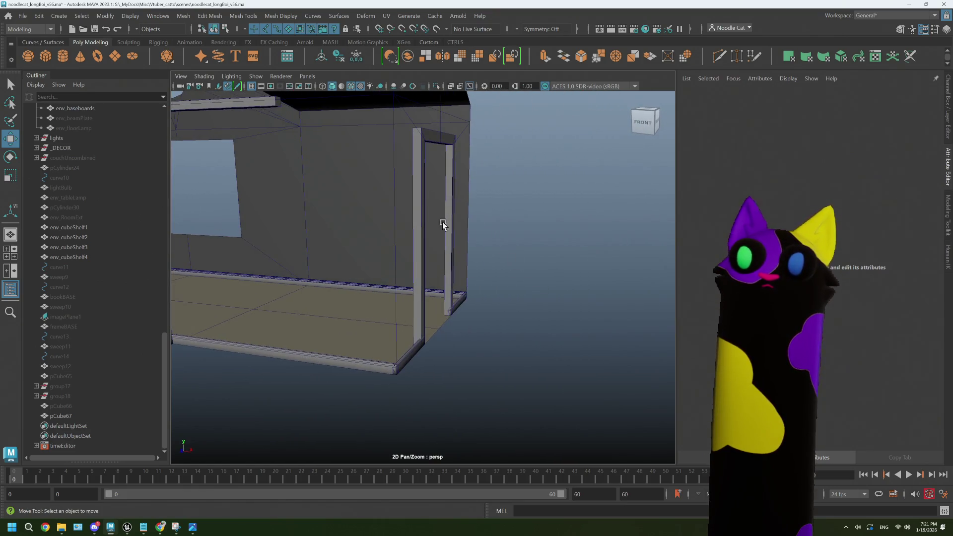
- Select the frame's top and left post inner faces and slide the post face along X
scroll(447, 196, "up", 4)
middle_click_drag(447, 196, 358, 272, "alt")
right_click_drag(397, 243, 432, 243)
left_click(336, 144)
left_click(313, 149)
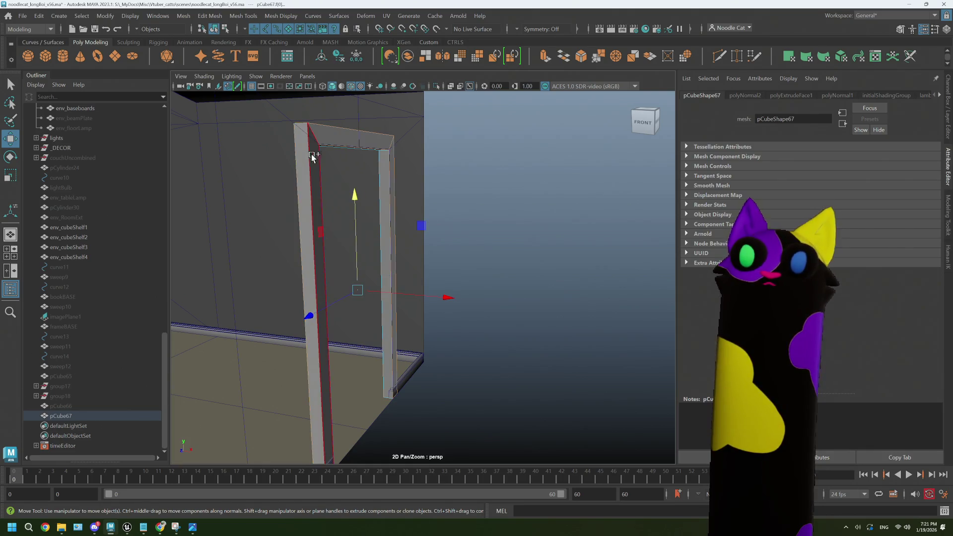
mouse_move(464, 302)
left_mouse_down()
mouse_move(415, 323)
mouse_move(453, 318)
left_mouse_up()
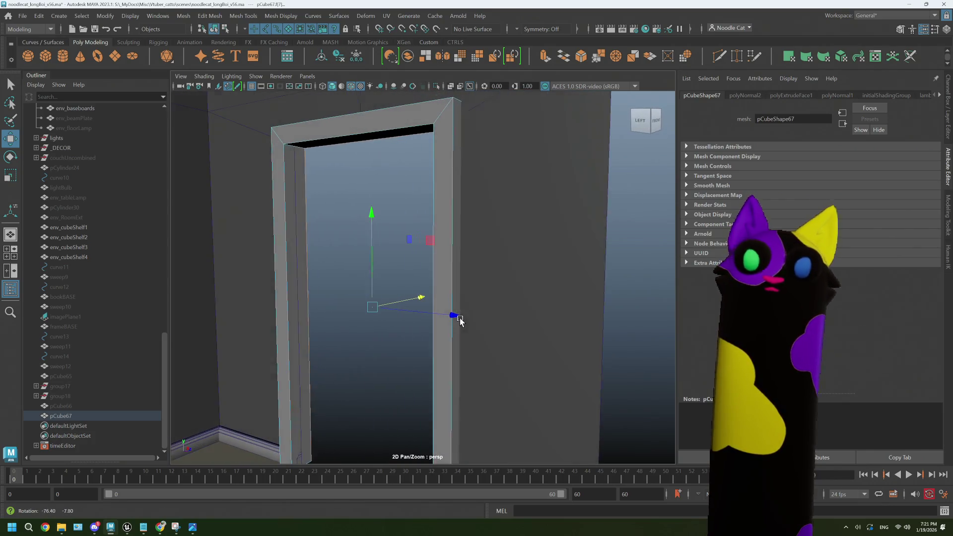
- Zoom in on the doorway and scale the right post's inner face along X to the edge
left_click(329, 242)
key("f")
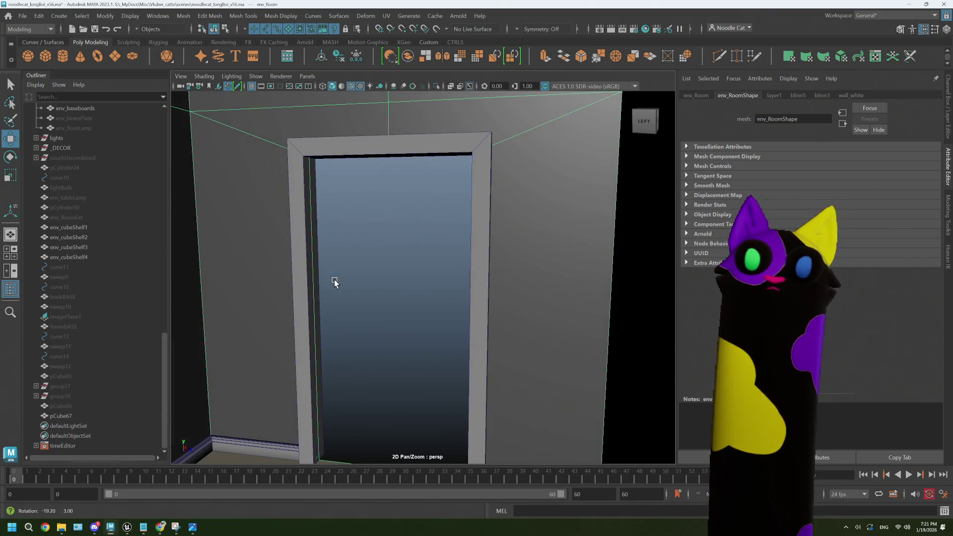
left_click(367, 263)
mouse_move(367, 264)
left_mouse_down()
mouse_move(340, 278)
mouse_move(341, 323)
mouse_move(344, 265)
mouse_move(334, 287)
mouse_move(368, 295)
left_mouse_up()
right_click(288, 272)
left_click(294, 274)
left_click(551, 251)
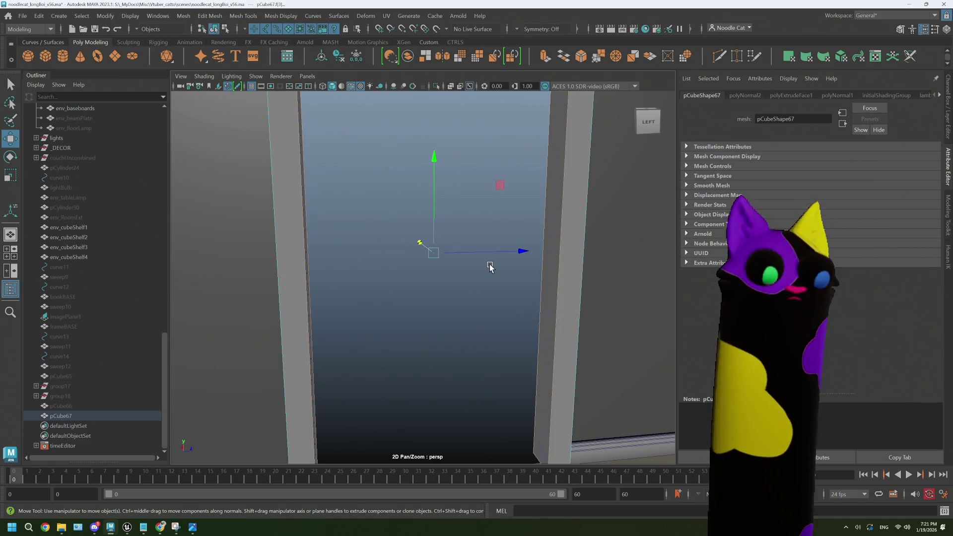
key("r")
left_click_drag(516, 251, 480, 280)
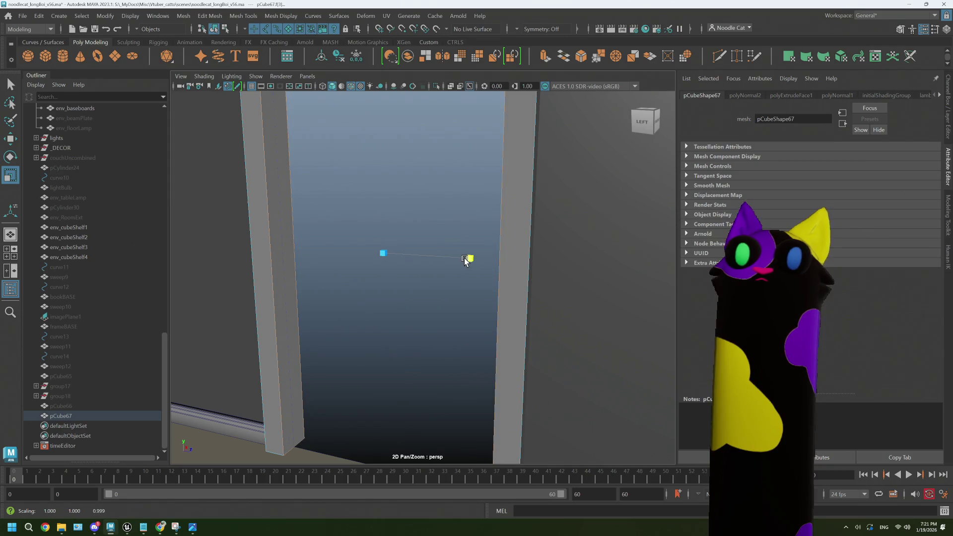
- Inspect the whole frame, then select the door frame mesh and open the UV Editor
left_click(372, 315)
scroll(368, 304, "down", 5)
mouse_move(369, 303)
left_mouse_down("alt")
mouse_move(383, 296)
mouse_move(351, 276)
mouse_move(376, 300)
left_mouse_up("alt")
mouse_move(376, 300)
right_mouse_down("alt")
mouse_move(378, 277)
mouse_move(395, 276)
right_mouse_up("alt")
left_click(427, 226)
left_click(425, 287)
mouse_move(426, 288)
left_mouse_down("alt")
mouse_move(461, 291)
mouse_move(441, 285)
mouse_move(516, 276)
mouse_move(511, 283)
mouse_move(475, 290)
mouse_move(516, 240)
left_mouse_up("alt")
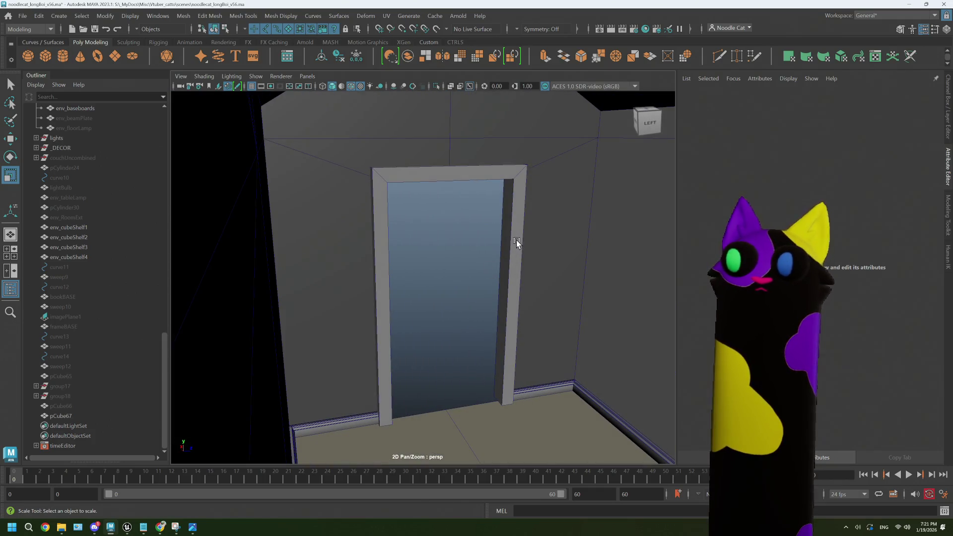
left_click(516, 240)
left_click(386, 16)
left_click(405, 37)
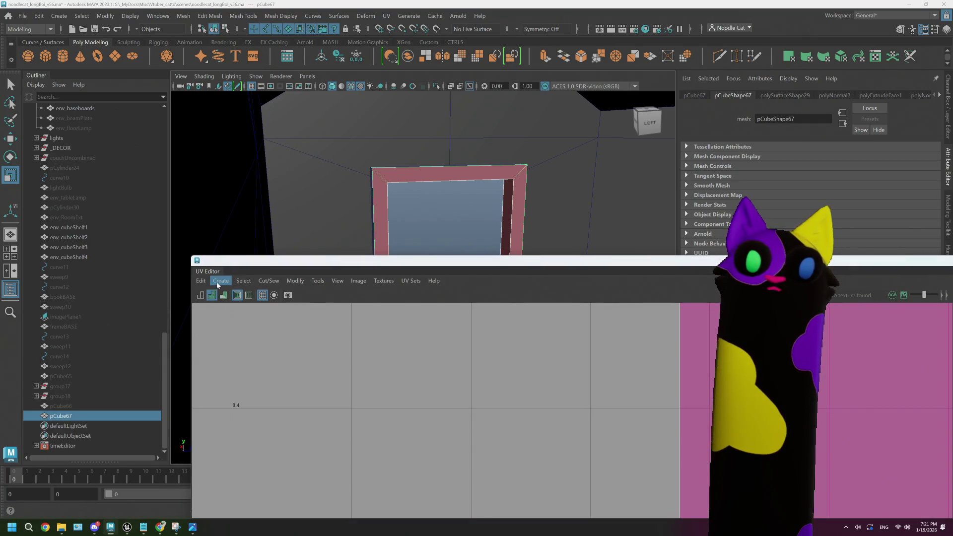
- Apply Create > Automatic UV projection to the door frame pCube67
left_click(221, 281)
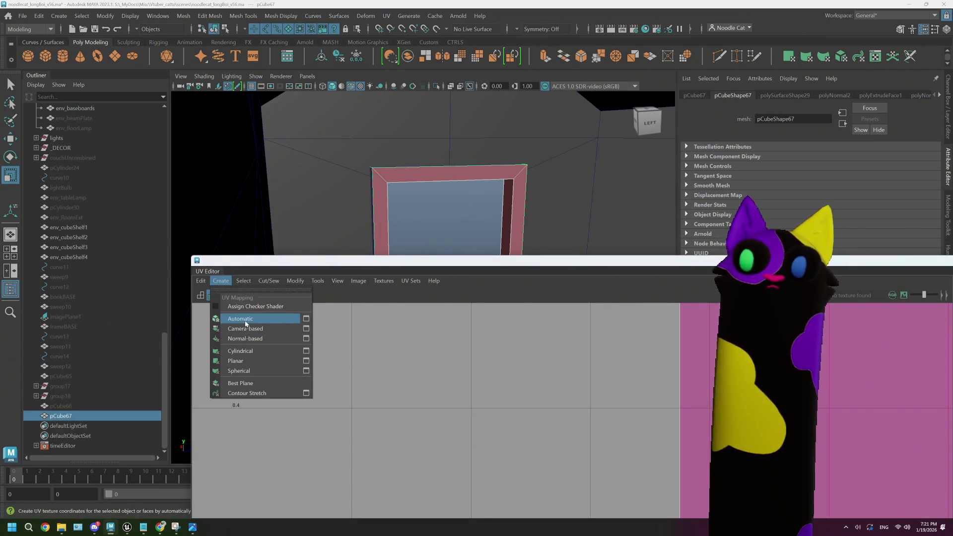
left_click(240, 319)
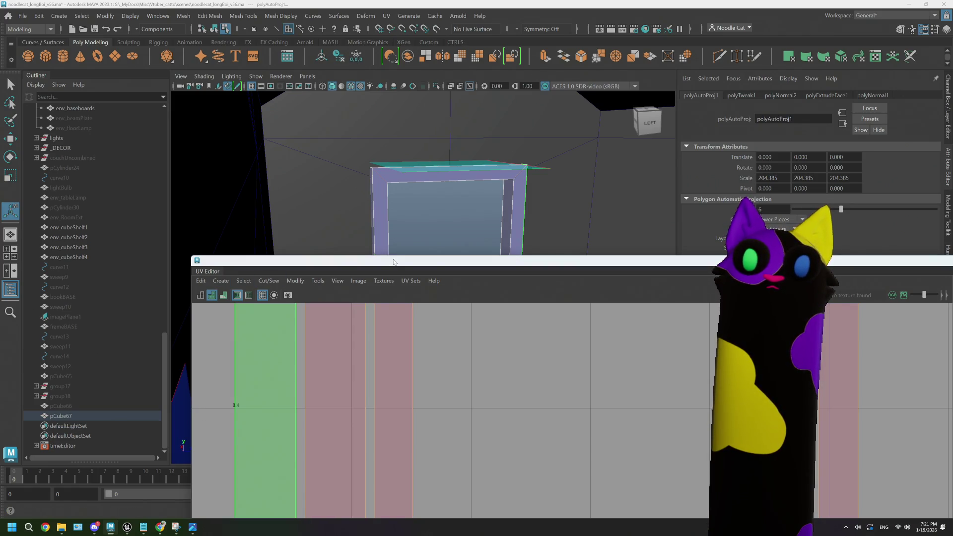
left_click_drag(394, 261, 257, 135)
scroll(362, 344, "up", 5)
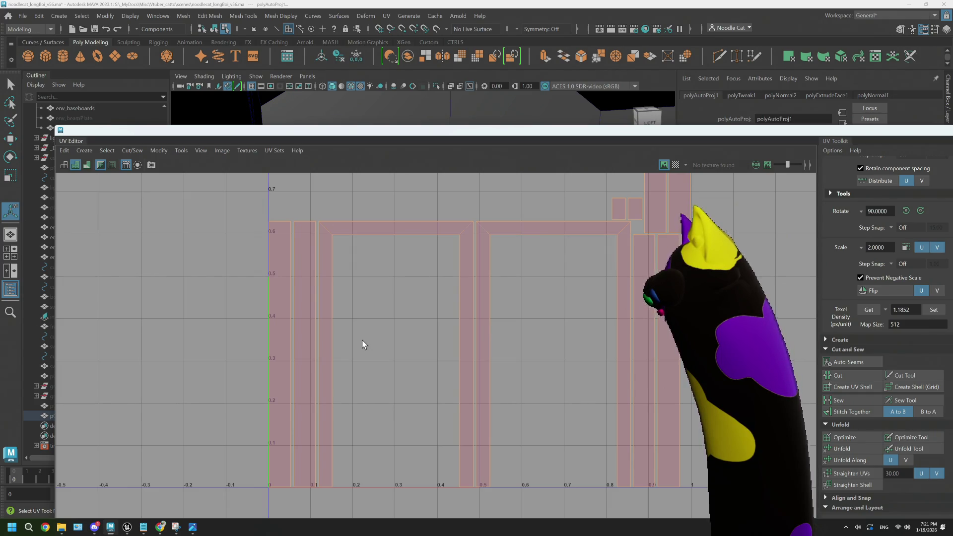
- Close the UV Editor and start renaming pCube67 in the Outliner
left_click_drag(669, 145, 373, 169)
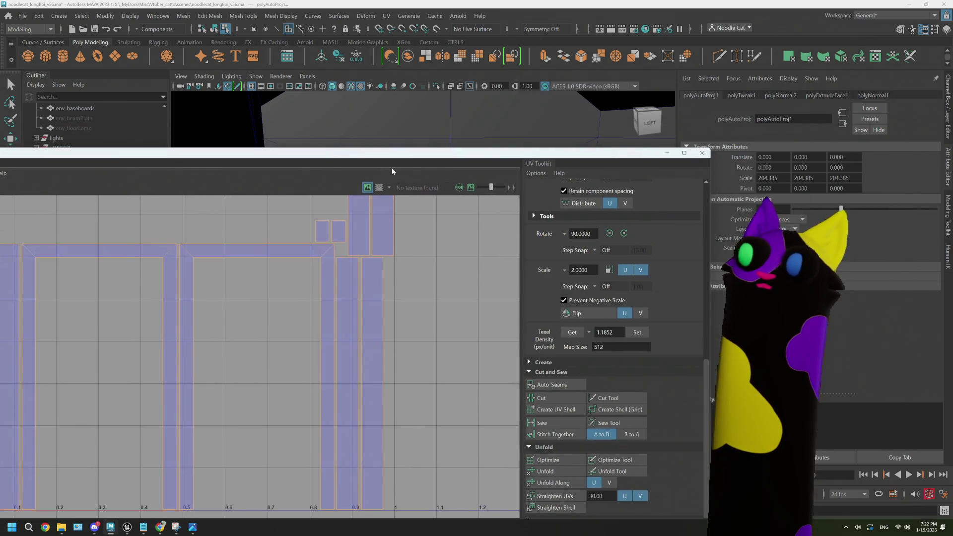
left_click(702, 153)
right_click_drag(433, 231, 476, 233)
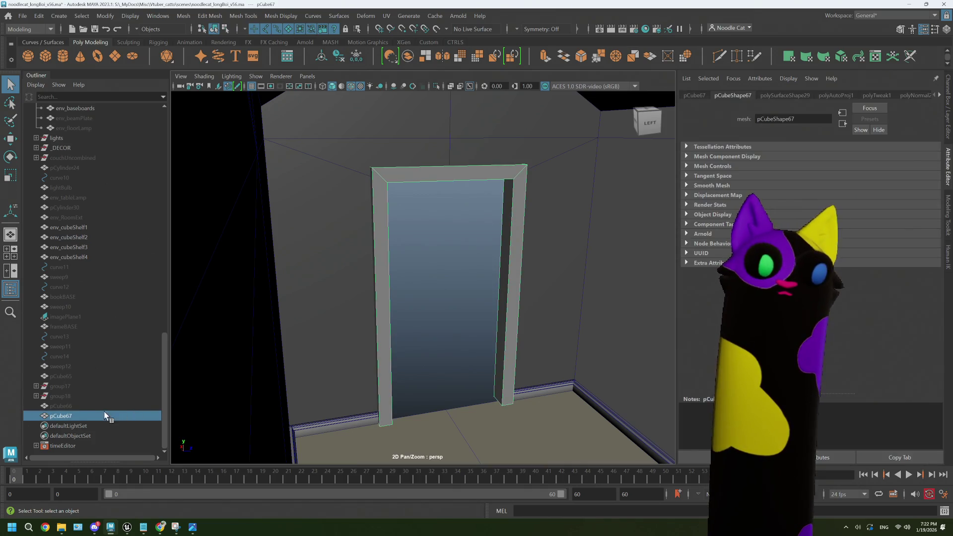
double_click(85, 415)
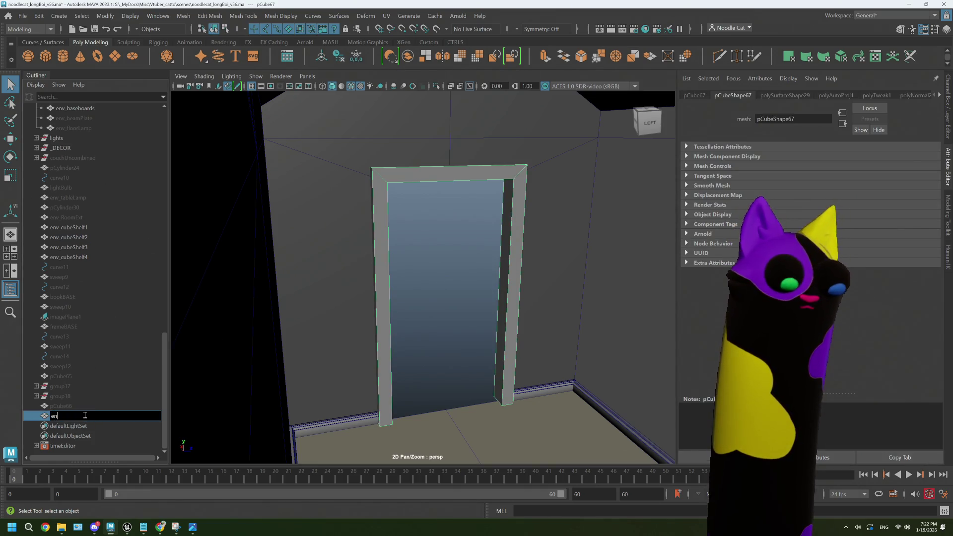
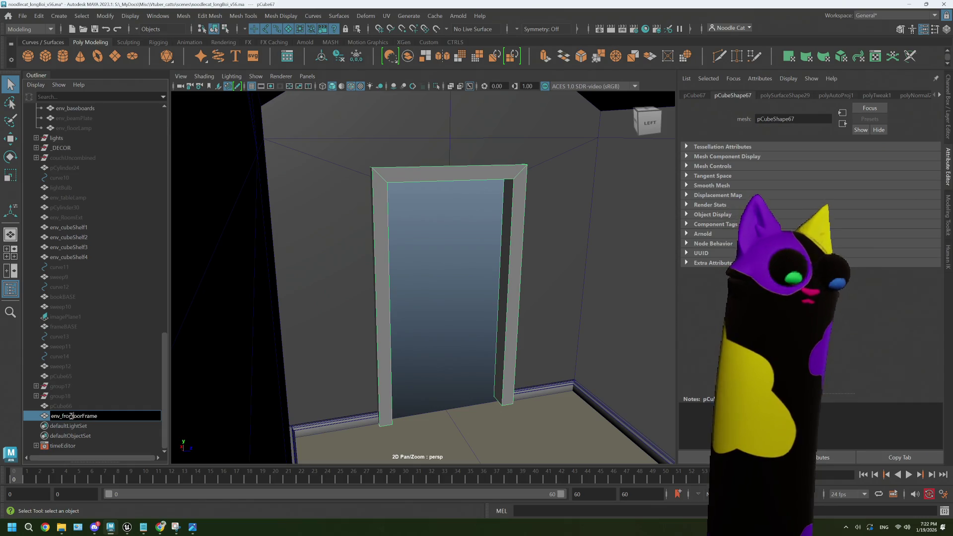
- Confirm the name env_frontDoorFrame and parent the frame into the environment group
left_click(85, 397)
left_click(78, 415)
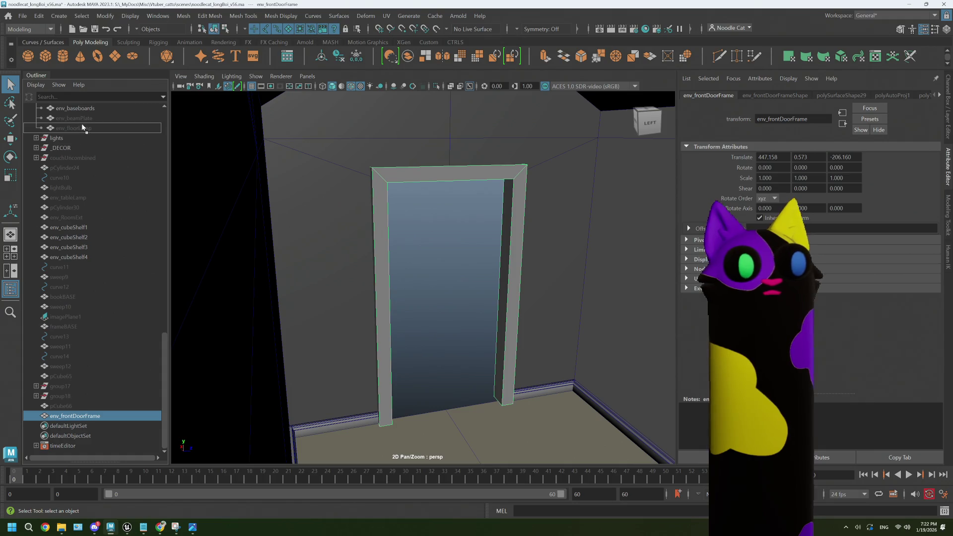
left_click_drag(83, 127, 83, 125)
mouse_move(340, 158)
left_mouse_down("alt")
mouse_move(431, 210)
mouse_move(412, 149)
left_mouse_up("alt")
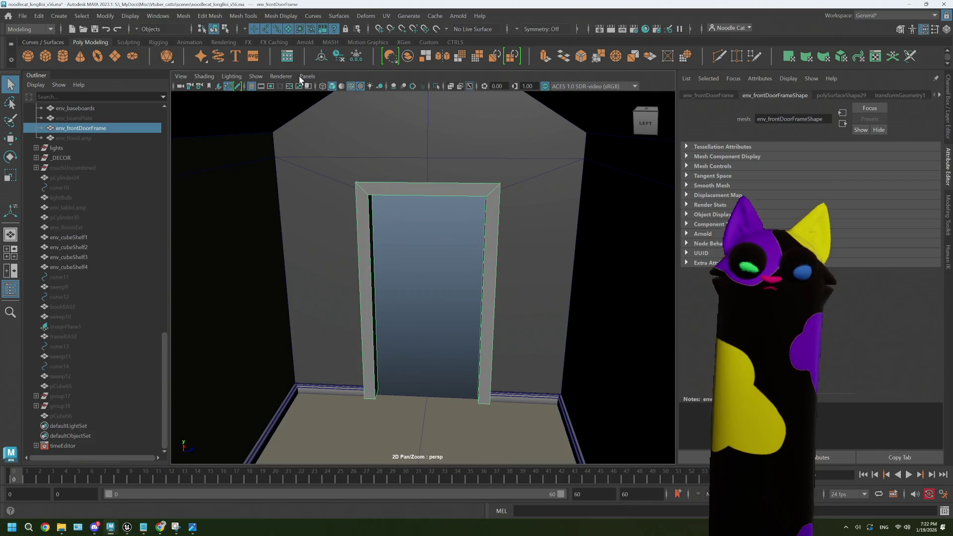
- Delete the door frame's construction history and start Export Selection for it
left_click(38, 16)
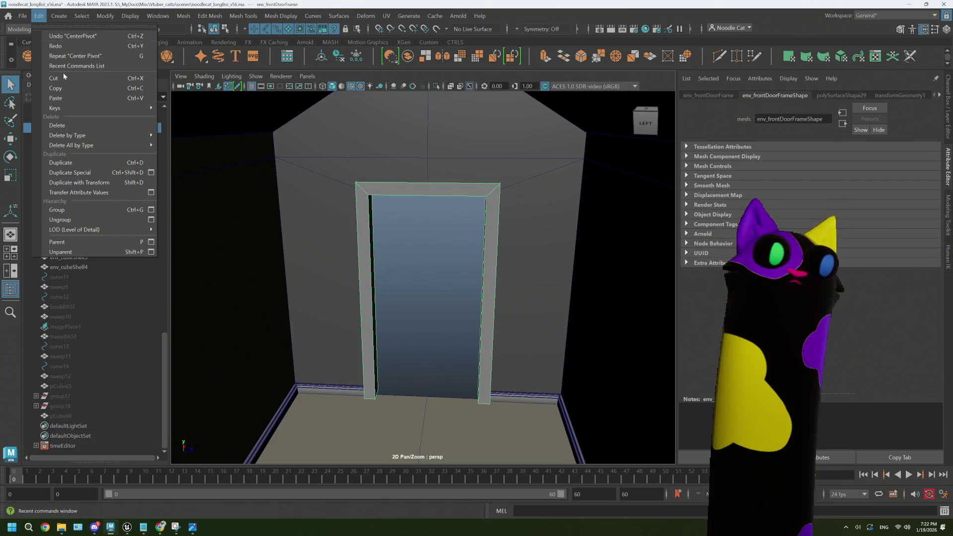
mouse_move(124, 137)
left_click(186, 138)
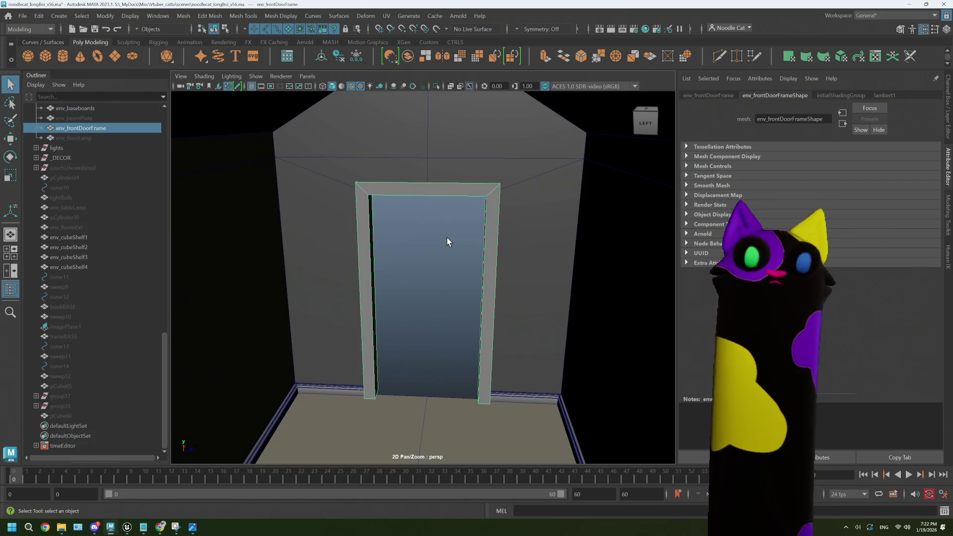
left_click(23, 17)
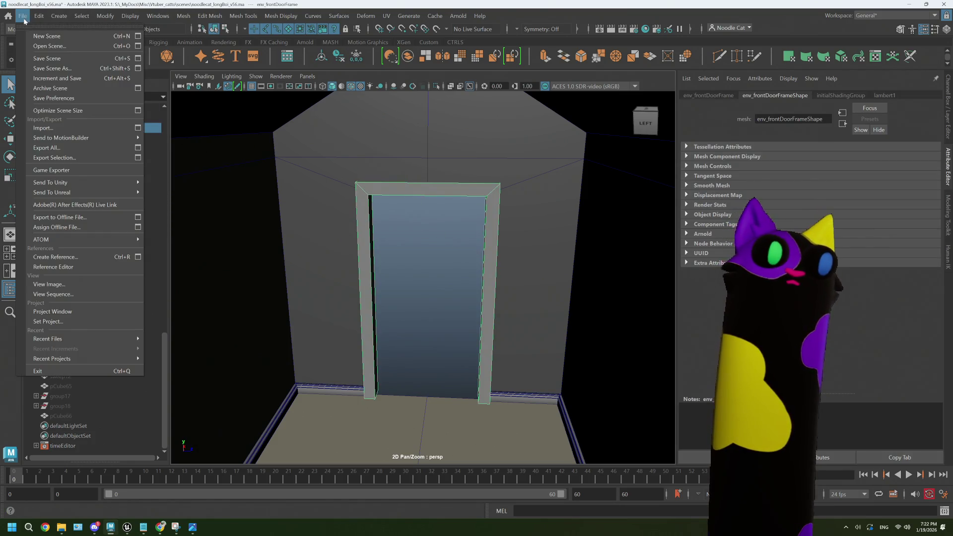
left_click(74, 157)
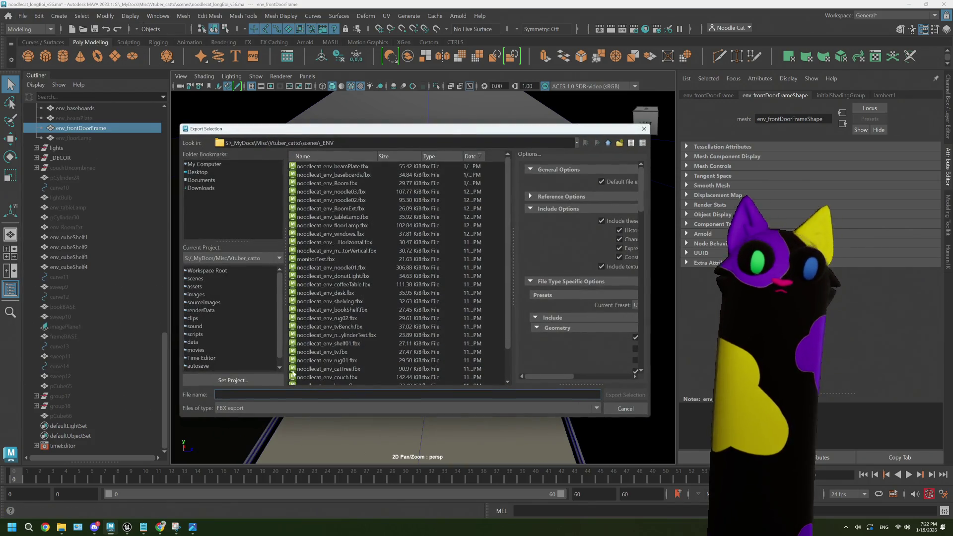
- Export the door frame as the FBX file noodlecat_env_frontDoorFrame, then switch to Unreal Engine
type("nv_")
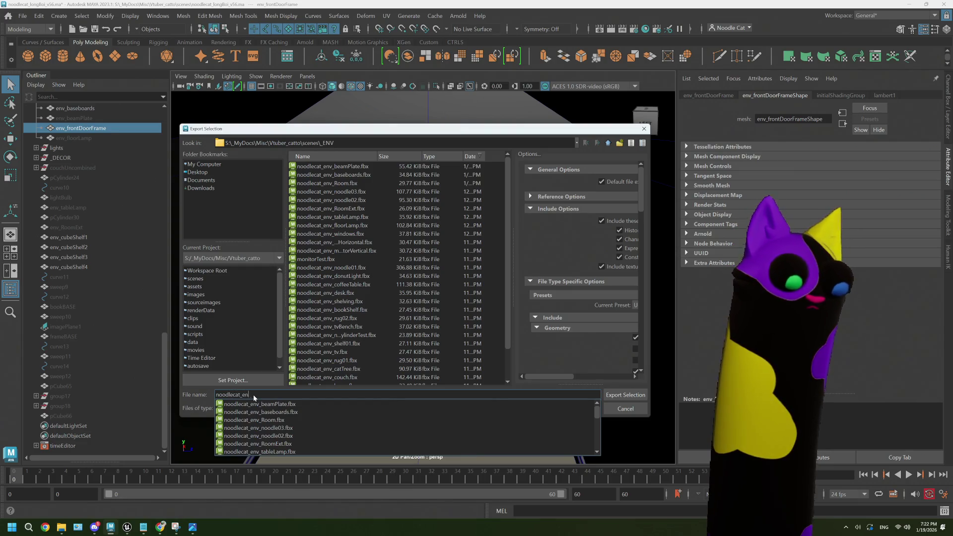
type("floor")
key("BackSpace")
key("BackSpace")
key("BackSpace")
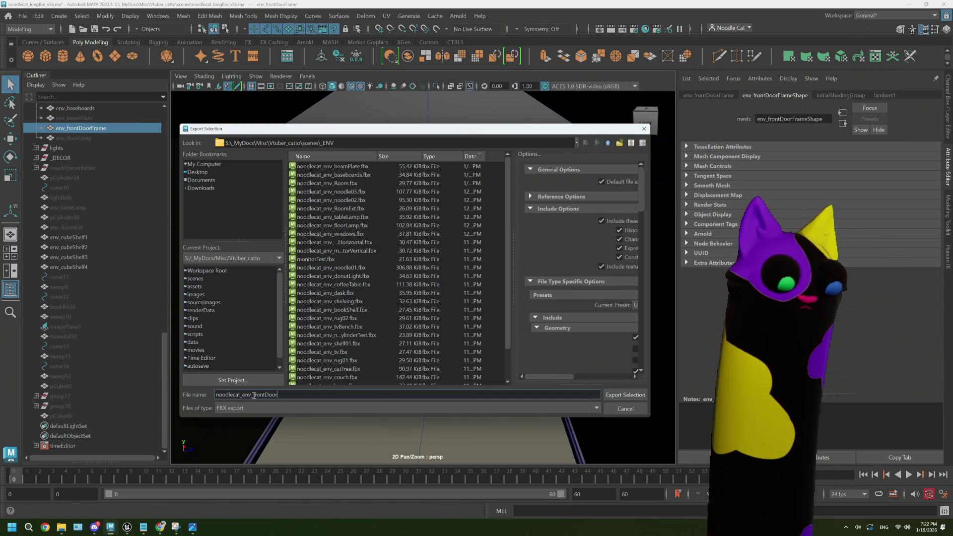
key("Return")
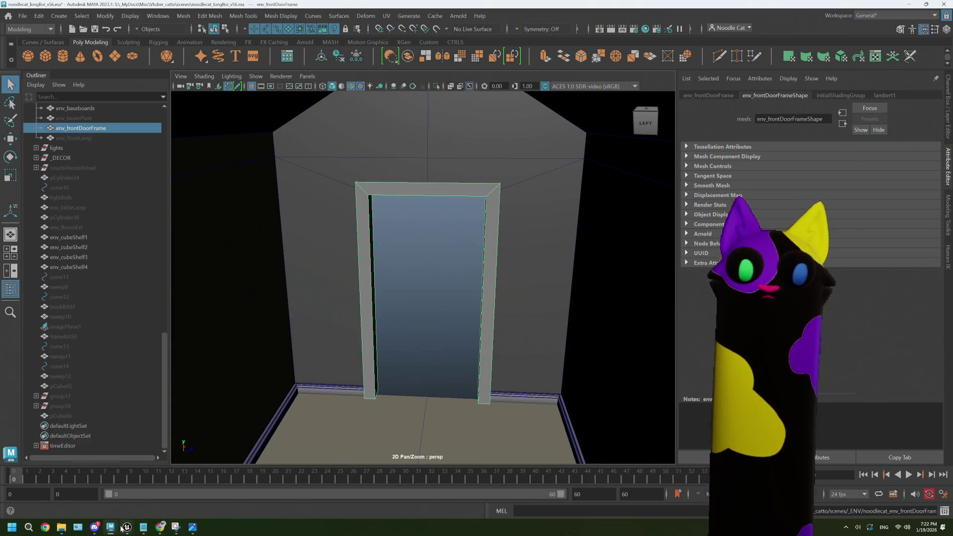
mouse_move(125, 527)
left_click(168, 489)
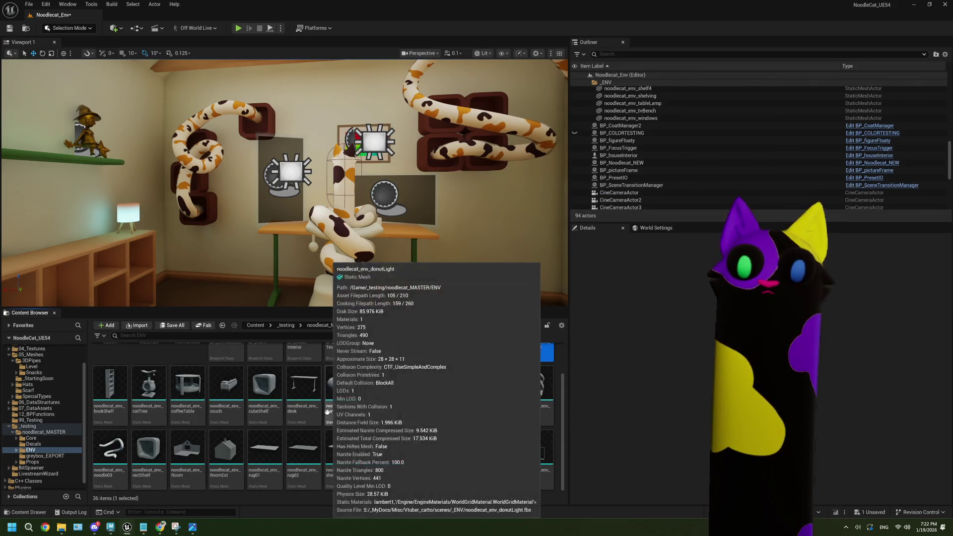
- Import noodlecat_env_frontDoorFrame.fbx into the ENV folder and fly the camera around to check it
left_click(61, 527)
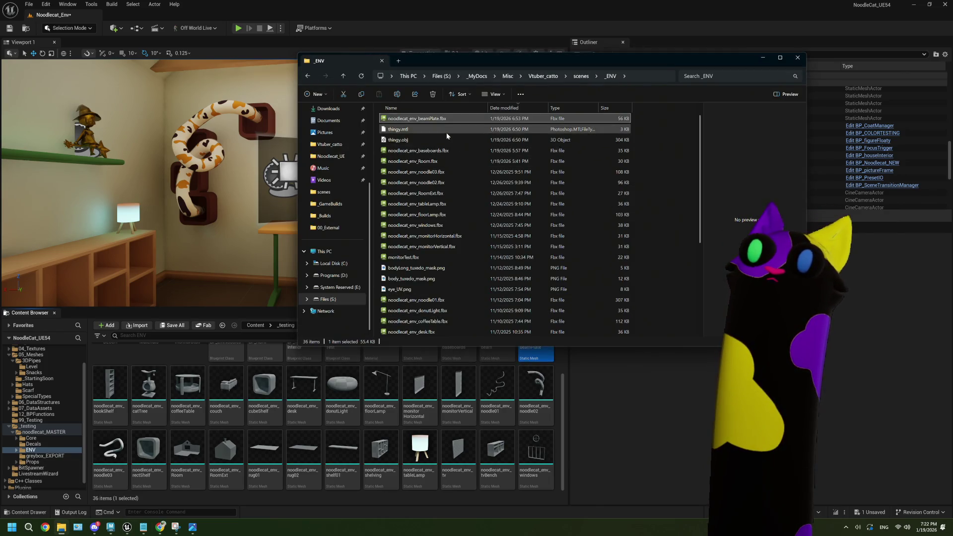
mouse_move(437, 120)
left_mouse_down()
mouse_move(449, 124)
mouse_move(525, 376)
left_mouse_up()
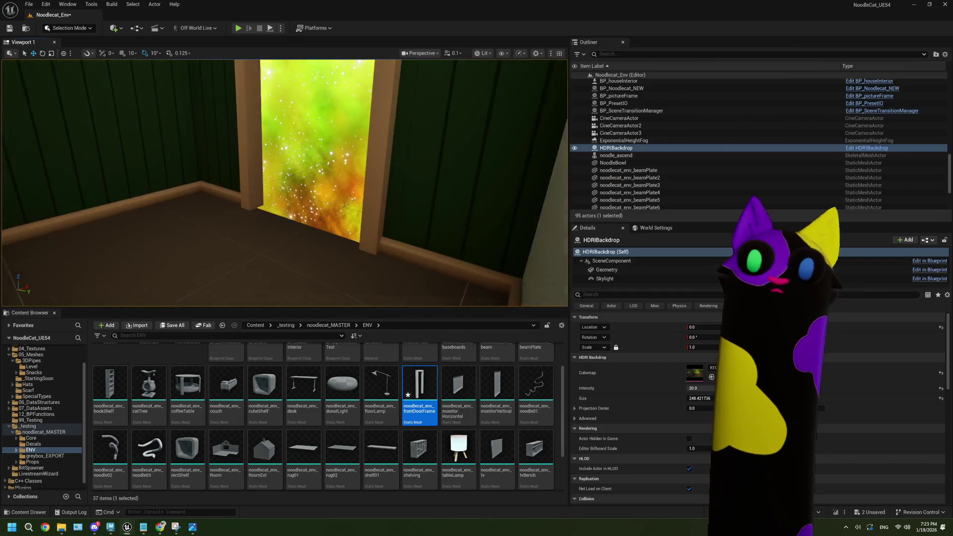
key("Down")
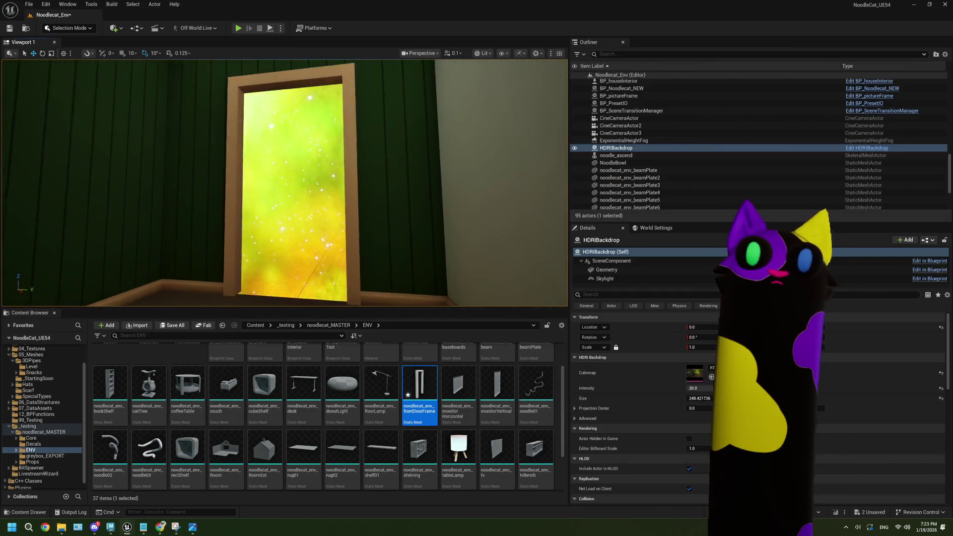
key("Down")
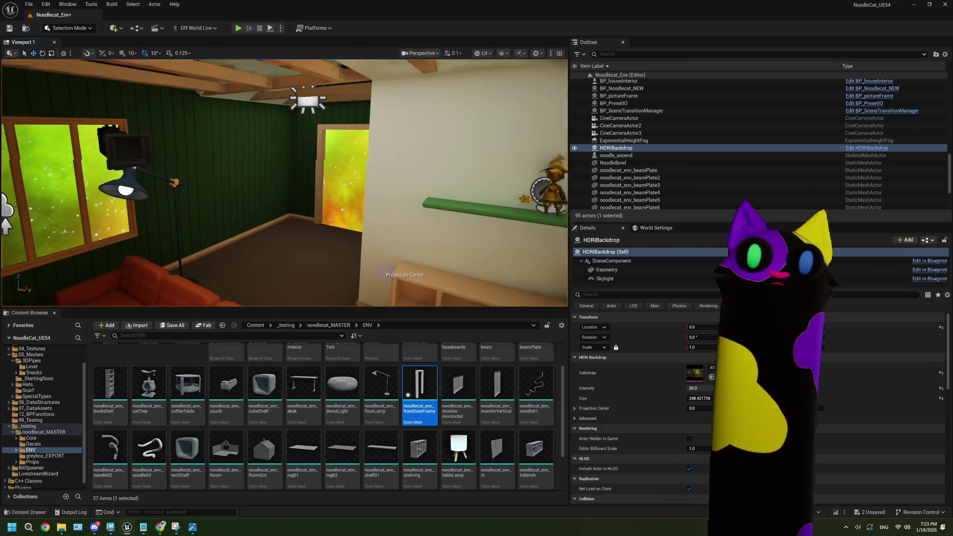
key("w")
right_click_drag(275, 188, 275, 188)
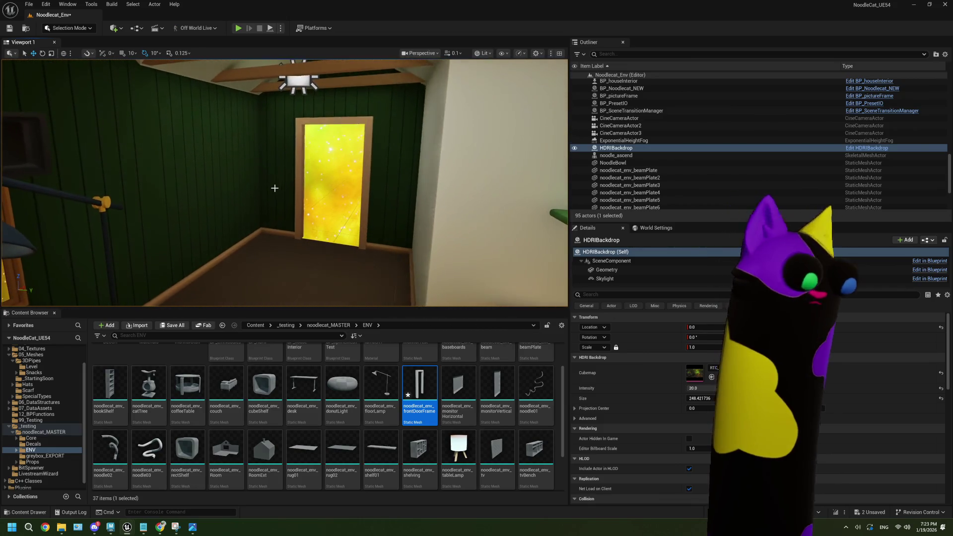
left_click(113, 528)
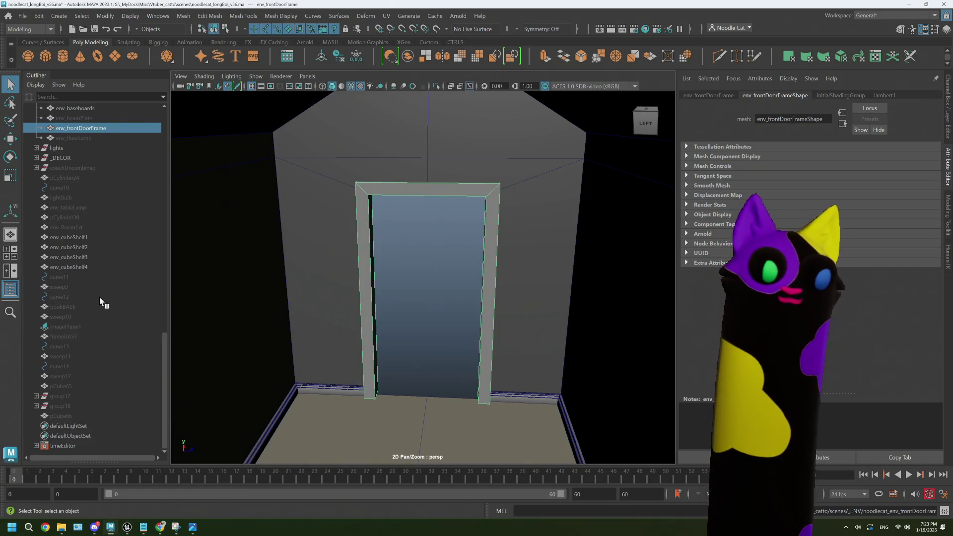
- Unhide the door slab pCube66 and frame the view on it inside the door frame
left_click(68, 417)
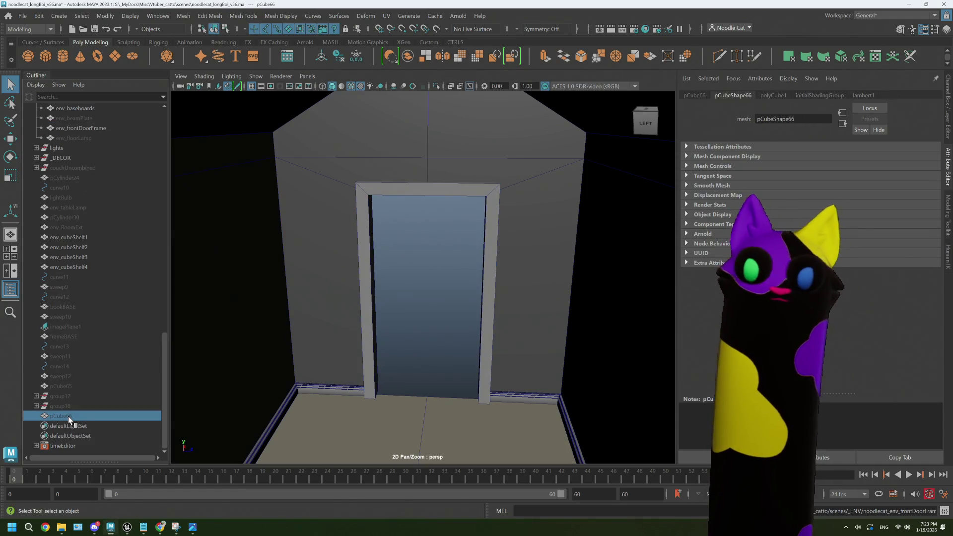
key("ctrl+alt+e")
left_click(626, 409)
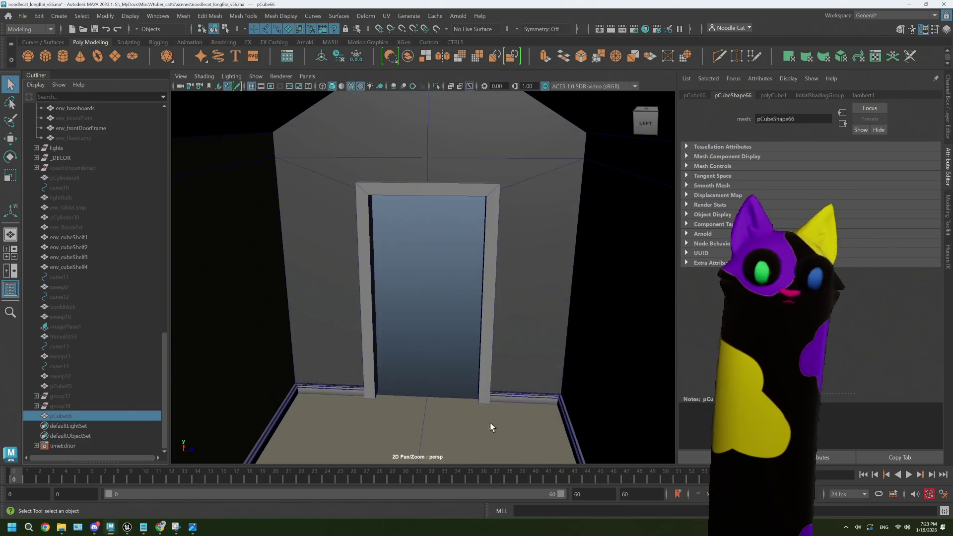
key("h")
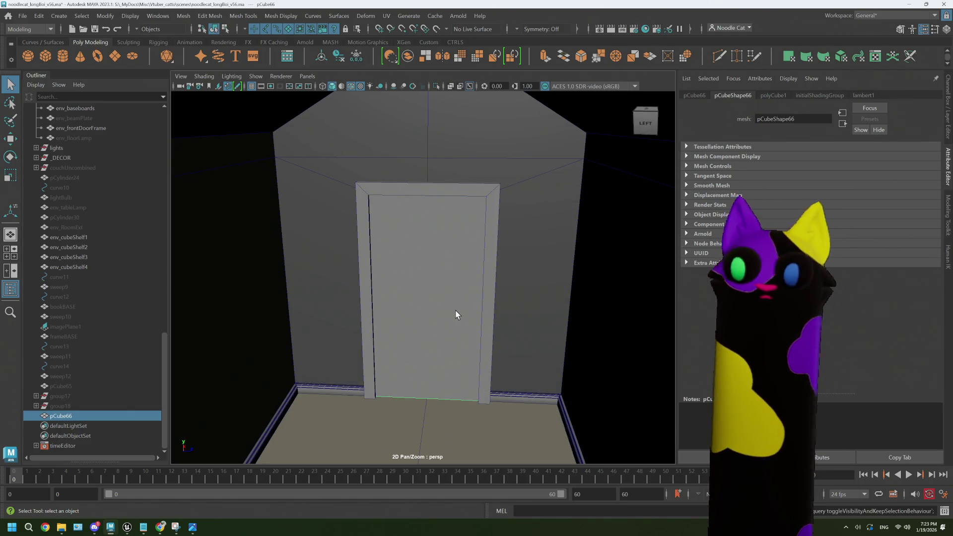
key("f")
mouse_move(455, 314)
left_mouse_down("alt")
mouse_move(451, 301)
mouse_move(449, 310)
left_mouse_up("alt")
key("[")
key("[")
key("[")
key("]")
left_click_drag(452, 314, 451, 316, "alt")
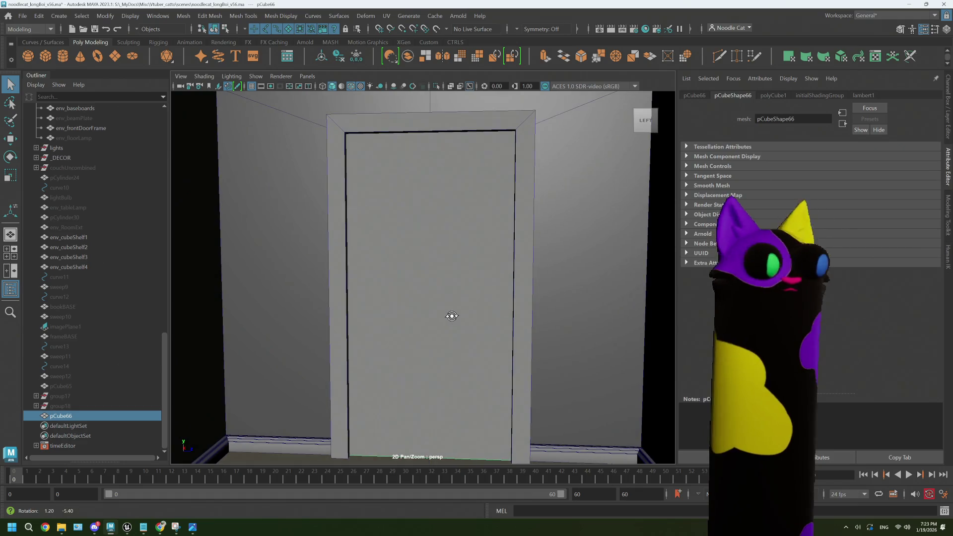
key("[")
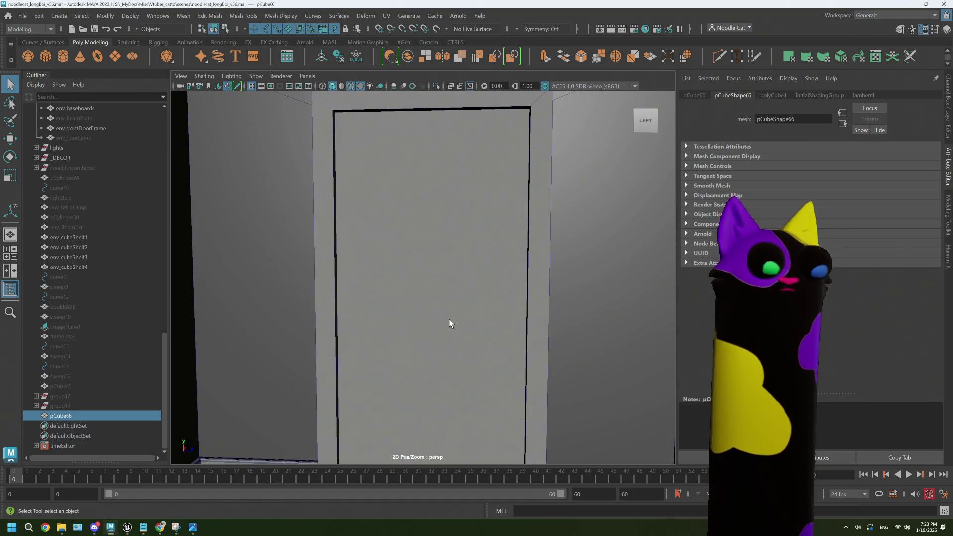
left_click(154, 532)
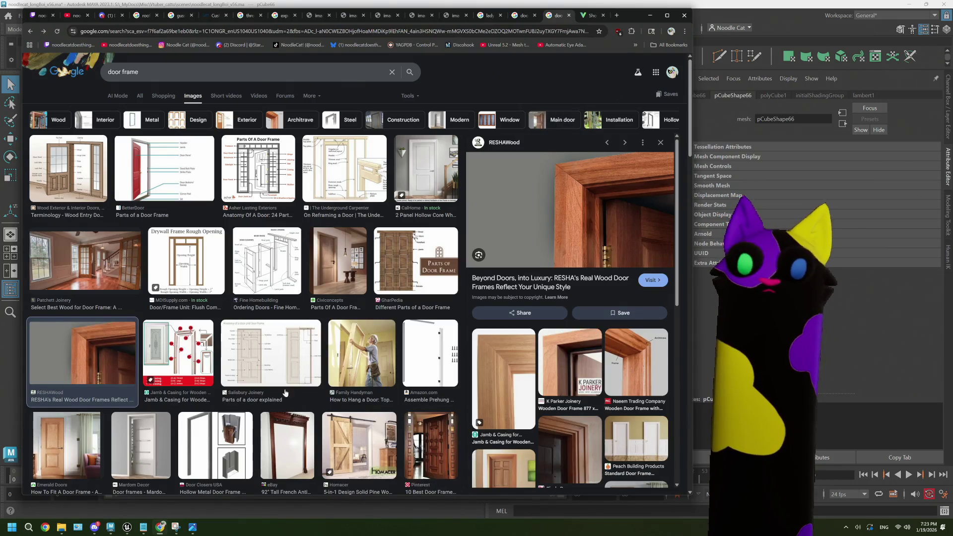
- Preview the Mardom Decor white door frame and delete 'frame' from the search query
left_click(191, 524)
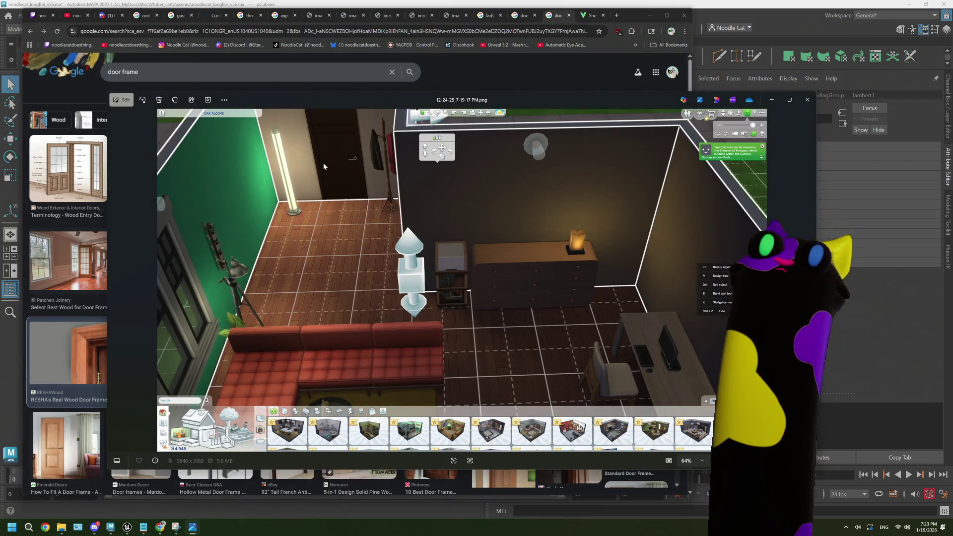
left_click(630, 21)
scroll(363, 371, "down", 2)
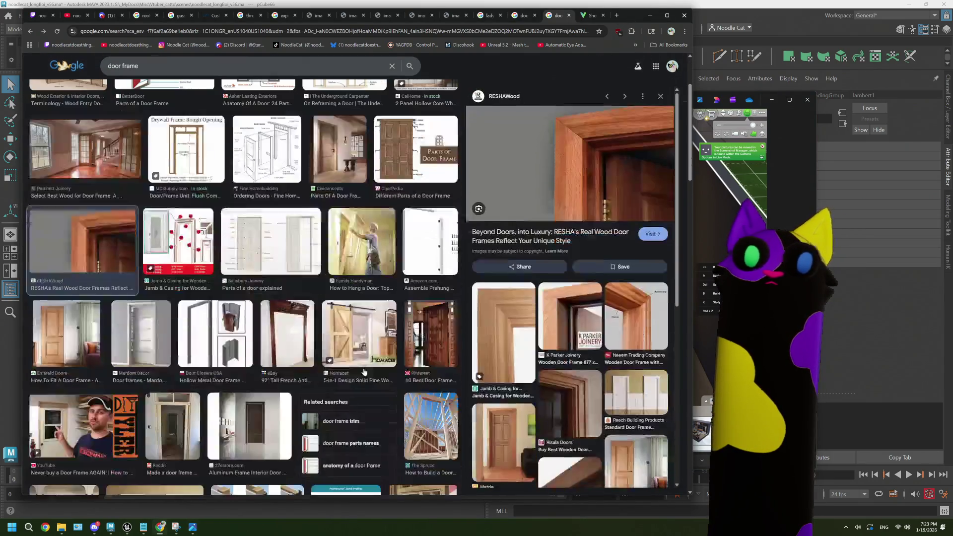
scroll(364, 369, "down", 1)
left_click(149, 308)
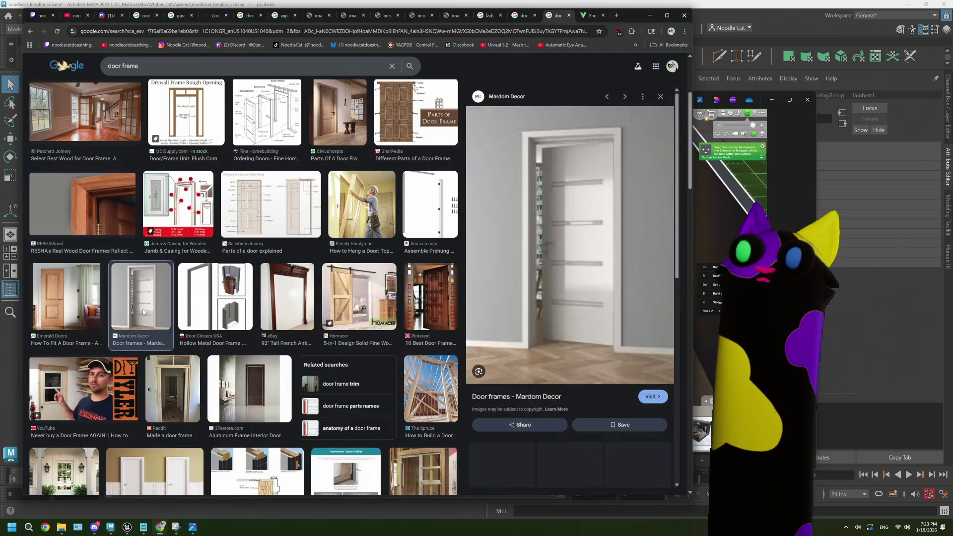
scroll(218, 330, "up", 3)
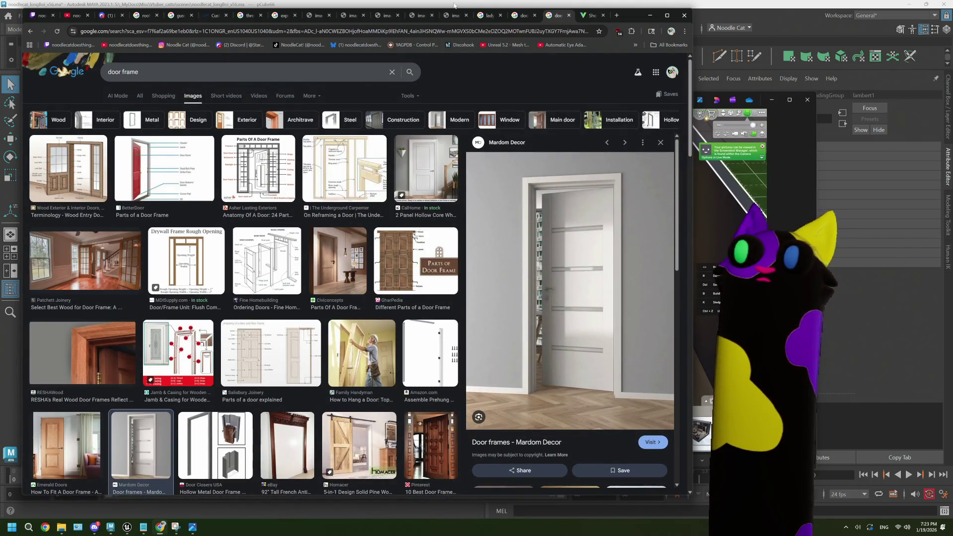
double_click(272, 76)
key("BackSpace")
key("BackSpace")
key("BackSpace")
- Search images for 'front door' and preview the Home Depot and Lux Doors Nobu results
type("fro")
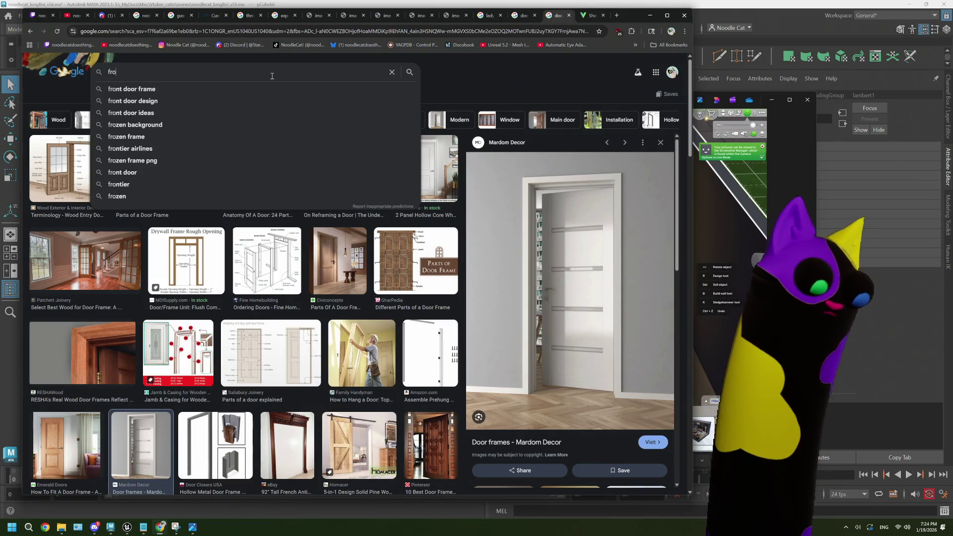
type("nt door")
key("Return")
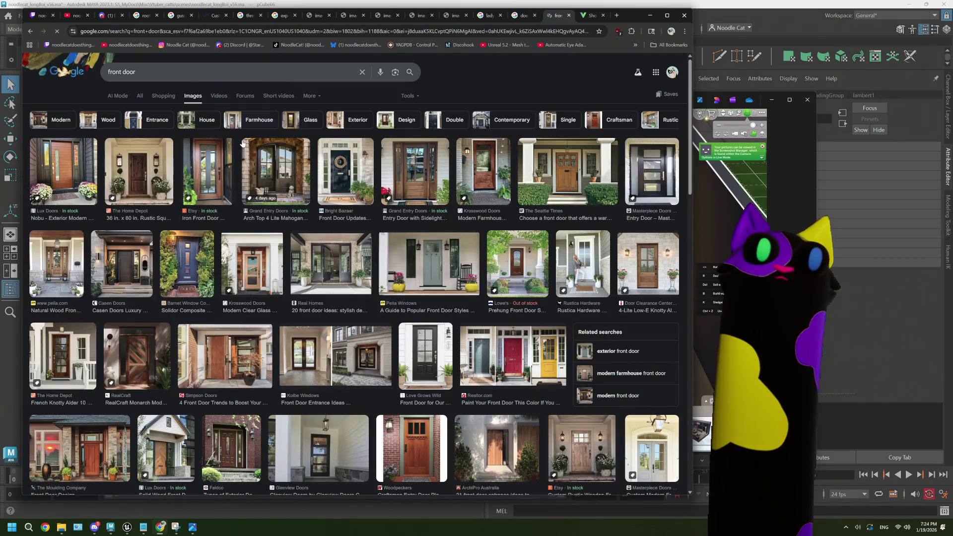
left_click(139, 184)
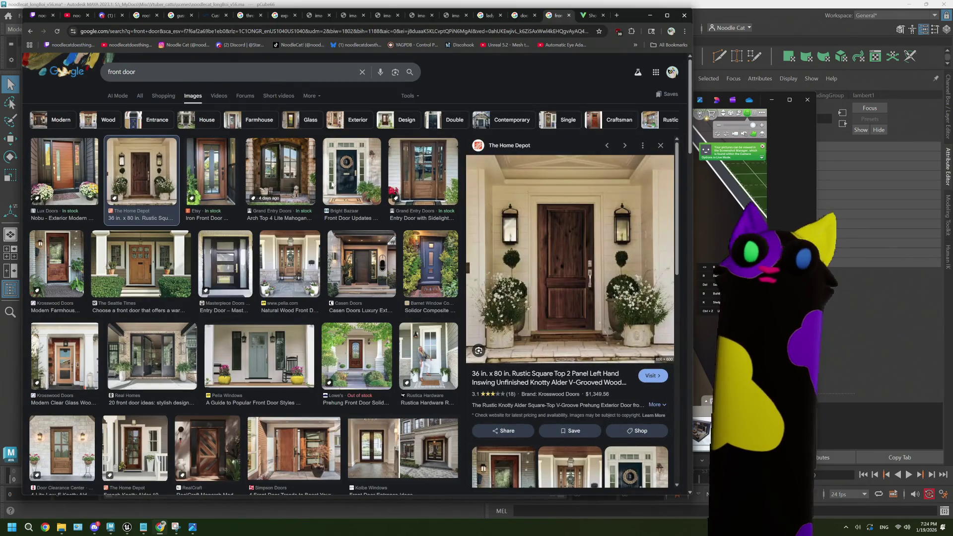
left_click(71, 165)
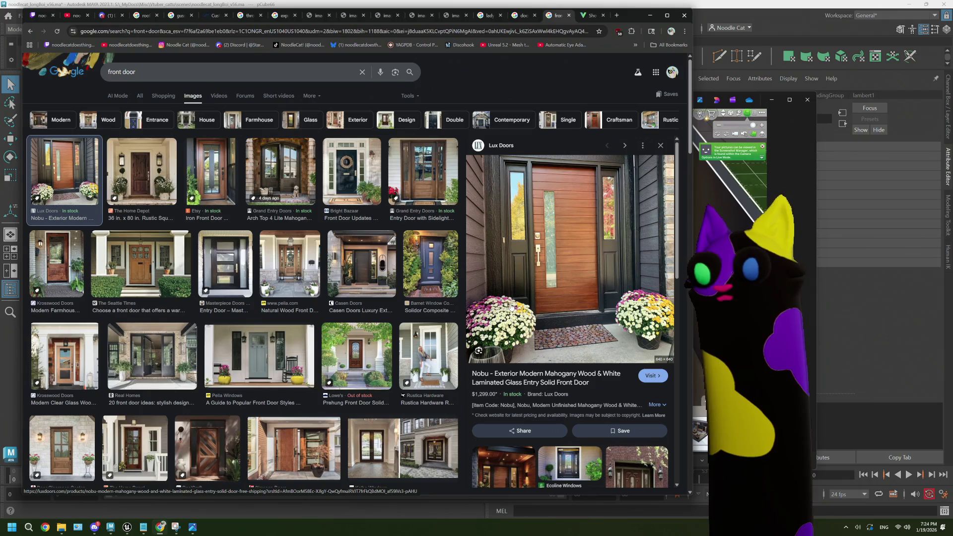
- Compare the Grand Entry, Casen and Barnet Solidor doors, then reopen the Home Depot rustic door
left_click(410, 188)
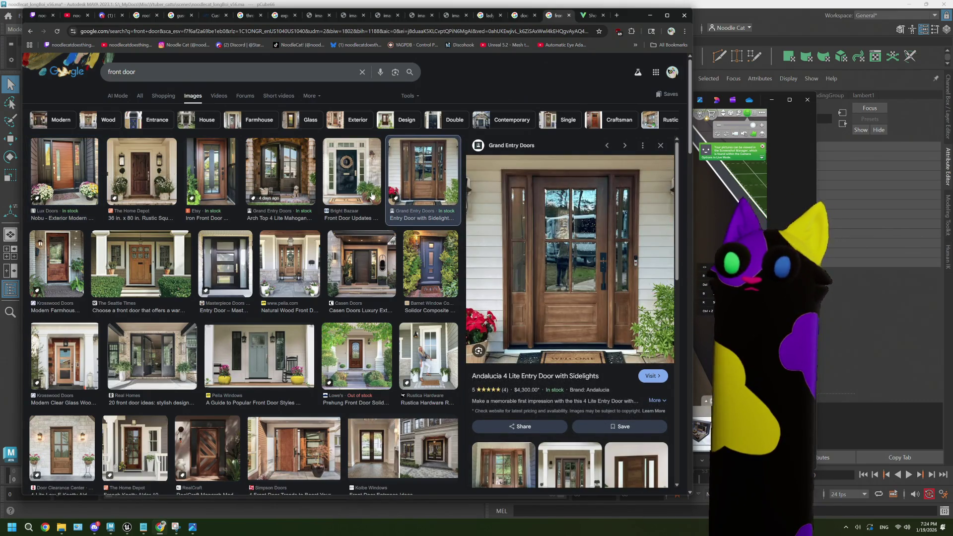
left_click(372, 242)
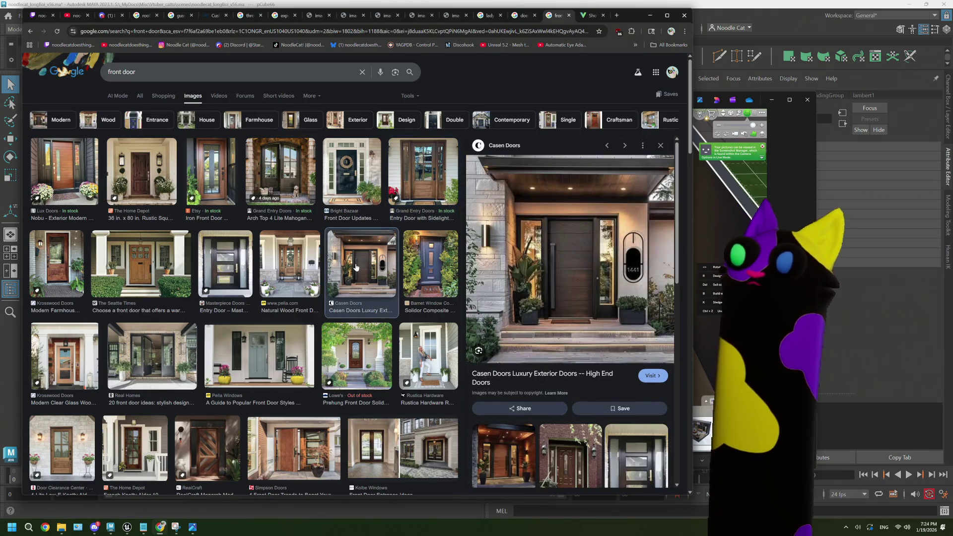
left_click(417, 267)
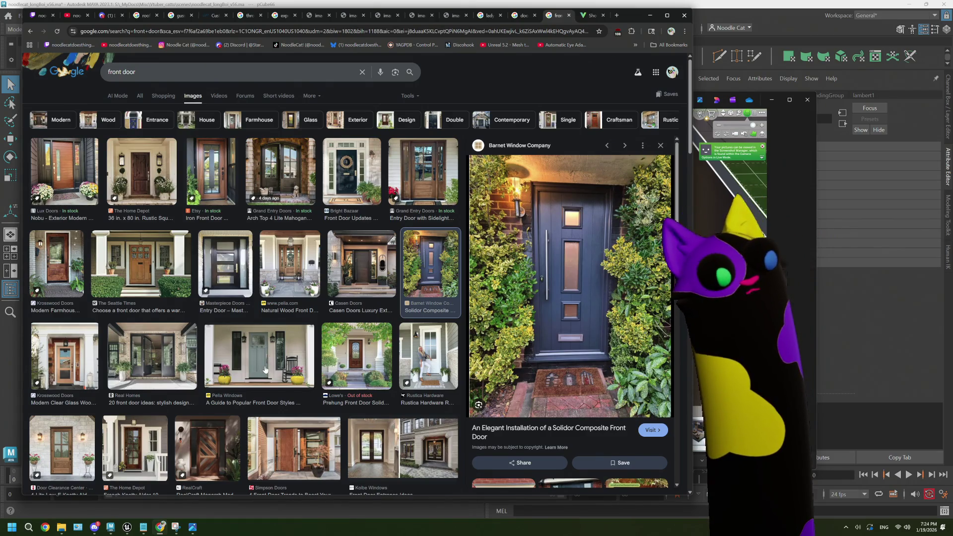
scroll(265, 369, "down", 1)
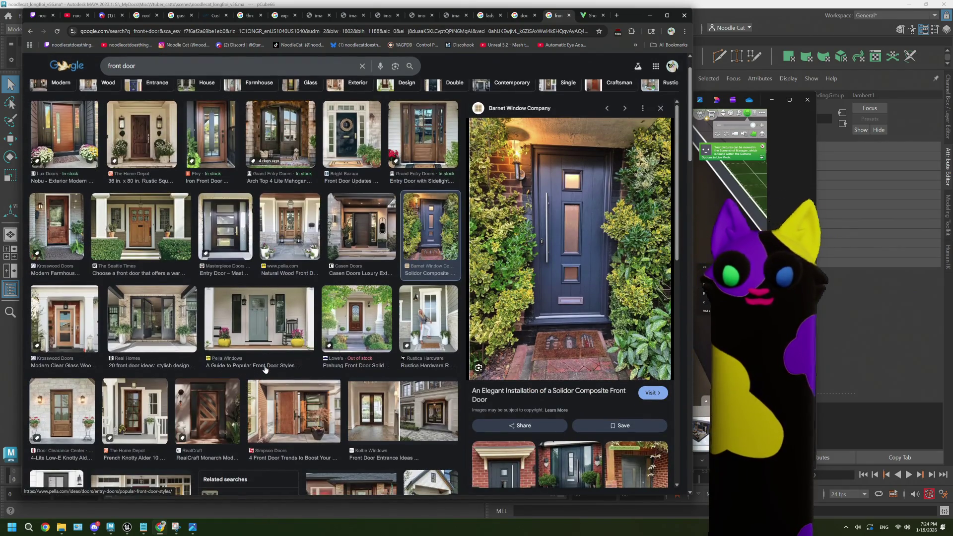
scroll(264, 369, "down", 1)
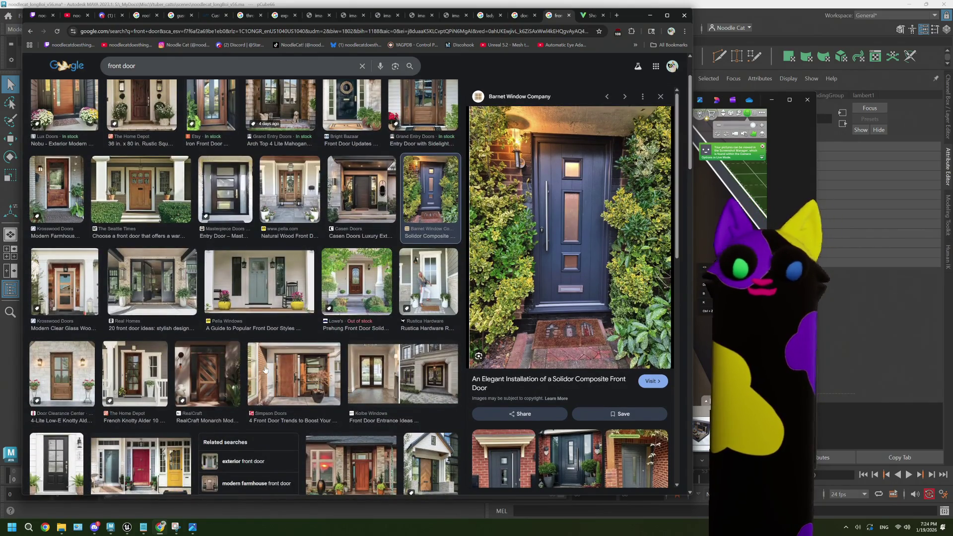
scroll(265, 370, "down", 4)
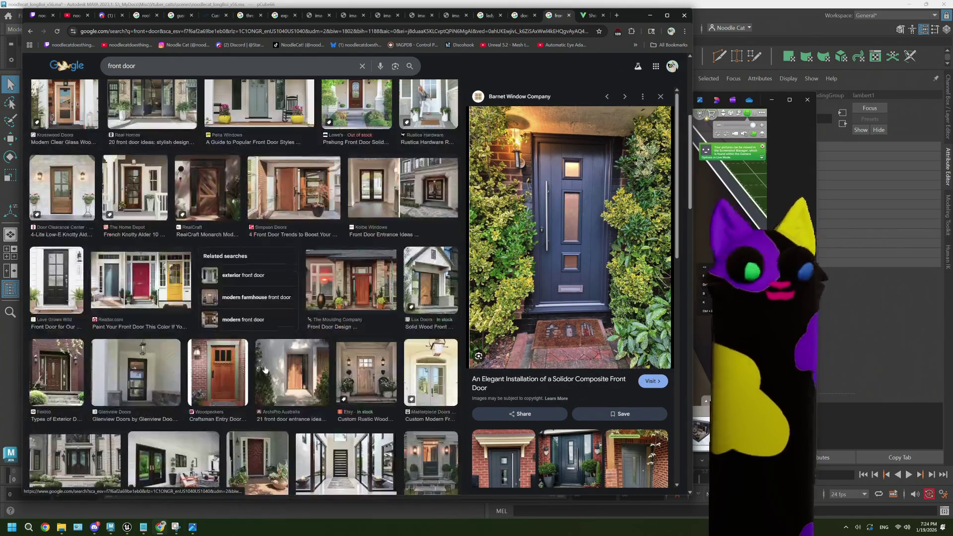
scroll(265, 369, "down", 3)
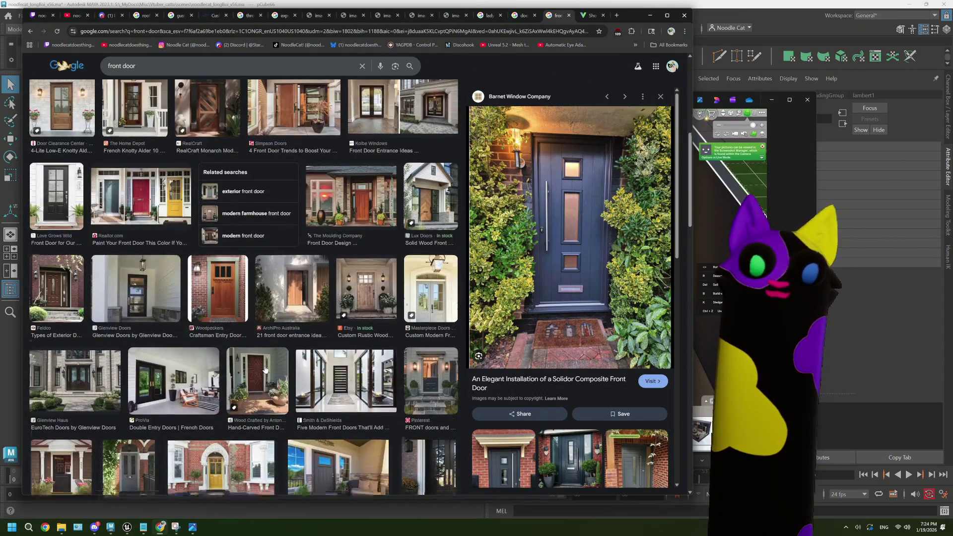
scroll(265, 369, "down", 3)
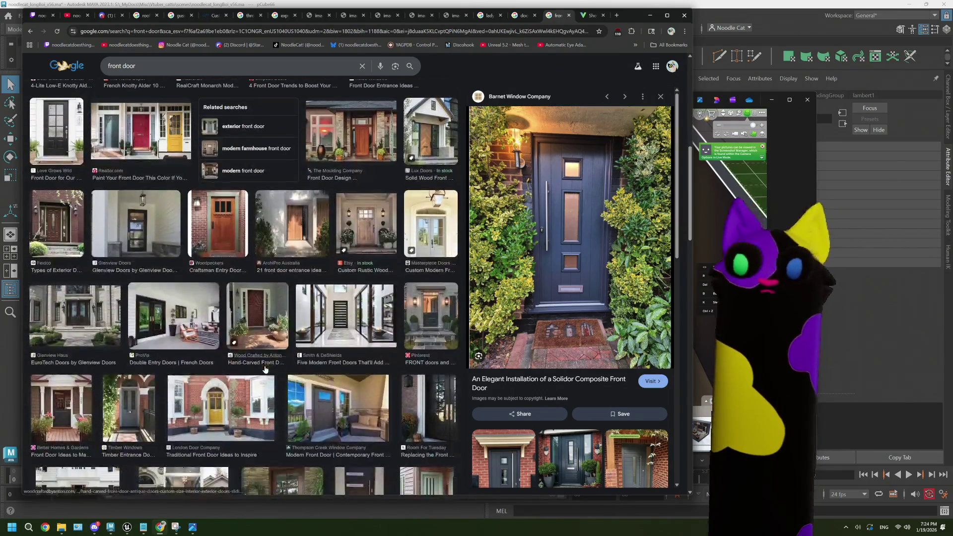
scroll(265, 369, "up", 10)
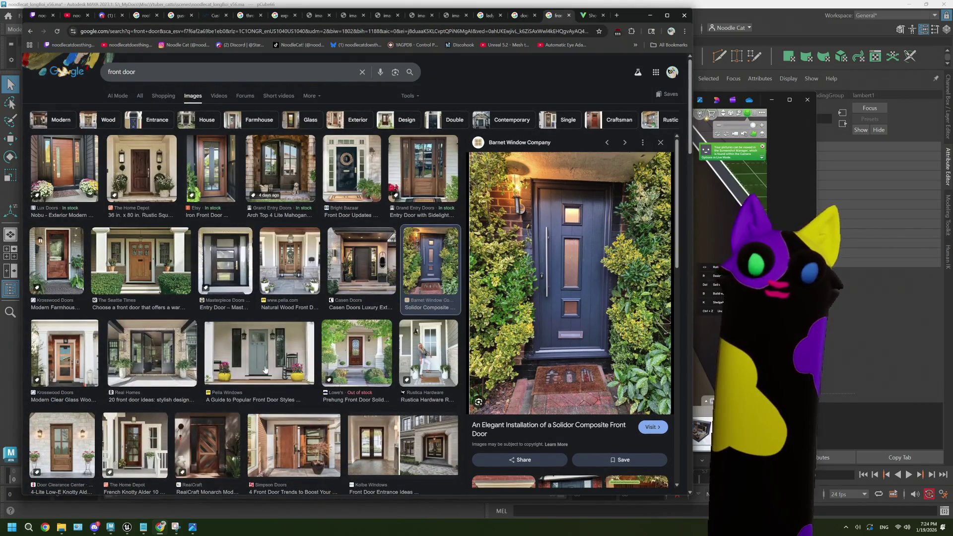
left_click(166, 189)
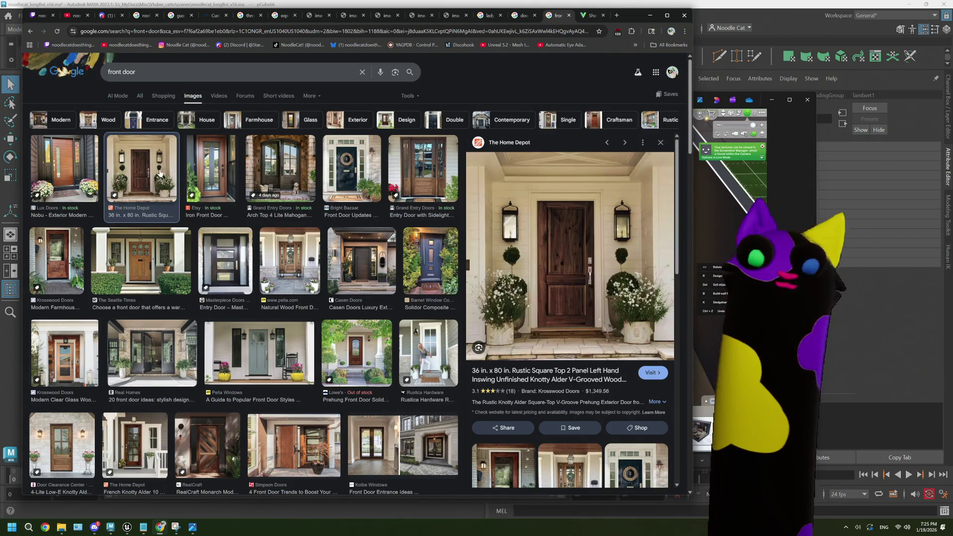
- Browse the results, previewing the Realtor.com three coloured doors and the Home Depot rustic door
scroll(318, 282, "down", 3)
scroll(303, 286, "up", 3)
scroll(304, 286, "down", 2)
scroll(302, 287, "down", 3)
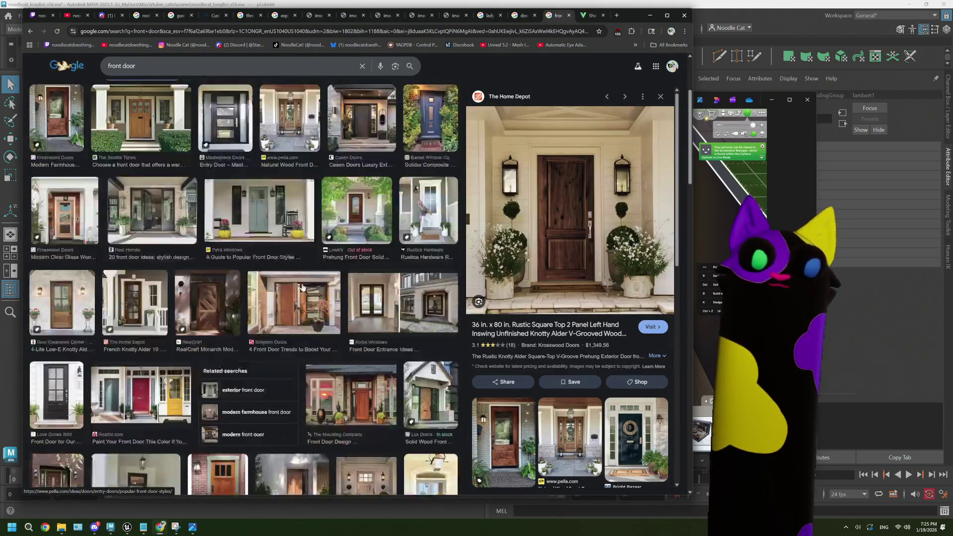
left_click(148, 256)
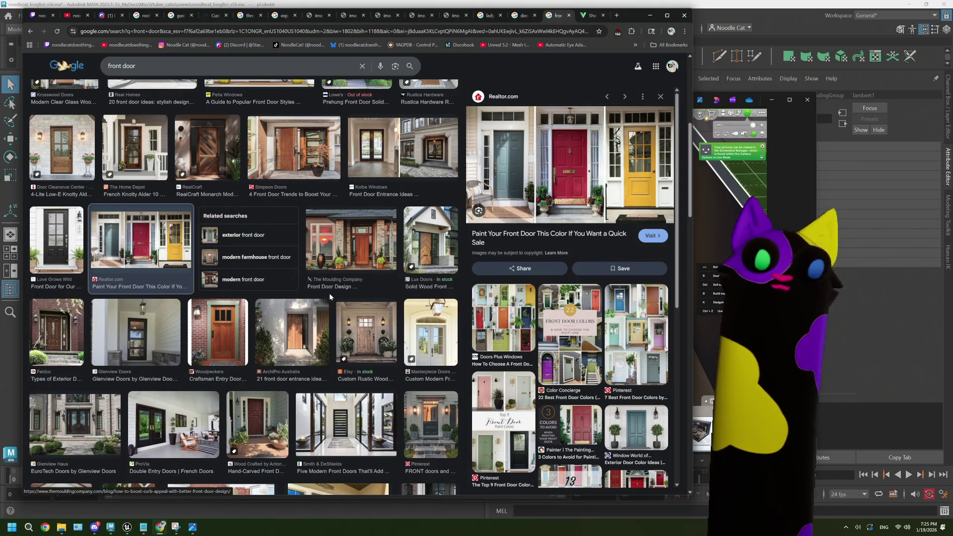
scroll(329, 293, "down", 1)
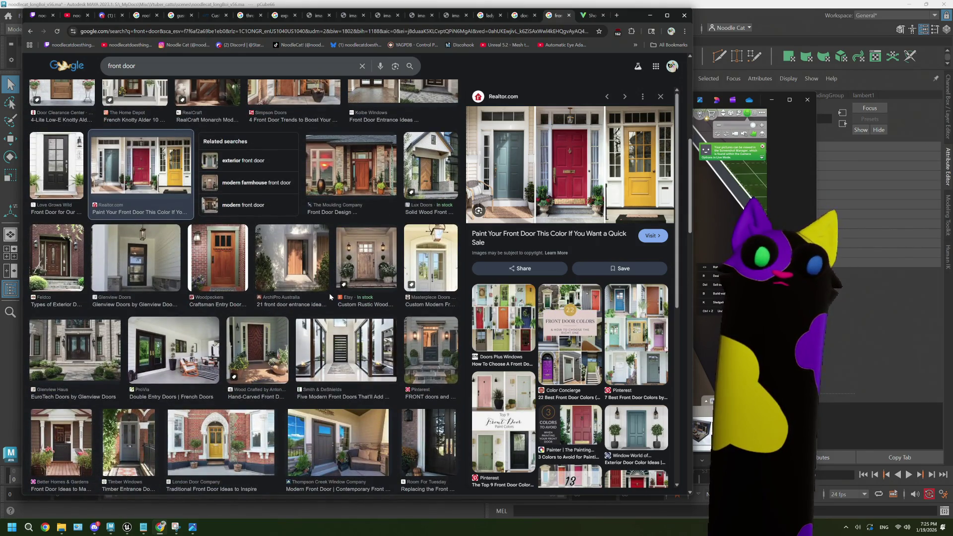
scroll(329, 293, "up", 5)
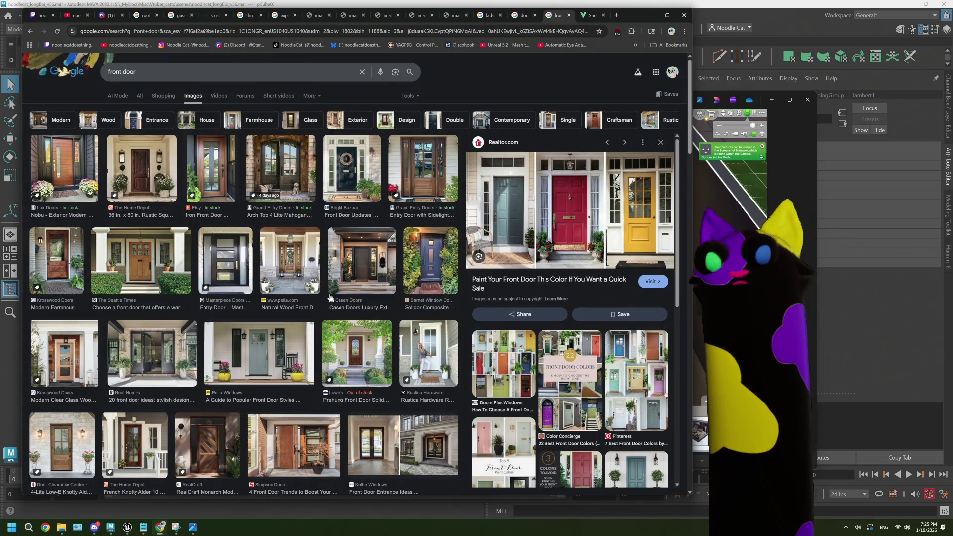
left_click(144, 174)
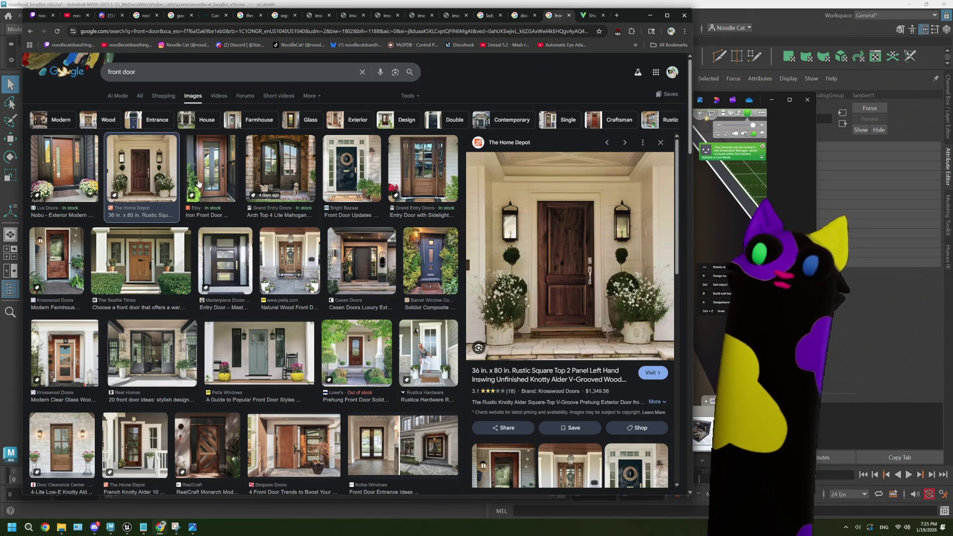
scroll(215, 247, "down", 6)
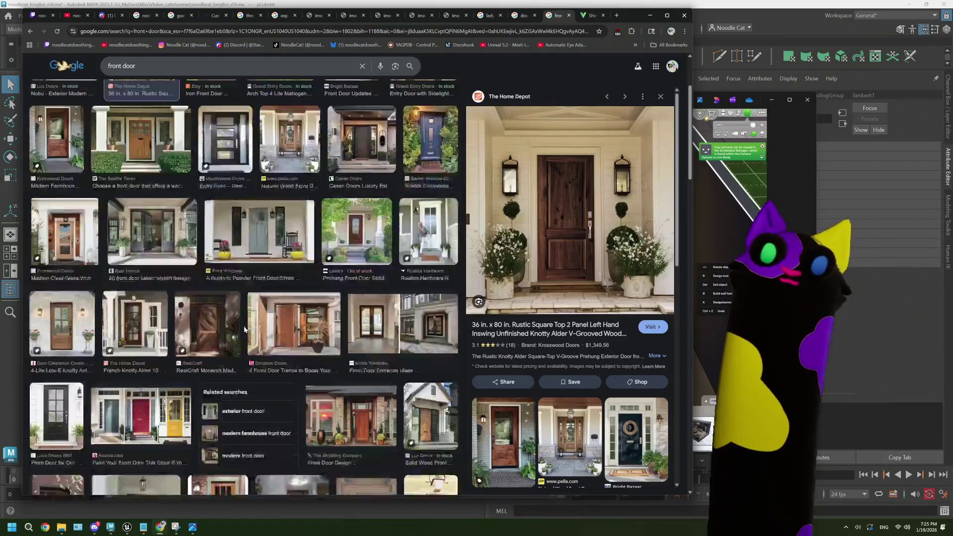
scroll(335, 341, "up", 3)
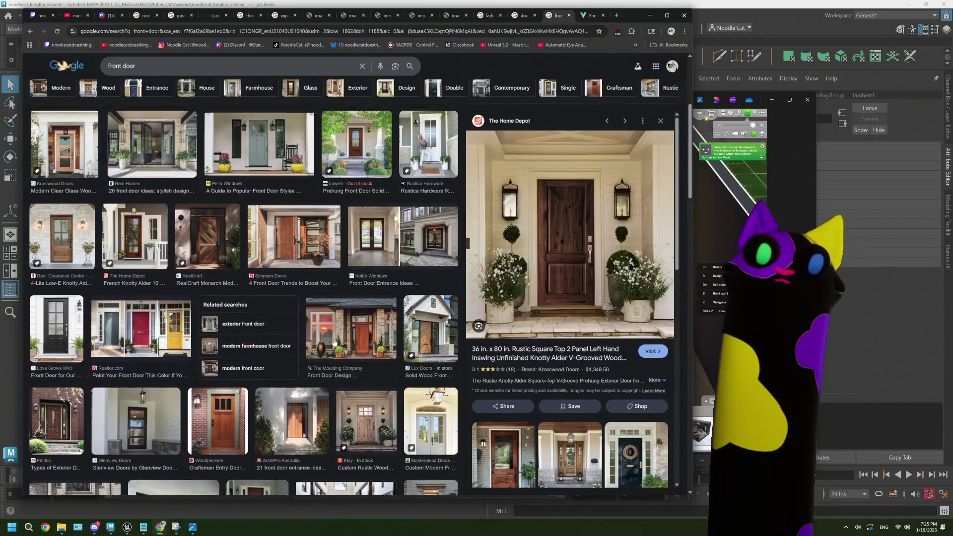
left_click(144, 350)
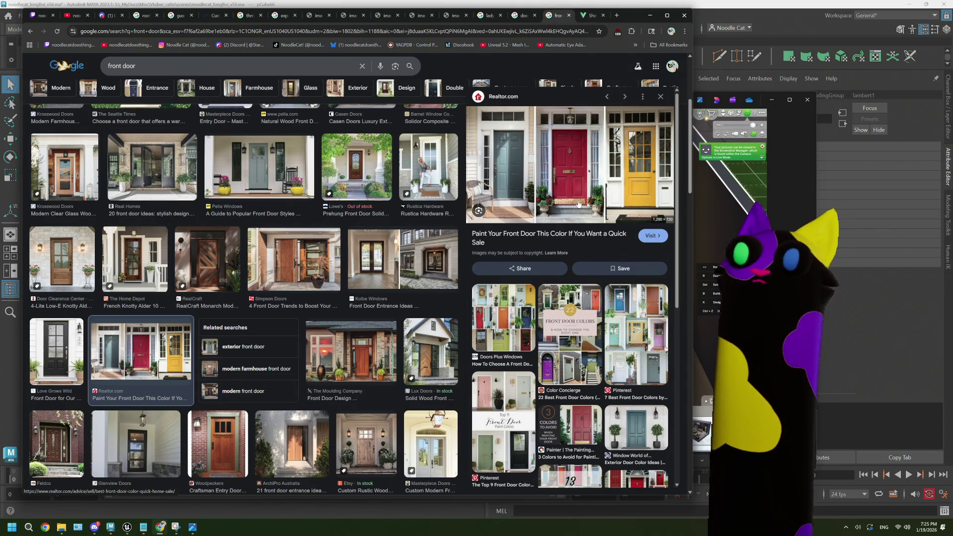
- Open the full-size three-door image in a new tab, then return to the results and Maya
right_click(578, 204)
left_click(608, 303)
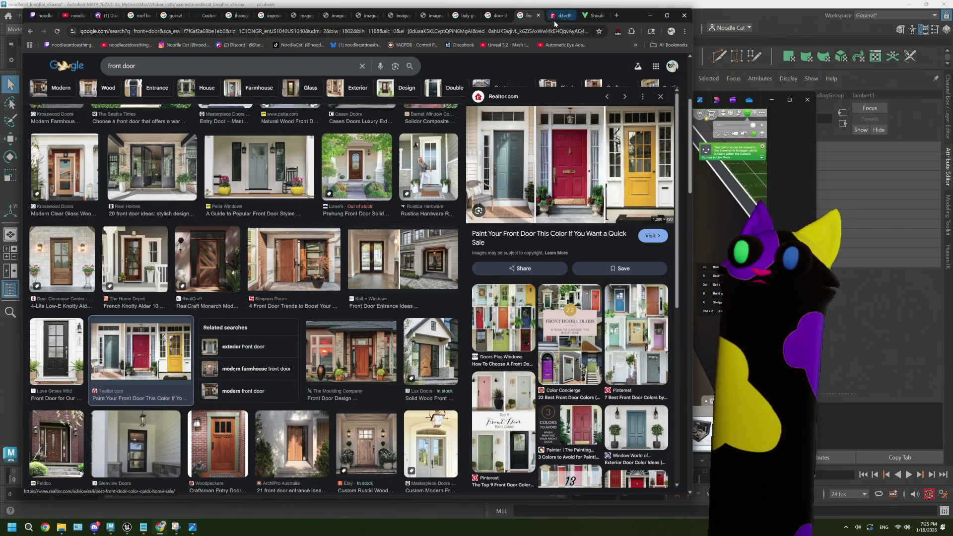
left_click(556, 16)
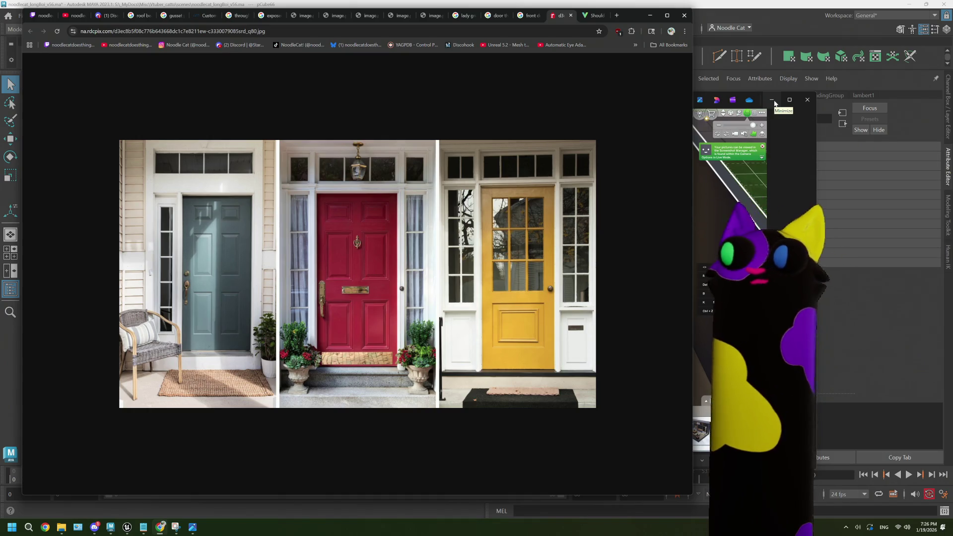
left_click(772, 101)
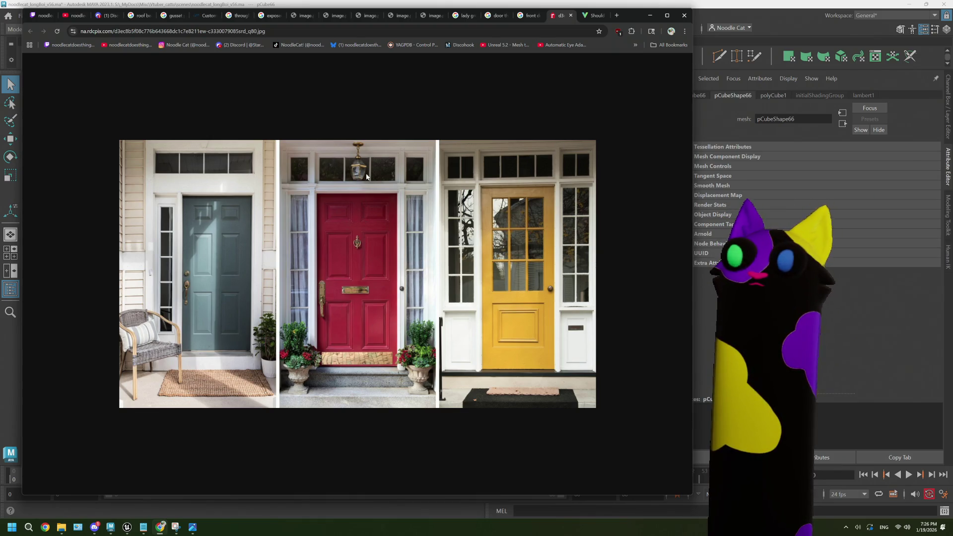
left_click(529, 17)
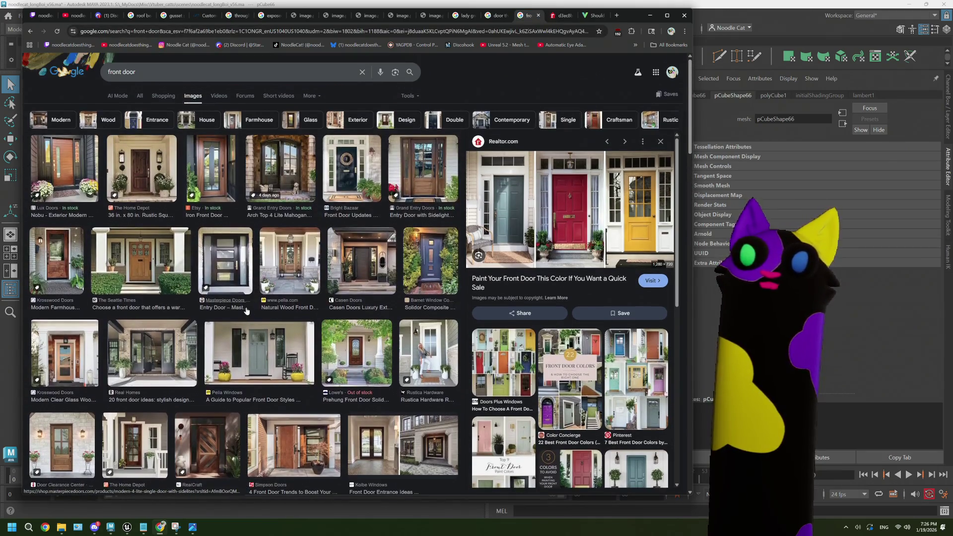
left_click(136, 180)
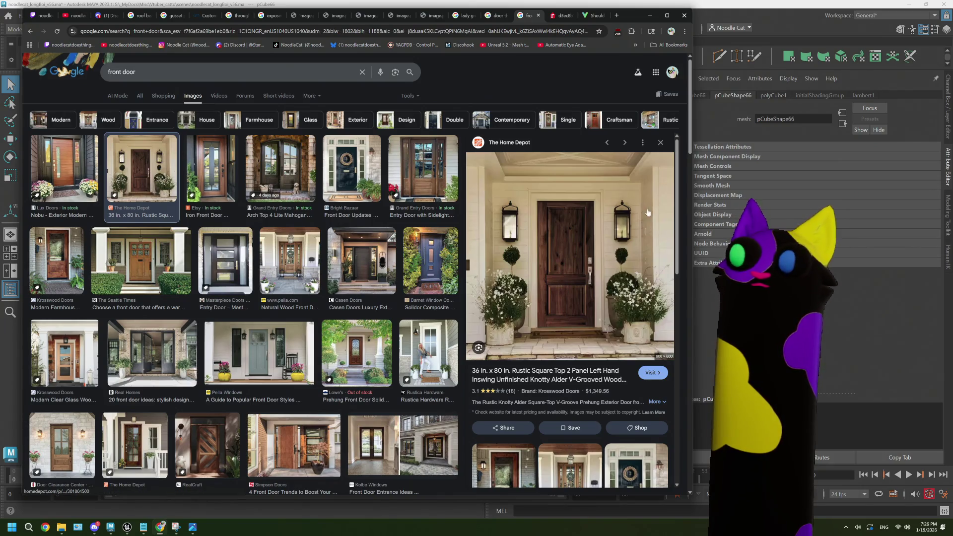
key("alt+Tab")
scroll(502, 261, "down", 2)
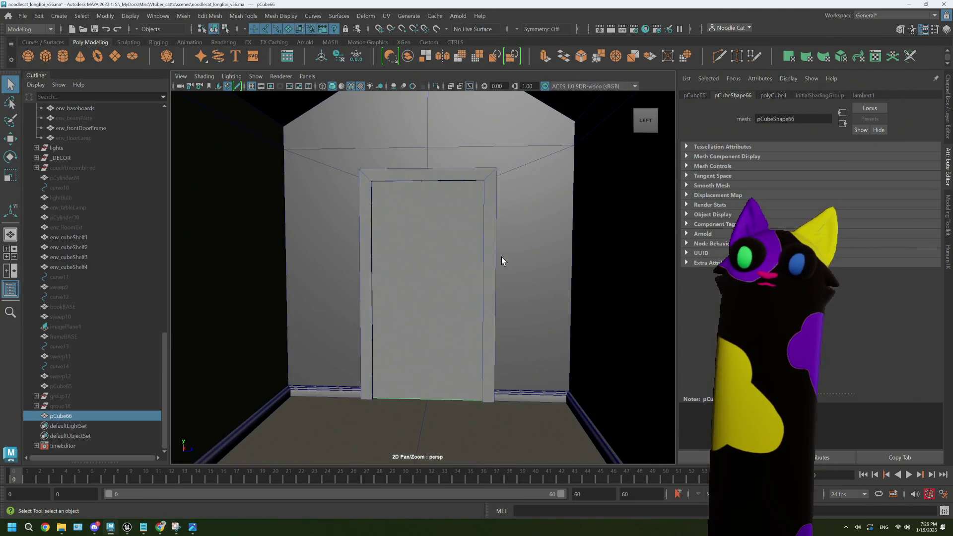
- Orbit the view to face the front of the door slab and activate Multi-Cut
scroll(468, 293, "up", 3)
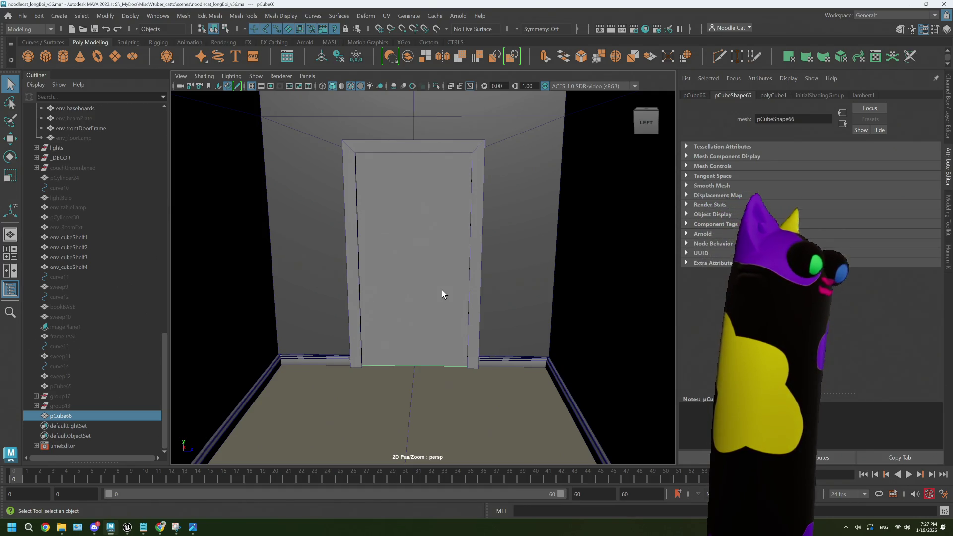
scroll(431, 301, "up", 5)
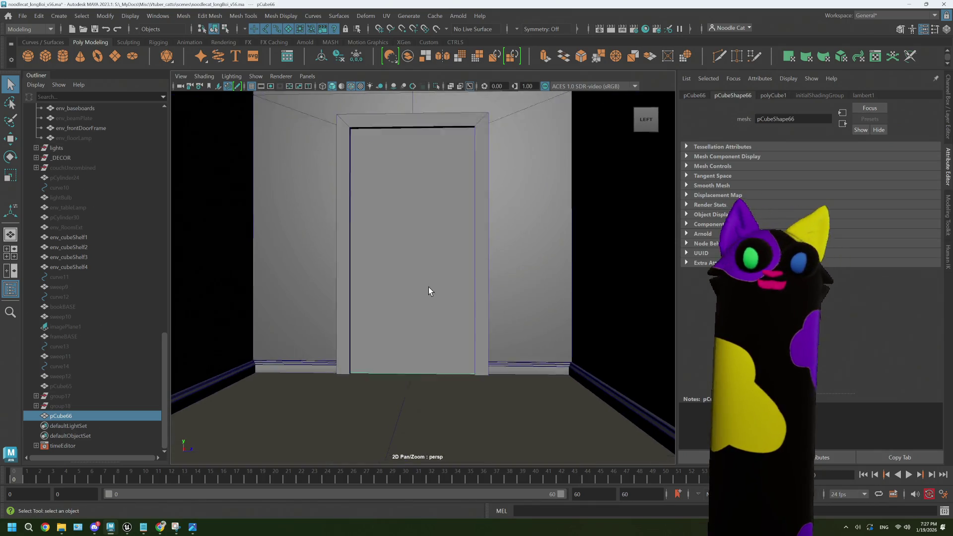
right_click(437, 243)
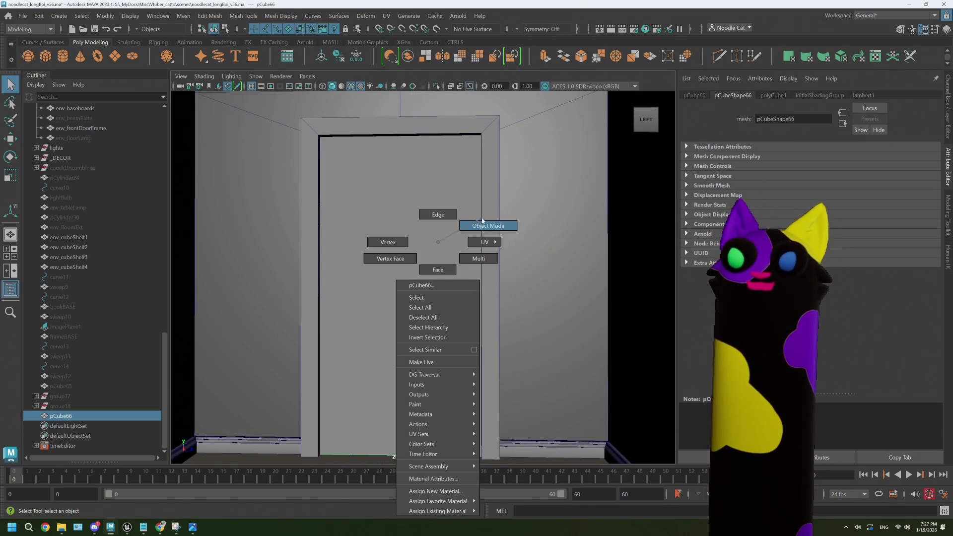
mouse_move(461, 284)
left_mouse_down("alt")
mouse_move(385, 279)
mouse_move(402, 279)
mouse_move(394, 317)
mouse_move(450, 308)
mouse_move(440, 309)
left_mouse_up("alt")
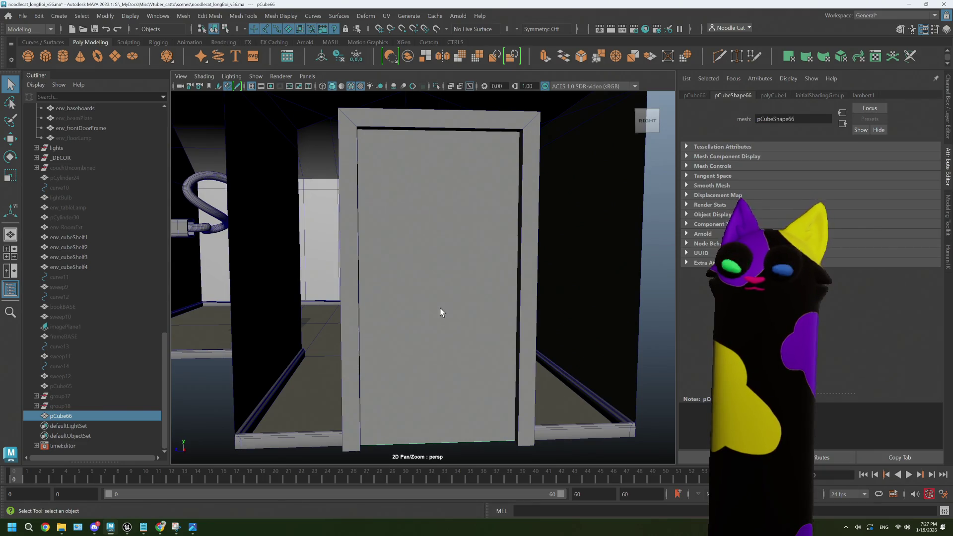
left_click(719, 56)
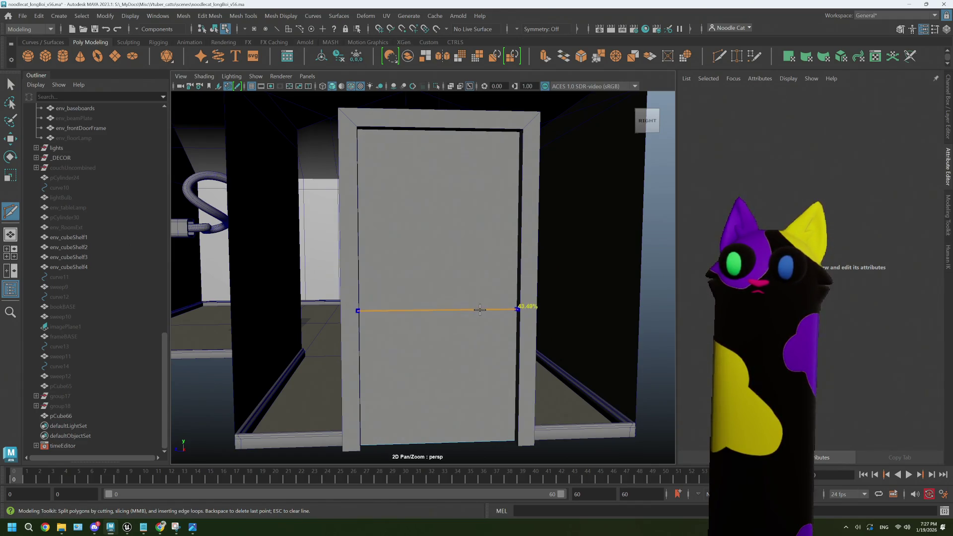
- Finish the horizontal cut across the door and select the slab's front faces
scroll(466, 334, "down", 5)
key("q")
right_click(453, 242)
right_click_drag(454, 251, 453, 269)
left_click(434, 332)
mouse_move(434, 332)
left_mouse_down("alt")
mouse_move(523, 334)
mouse_move(381, 334)
mouse_move(419, 327)
left_mouse_up("alt")
scroll(381, 334, "up", 5)
scroll(376, 329, "down", 3)
left_click(378, 340)
left_click_drag(429, 320, 431, 319, "alt")
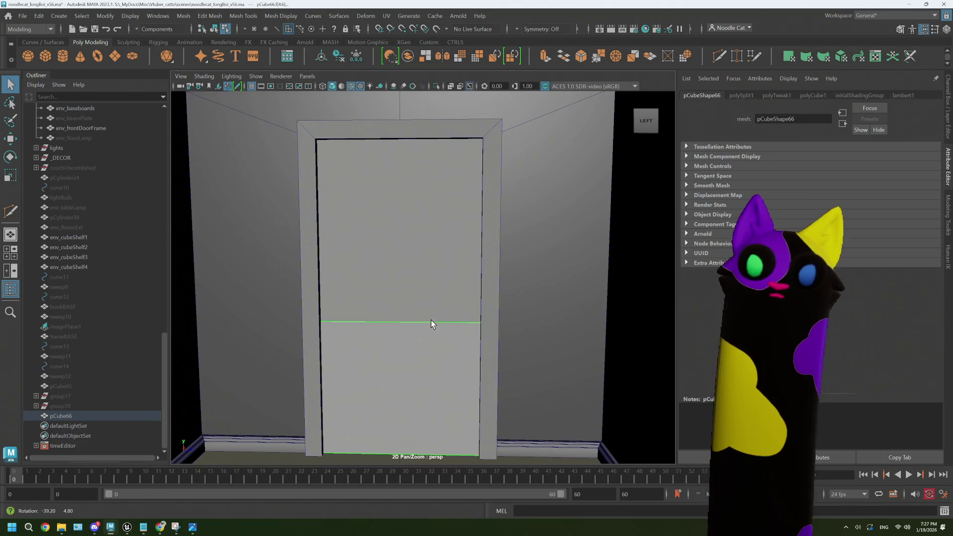
scroll(417, 293, "down", 3)
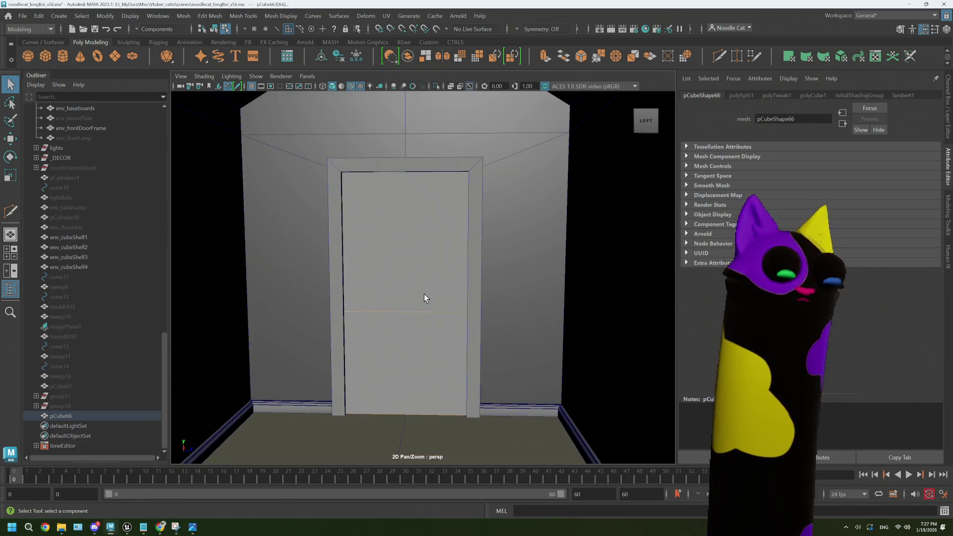
- Extrude the door faces separately with an inset while checking the front door references
key("ctrl+e")
left_click(265, 271)
mouse_move(217, 240)
left_mouse_down()
mouse_move(190, 240)
mouse_move(216, 242)
mouse_move(214, 254)
mouse_move(240, 259)
left_mouse_up()
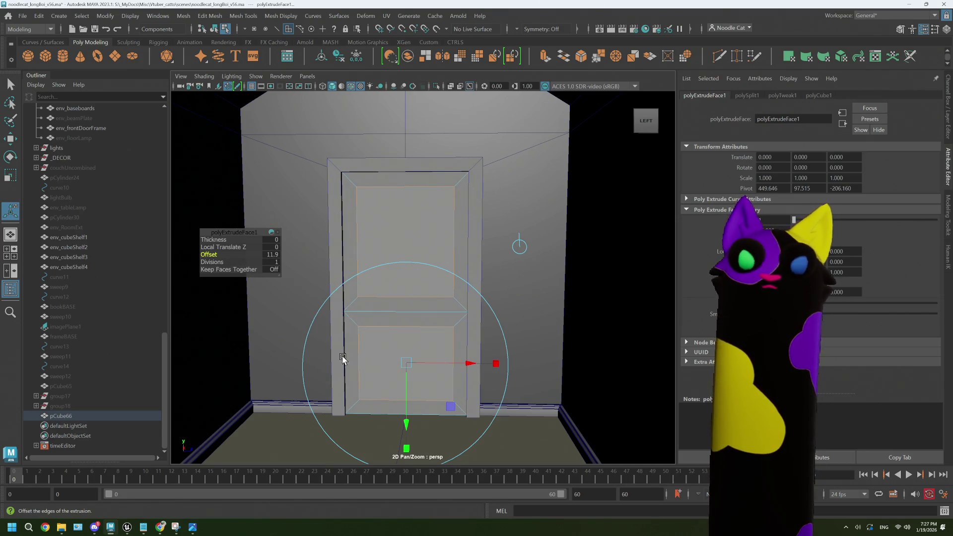
scroll(342, 357, "down", 3)
mouse_move(159, 527)
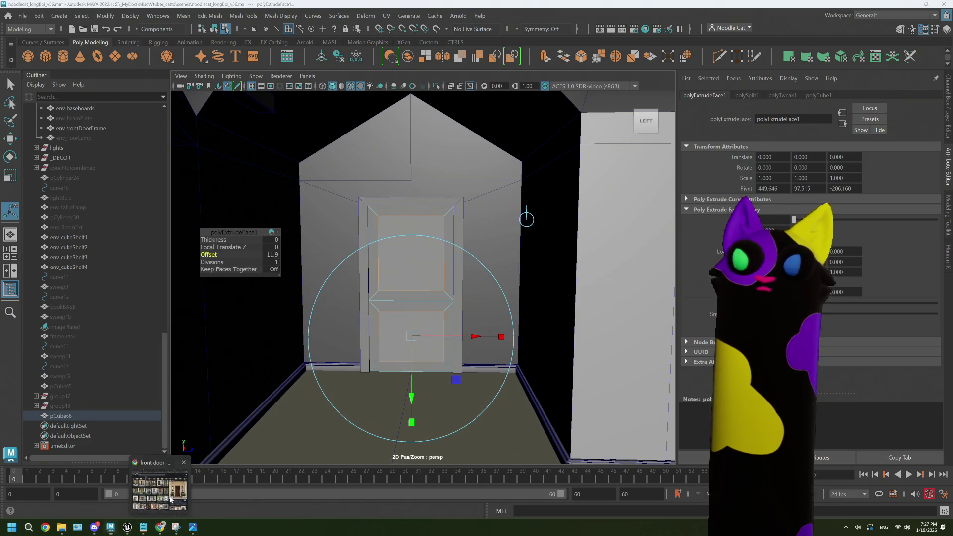
left_click(170, 500)
left_click(498, 15)
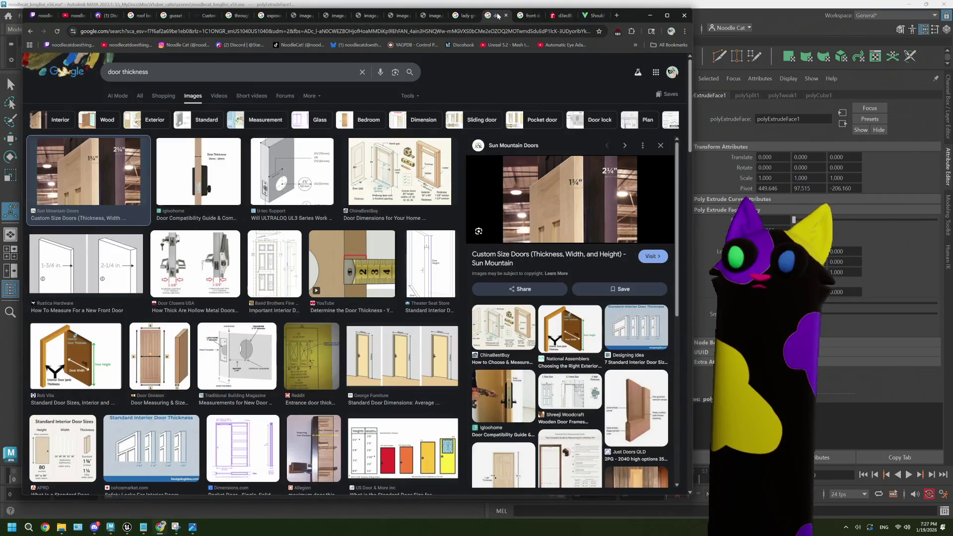
left_click(529, 16)
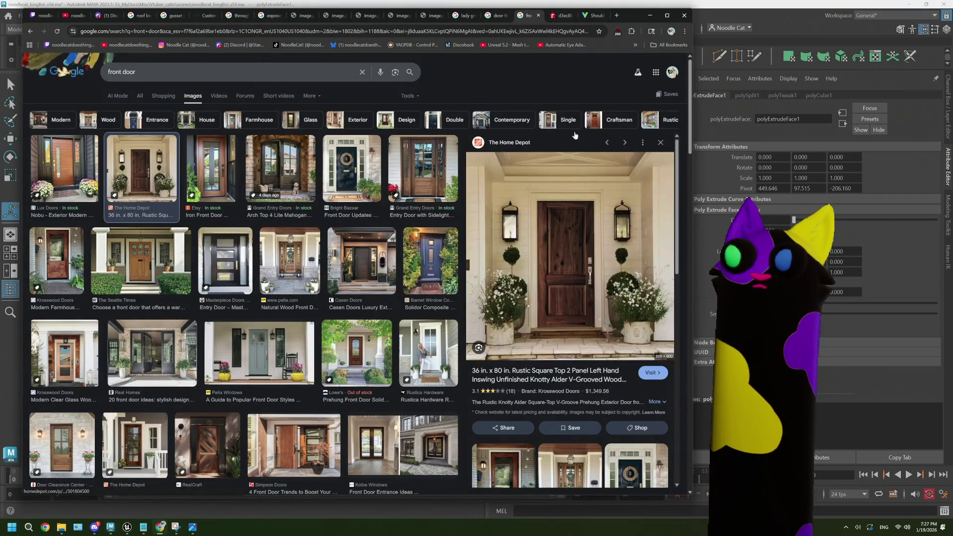
left_click(736, 21)
scroll(477, 298, "up", 3)
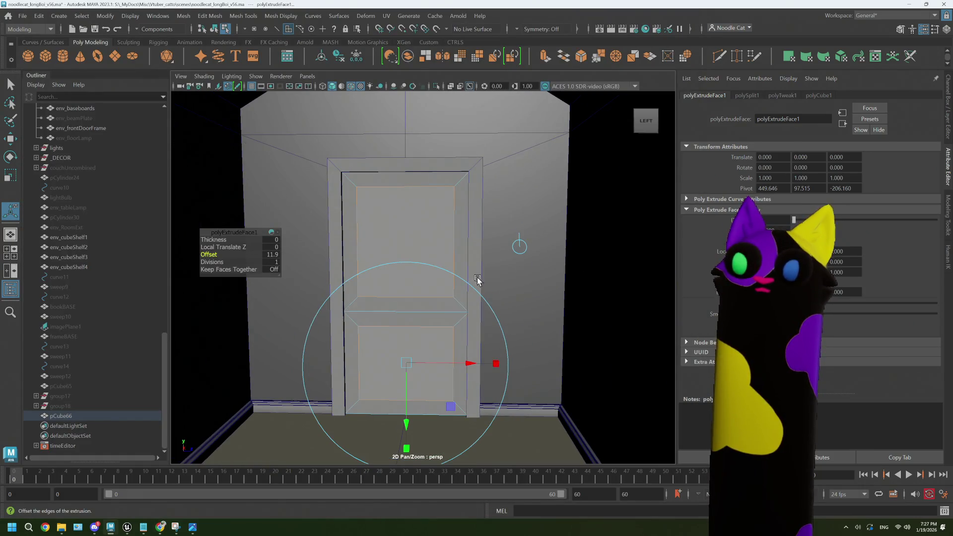
- Reset the extrude offset to 0, select the door frame, and bring up the browser
middle_click_drag(481, 273, 449, 238)
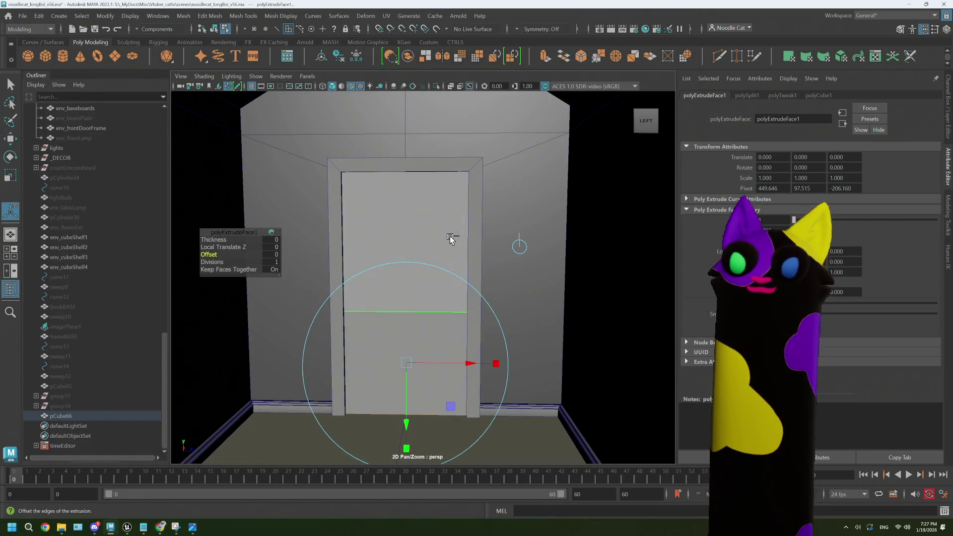
key("q")
right_click_drag(450, 238, 482, 228)
key("3")
key("1")
left_click(475, 227)
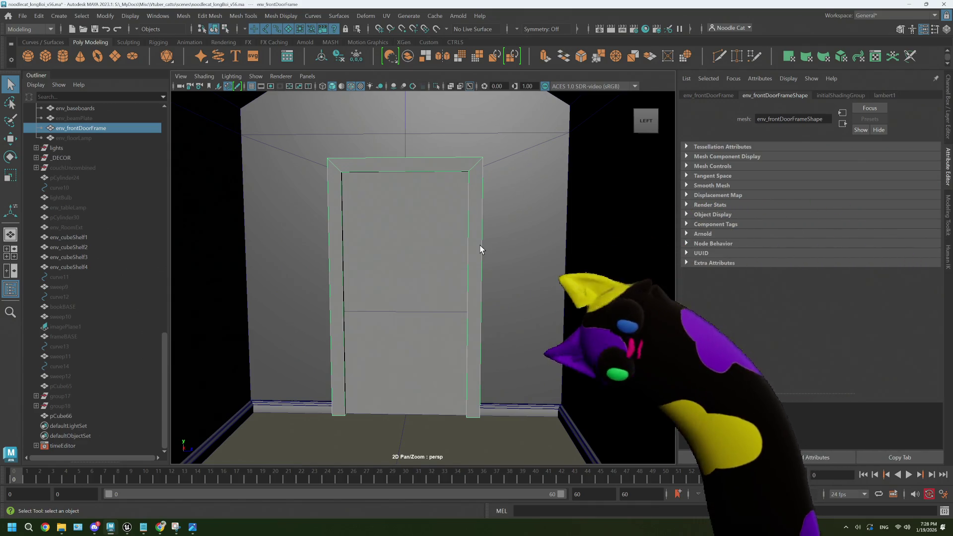
left_click(161, 528)
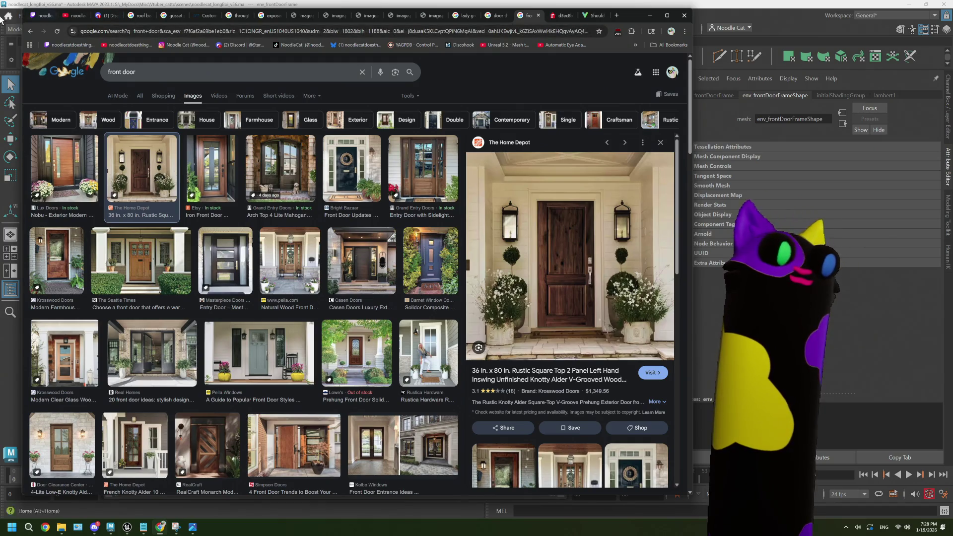
left_click(42, 15)
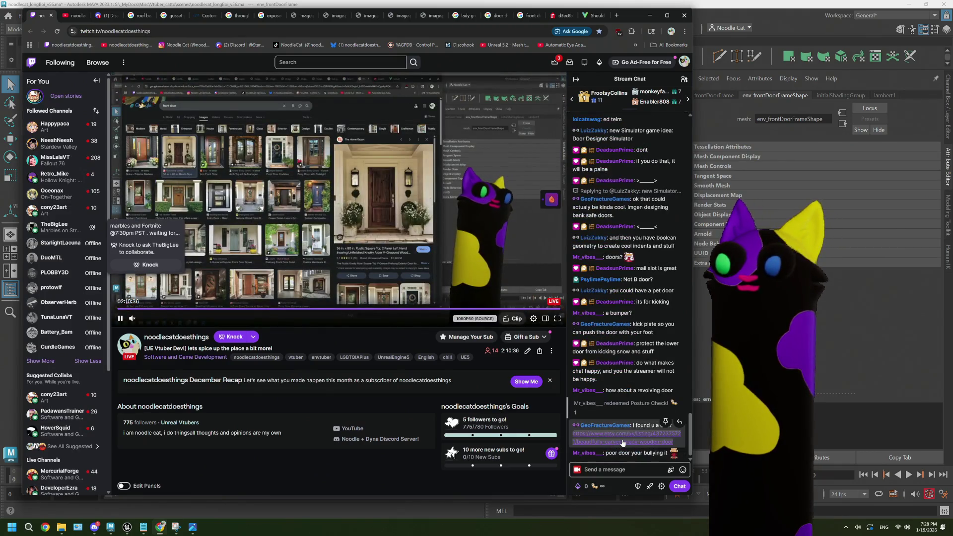
- View the second photo of the carved black wooden door Etsy listing, then open a new tab
left_click(71, 16)
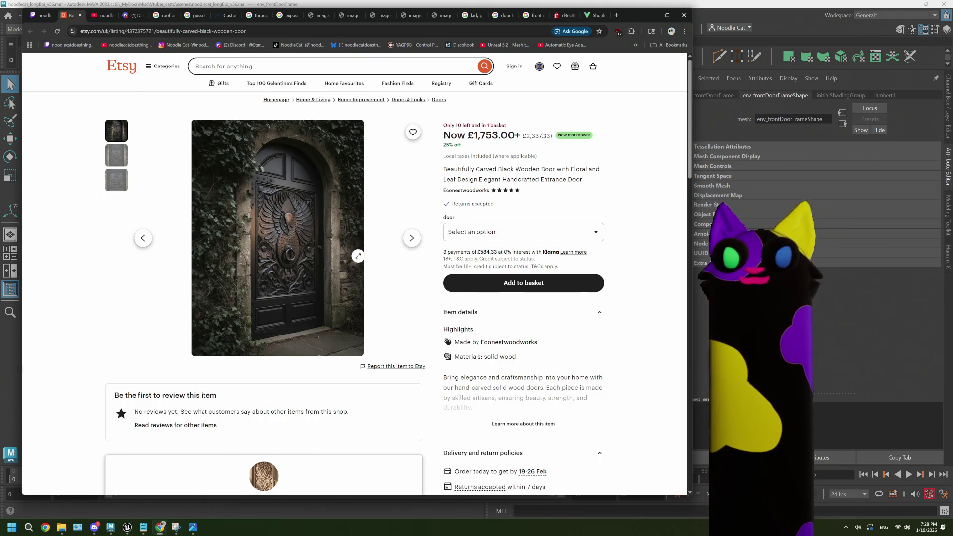
left_click(116, 156)
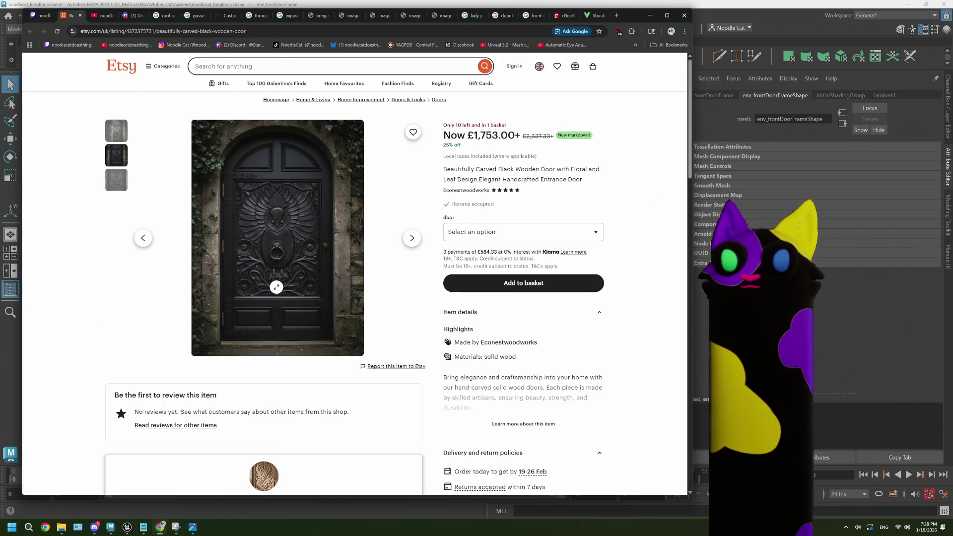
key("alt+Tab")
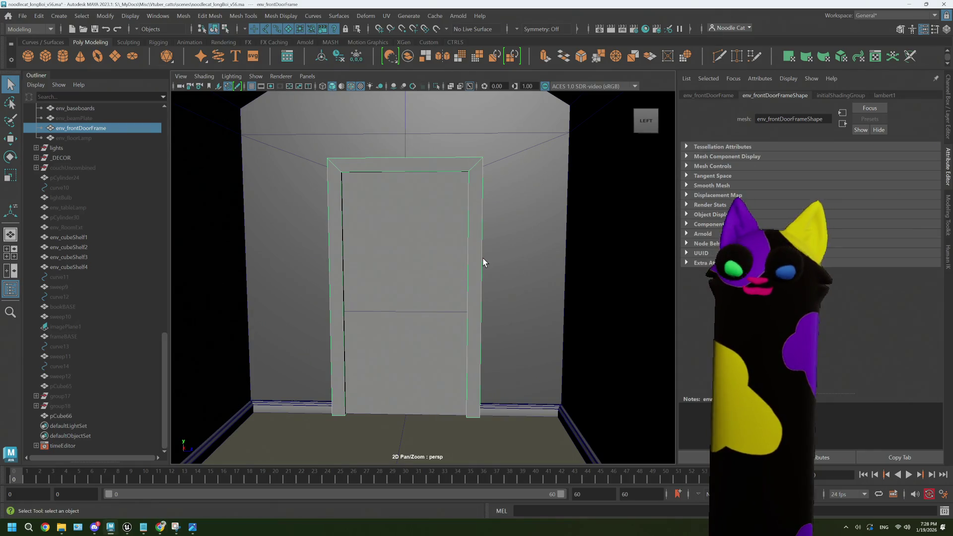
key("alt+Tab")
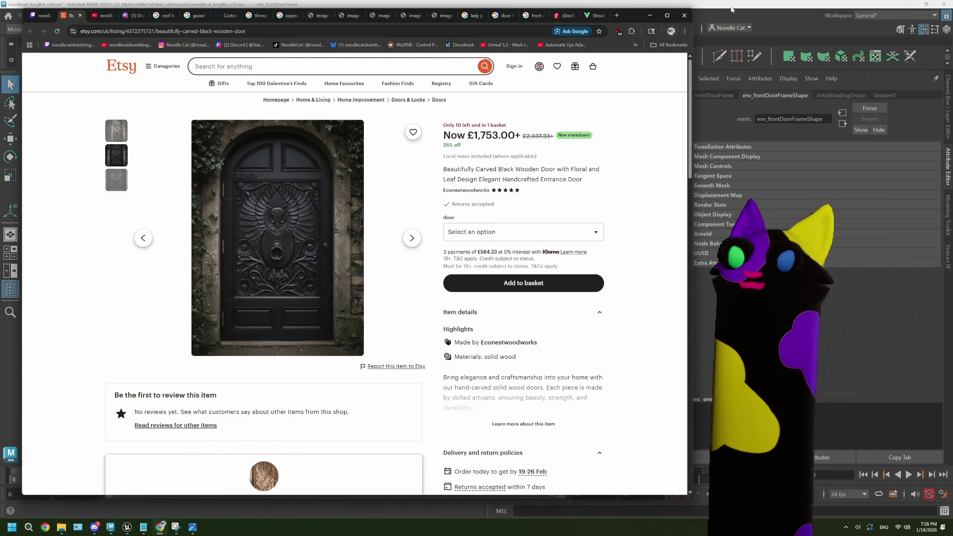
left_click(615, 15)
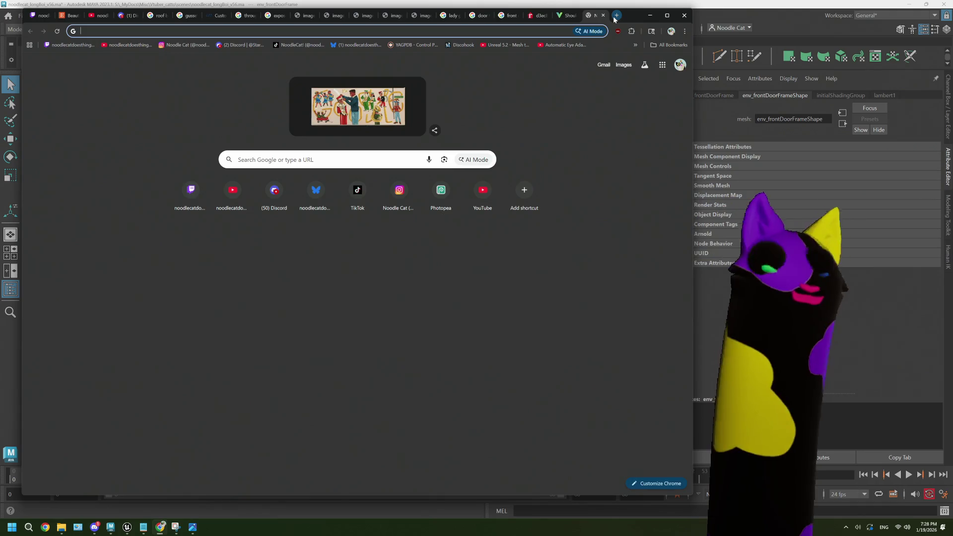
- Search Google Images for 'front door dimensions' and preview the single, arch and double door size guide
type("front ")
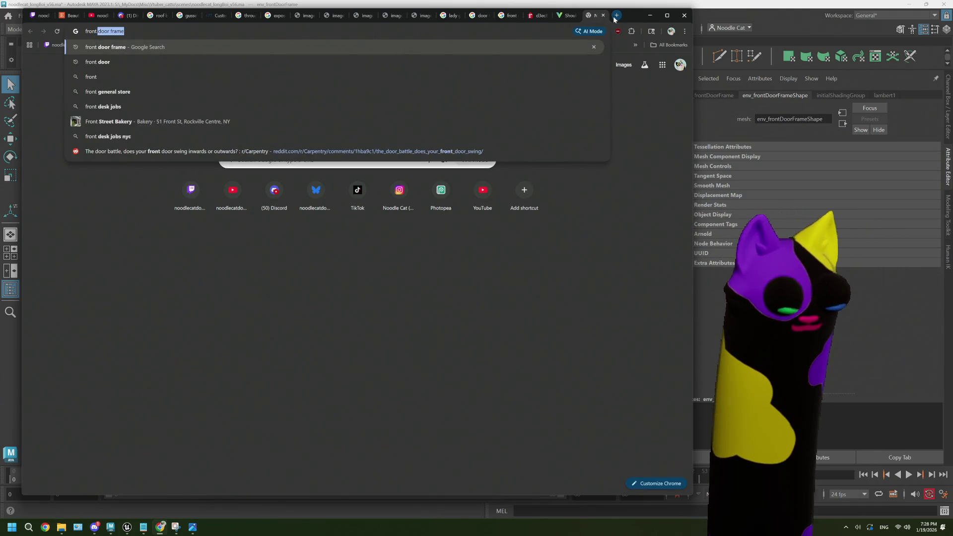
type("door dime")
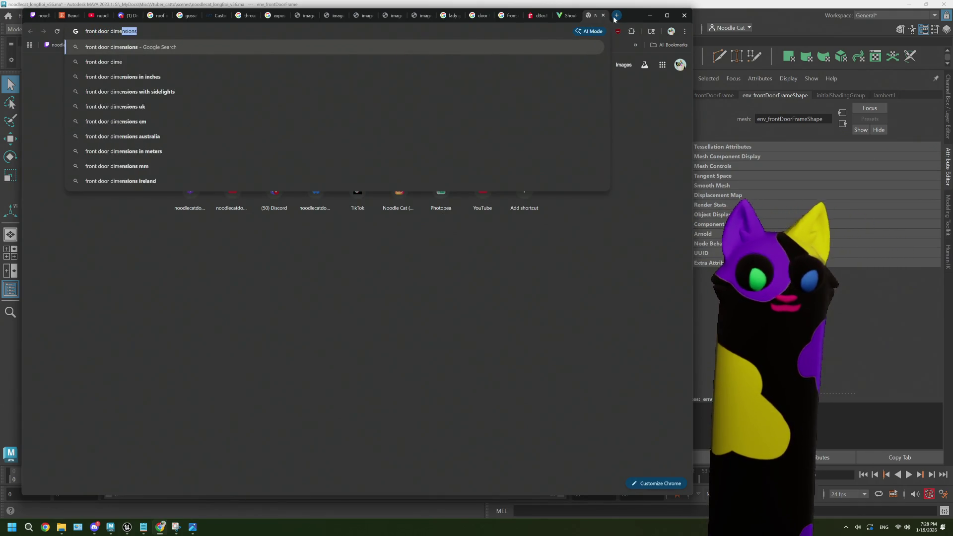
key("Return")
left_click(160, 96)
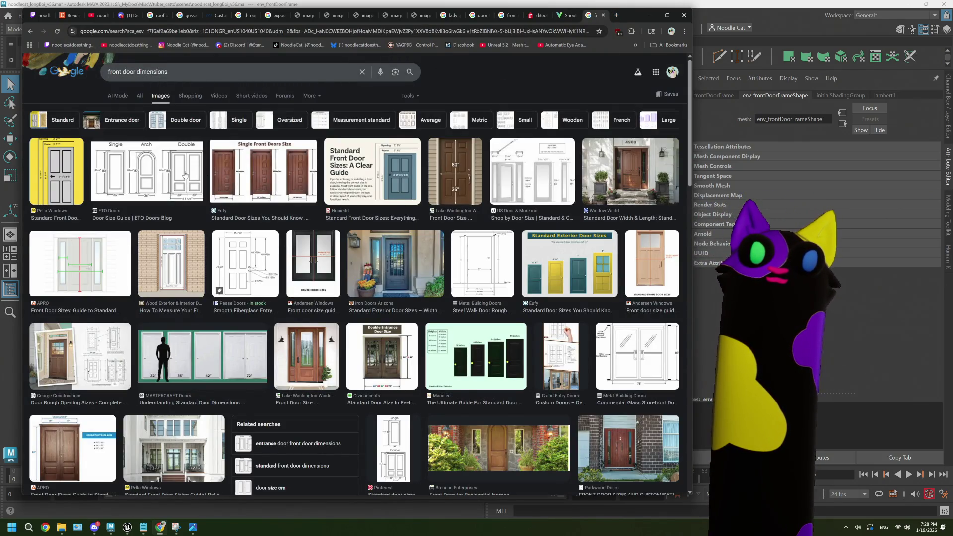
left_click(185, 175)
- Refine the search to 'front door dimensions cm' and preview several door size charts and diagrams
left_click(210, 73)
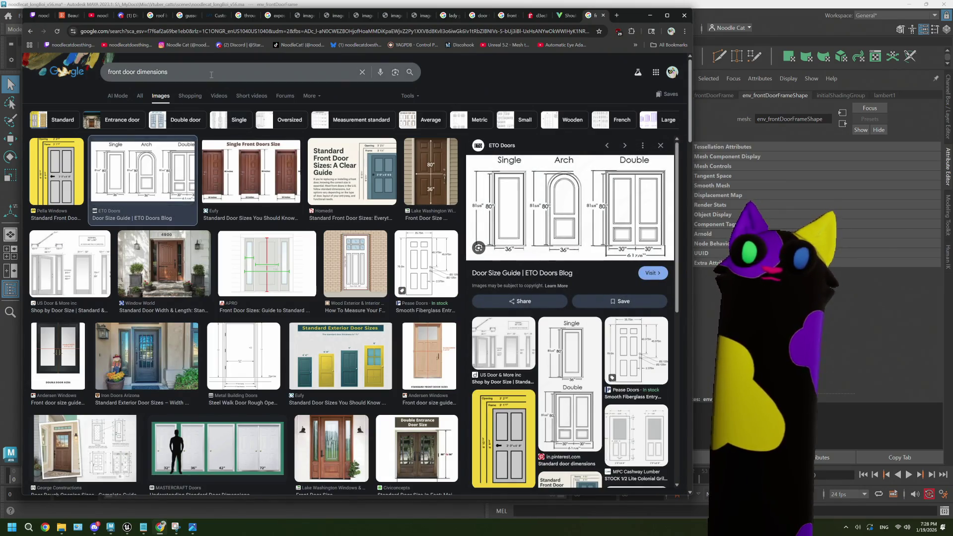
type(" cm")
key("Return")
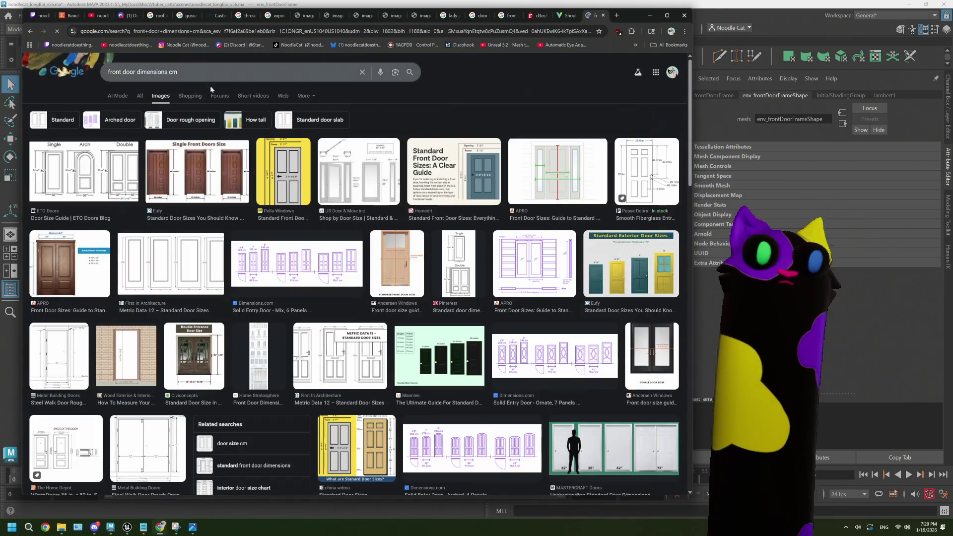
left_click(197, 185)
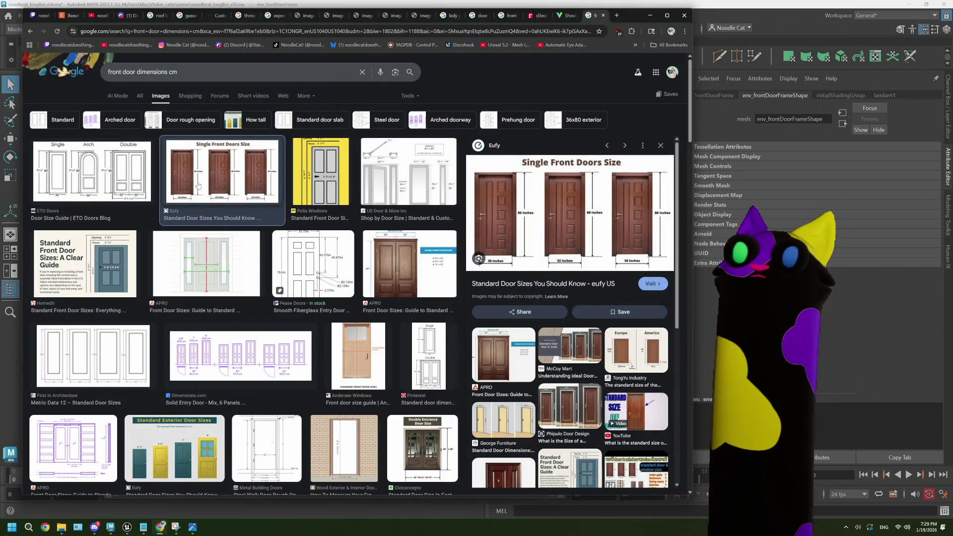
left_click(327, 174)
left_click(367, 176)
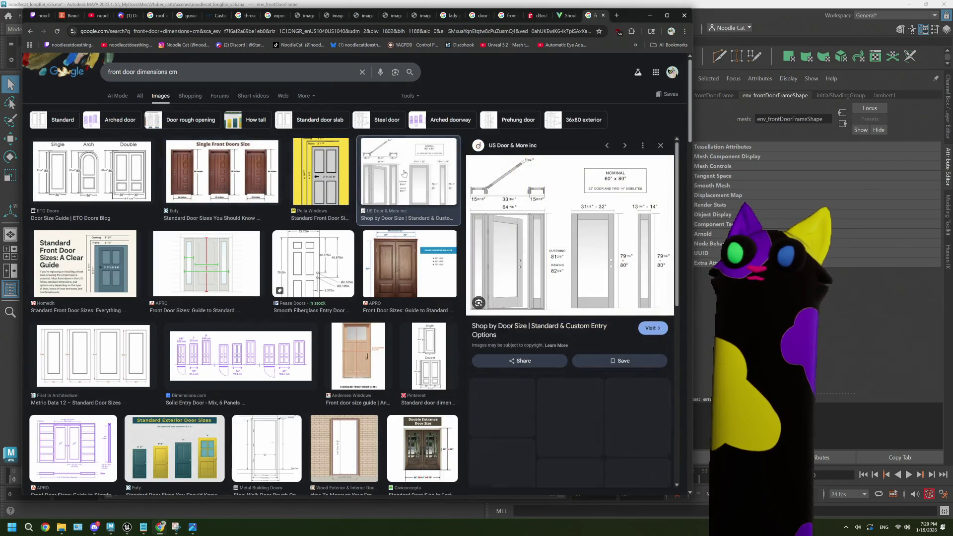
left_click(286, 245)
left_click(405, 253)
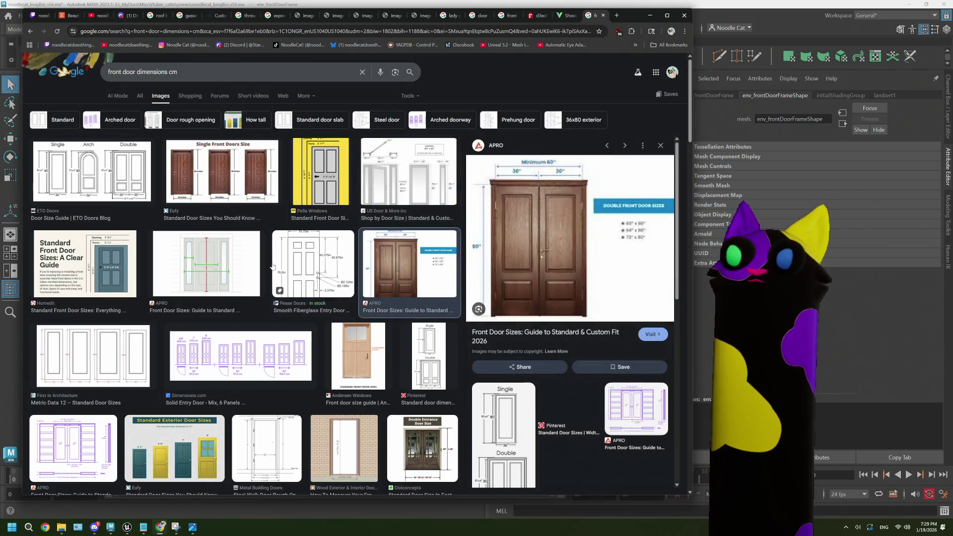
left_click(208, 268)
scroll(248, 320, "down", 2)
left_click(253, 287)
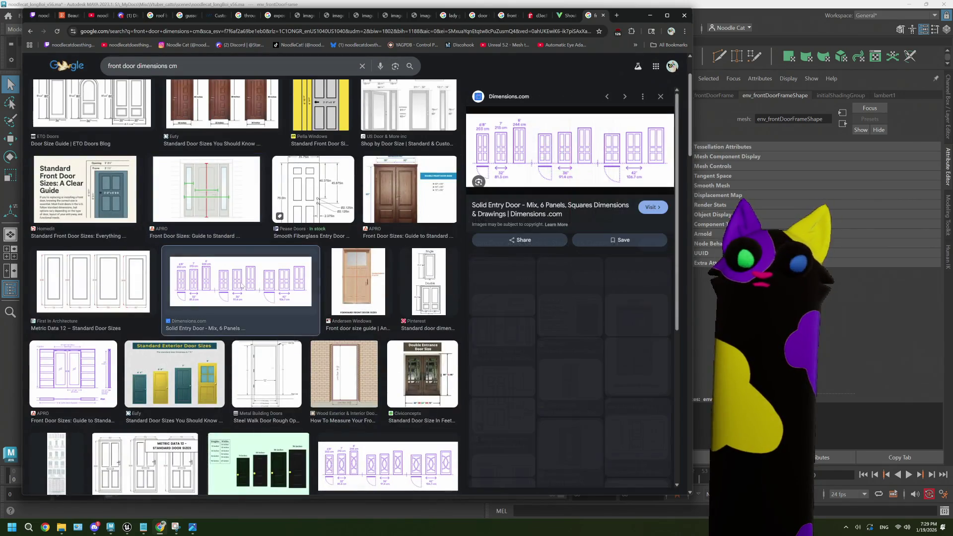
- Step through to the Dimensions.com Solid Entry Door size chart, then return to the Maya window
key("Left")
scroll(306, 269, "up", 2)
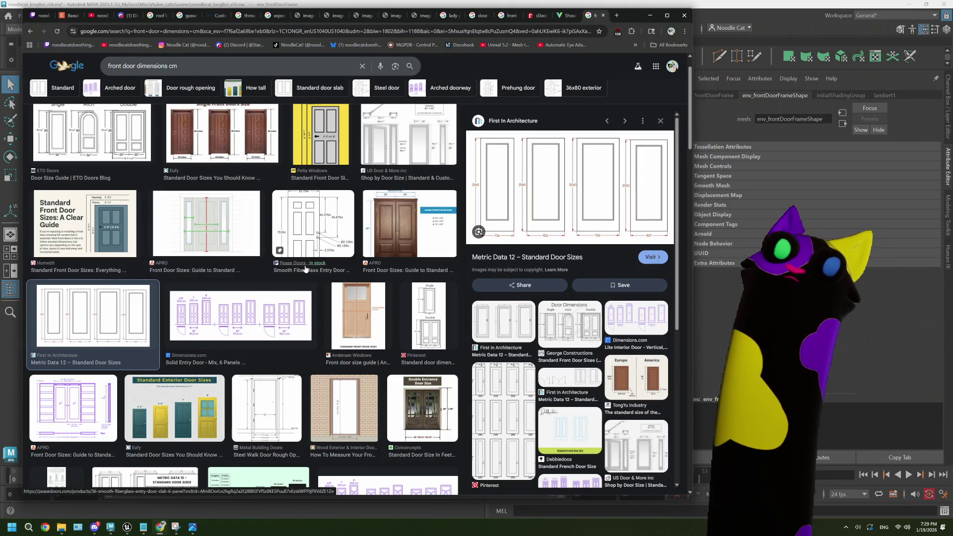
scroll(307, 269, "down", 1)
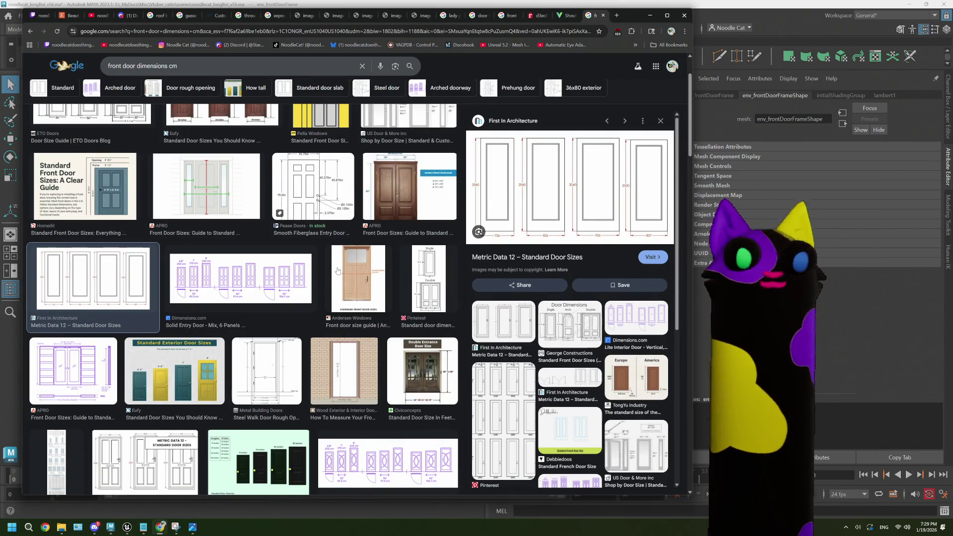
key("Right")
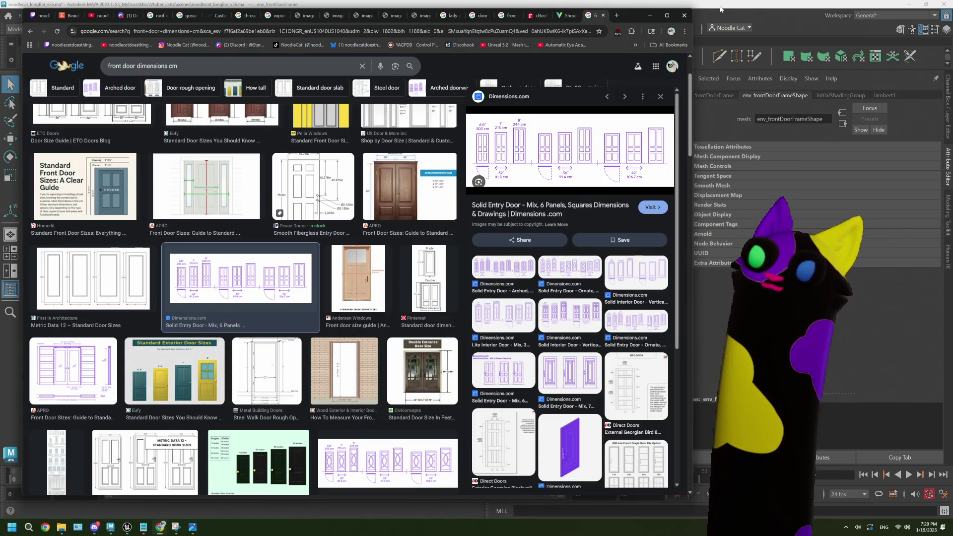
left_click(720, 9)
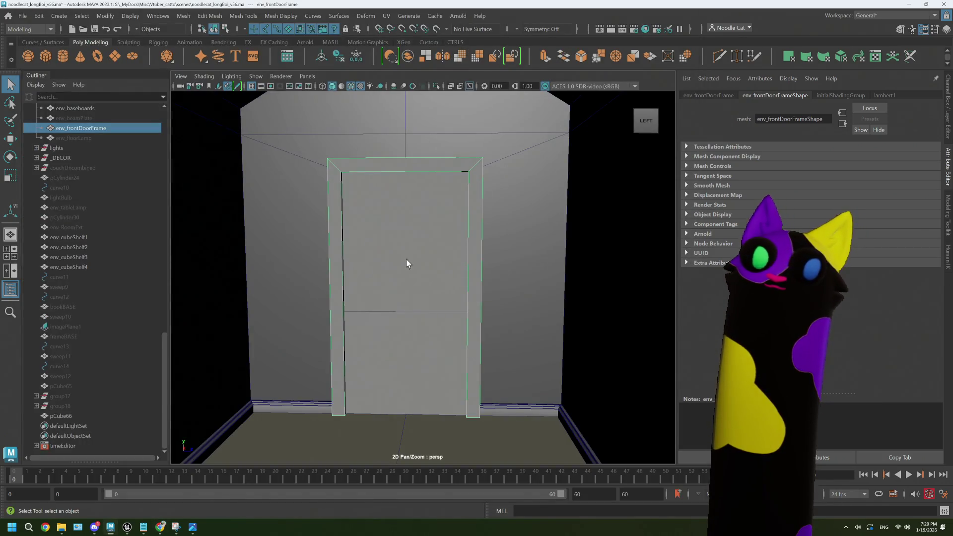
- Select door panel pCube66, delete and restore it, then duplicate it as pCube67
left_click(384, 281)
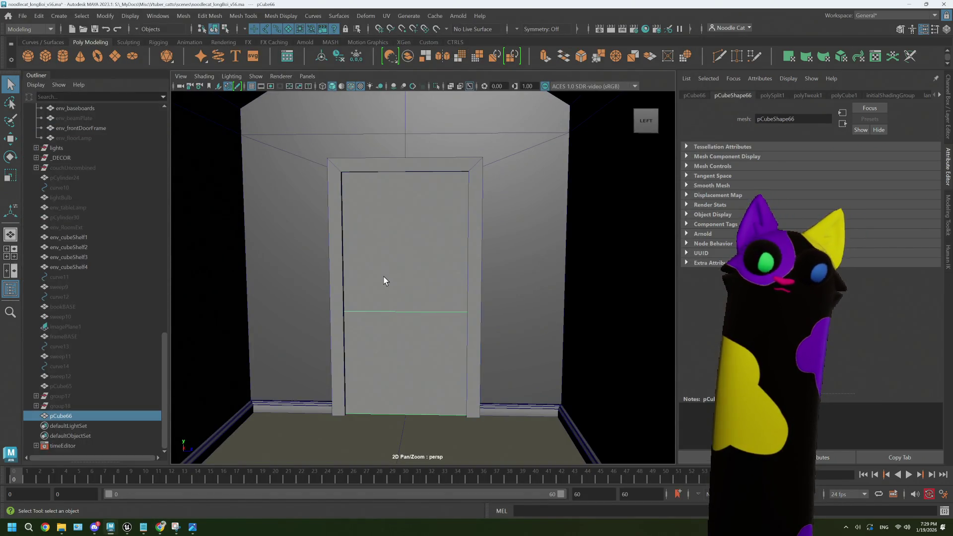
key("Delete")
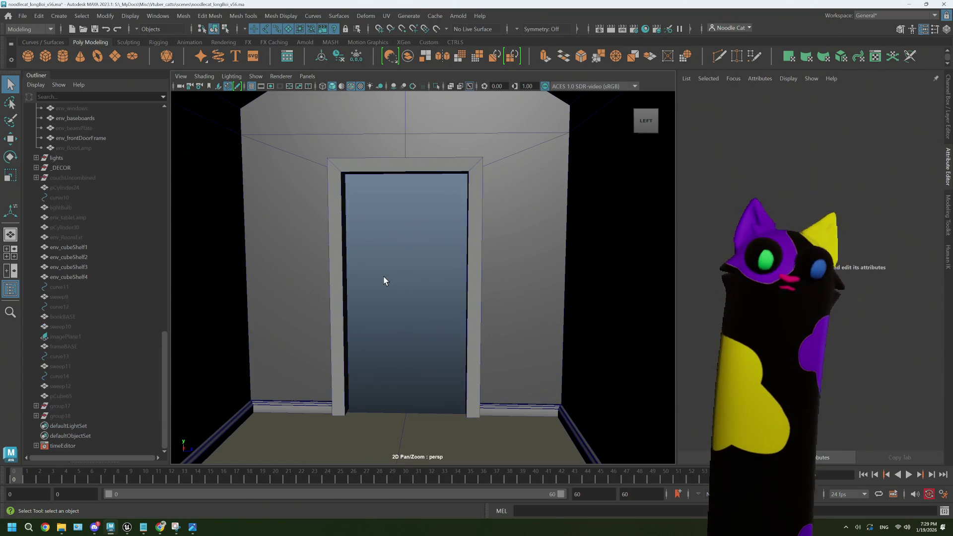
key("ctrl+z")
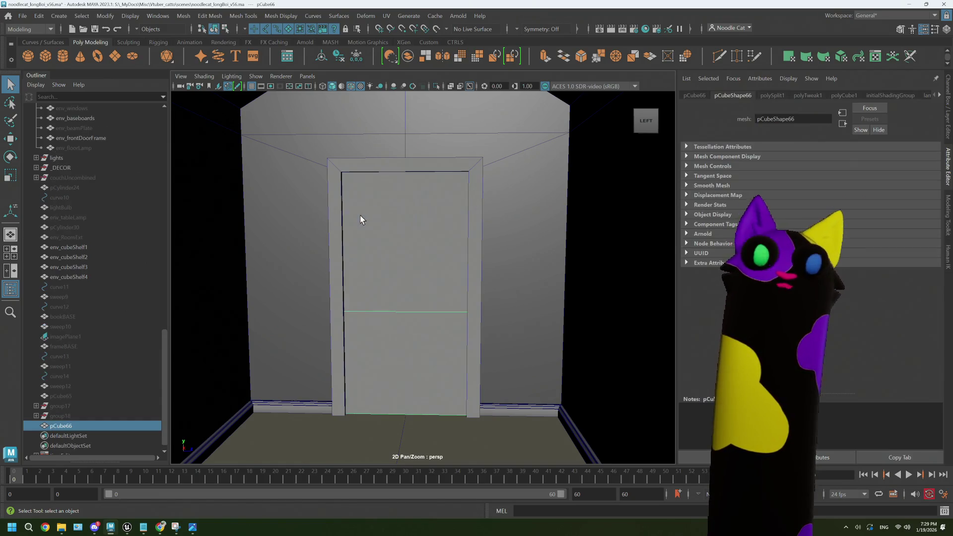
key("ctrl+d")
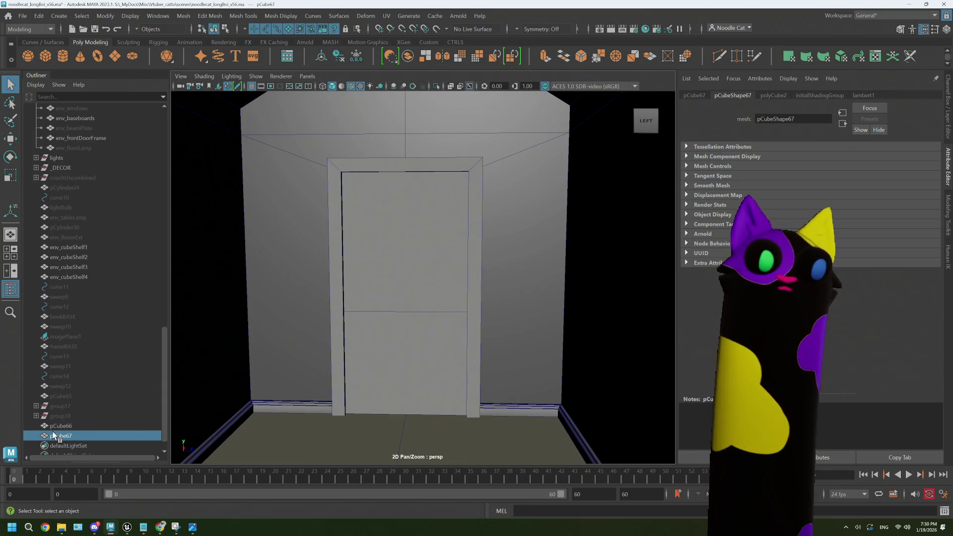
left_click(74, 425, "ctrl")
left_click(104, 15)
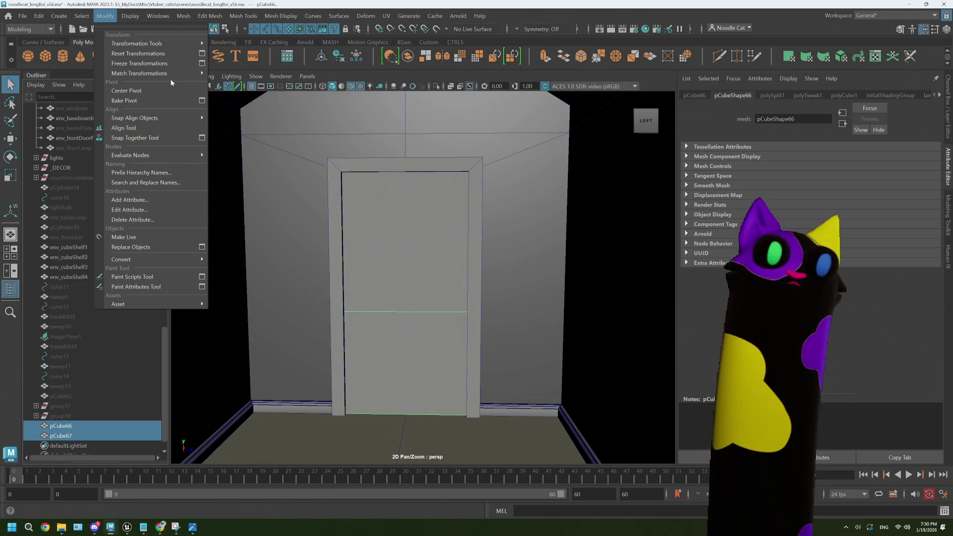
- Match the copy's transforms to pCube66 with Match All Transforms and frame it in a side view
mouse_move(172, 74)
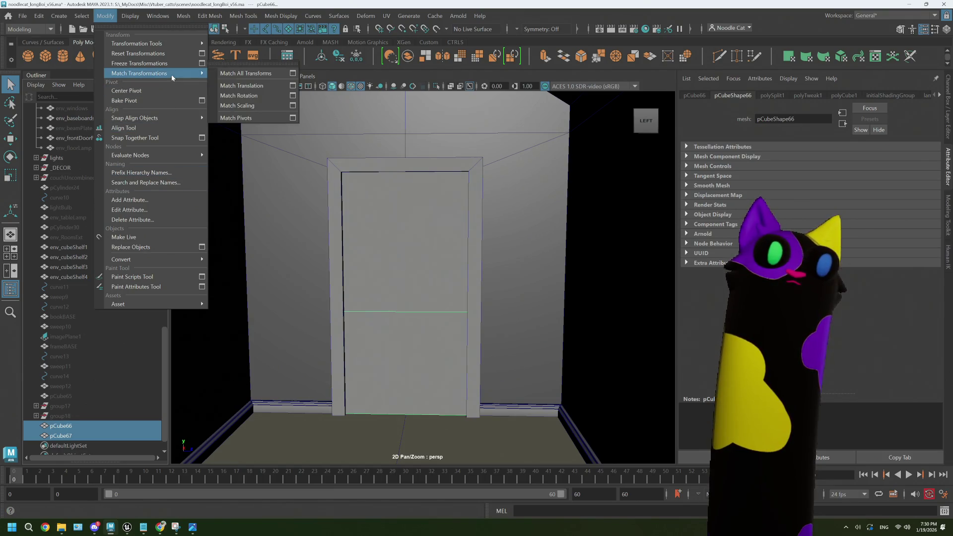
left_click(245, 74)
left_click(60, 435)
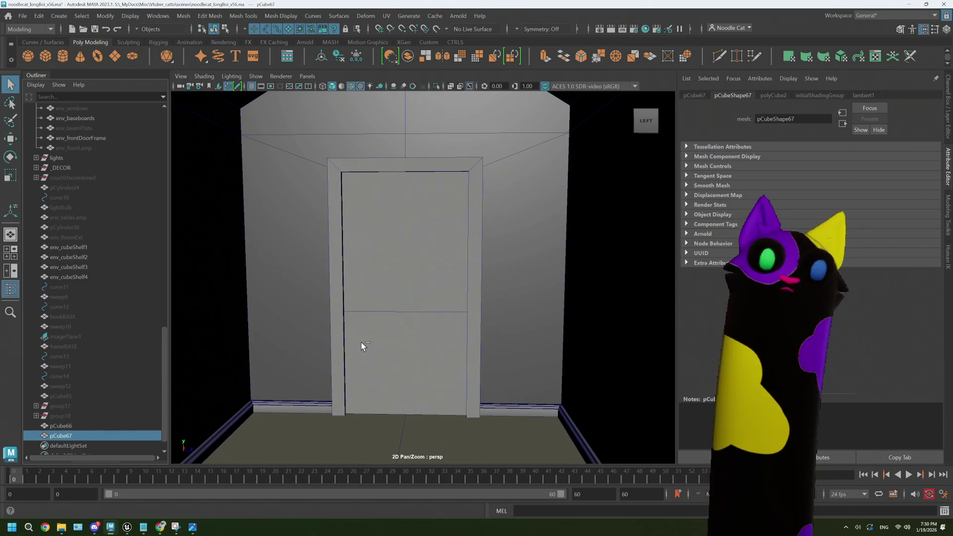
key("w")
key("f")
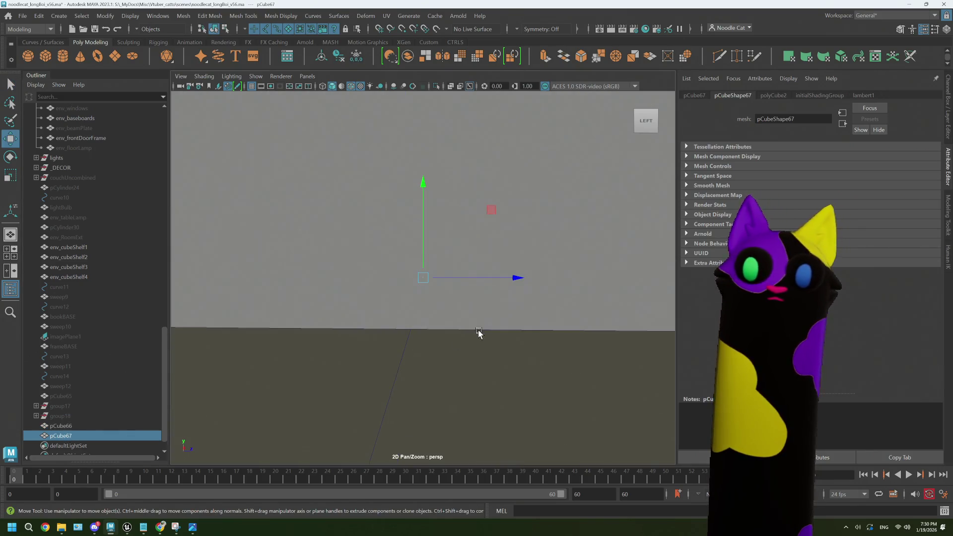
scroll(456, 342, "down", 5)
left_click_drag(468, 306, 425, 323, "alt")
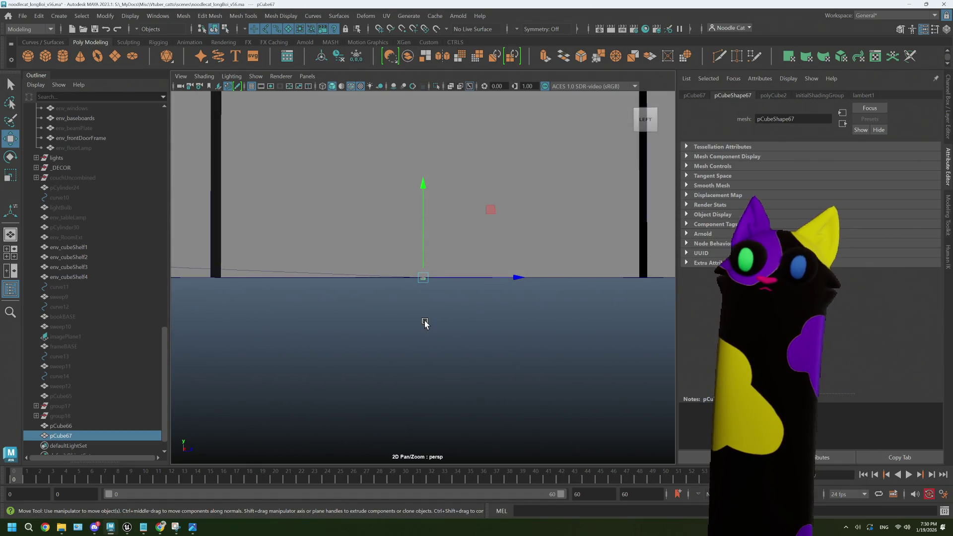
- Set the copied cube's polyCube2 width to 3
left_click(774, 95)
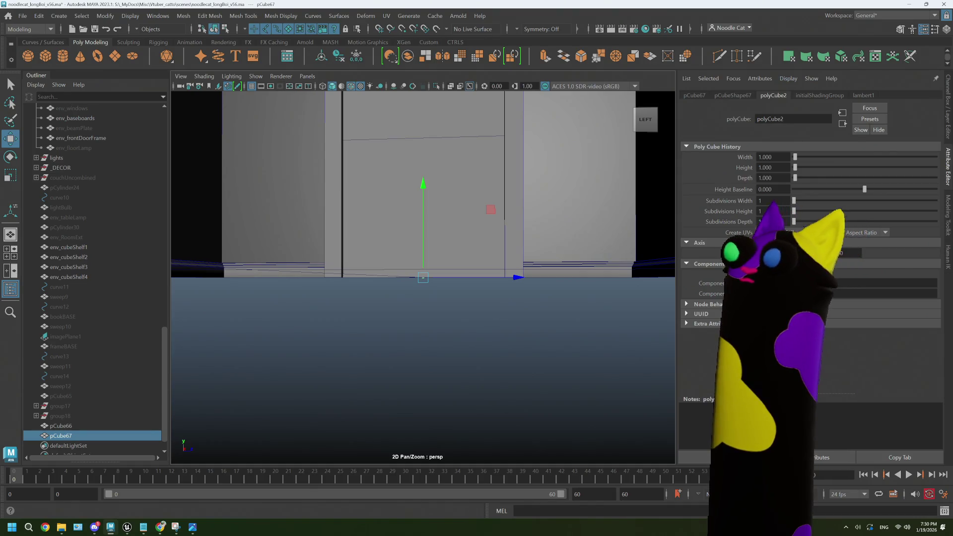
left_click_drag(795, 156, 840, 158)
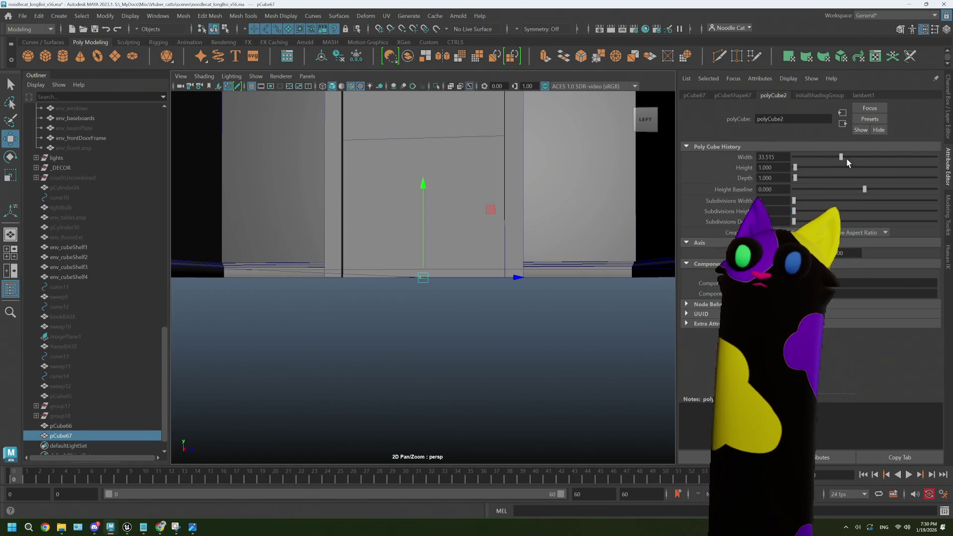
double_click(767, 156)
type("1")
key("Return")
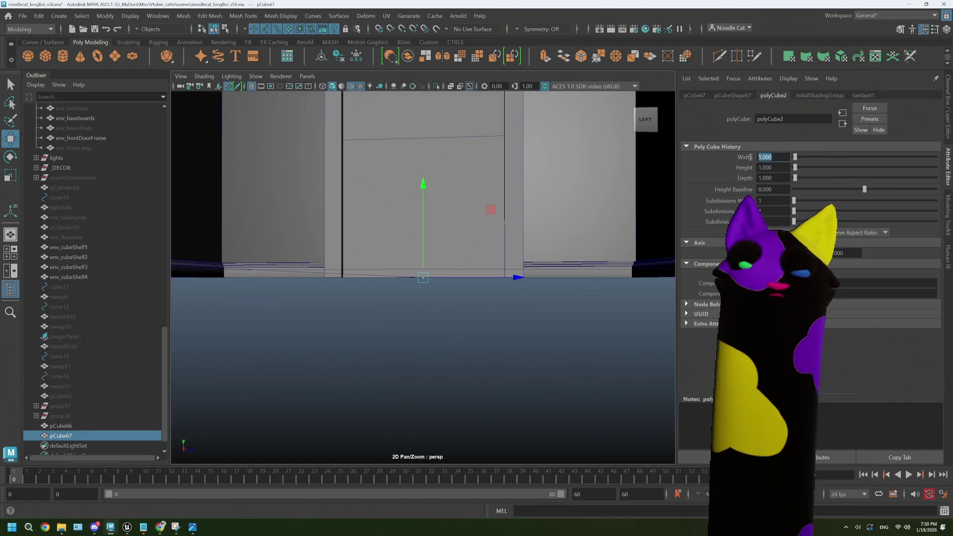
type("3")
key("Return")
mouse_move(477, 298)
left_mouse_down("alt")
mouse_move(517, 291)
mouse_move(506, 283)
mouse_move(541, 300)
left_mouse_up("alt")
right_click_drag(540, 300, 491, 296, "alt")
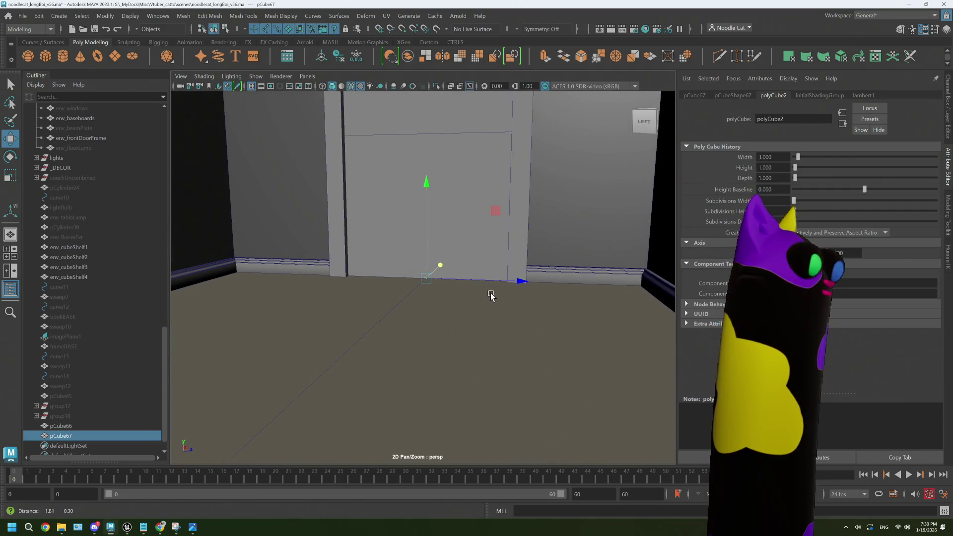
middle_click_drag(490, 296, 521, 297, "alt")
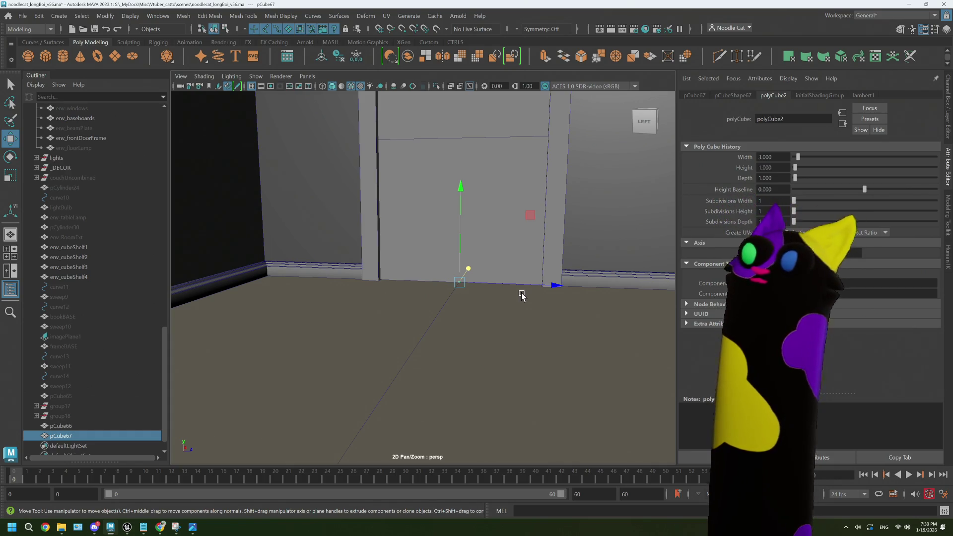
- Set the cube's height to 203 and depth to 91
mouse_move(799, 169)
left_mouse_down()
mouse_move(877, 170)
mouse_move(862, 166)
left_mouse_up()
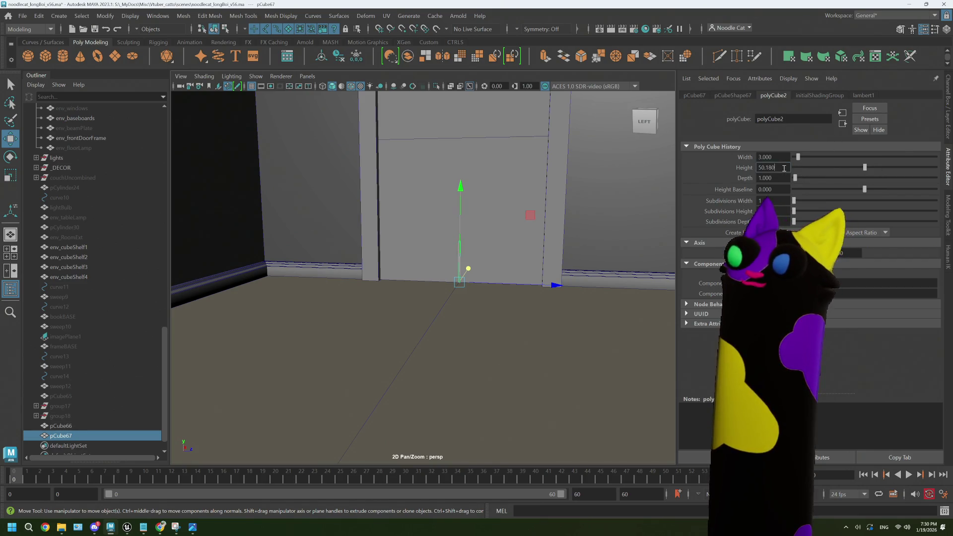
left_click(765, 167)
type("20")
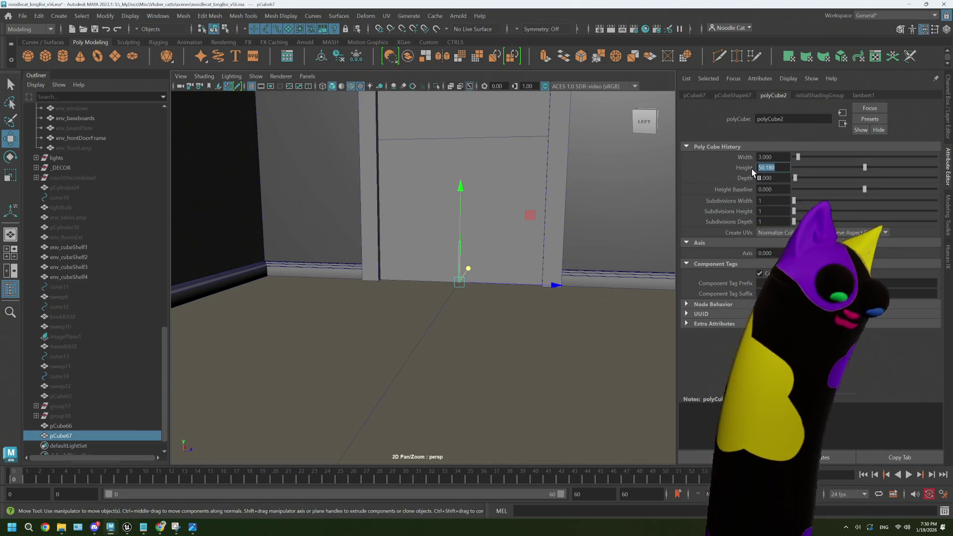
type("3")
key("Tab")
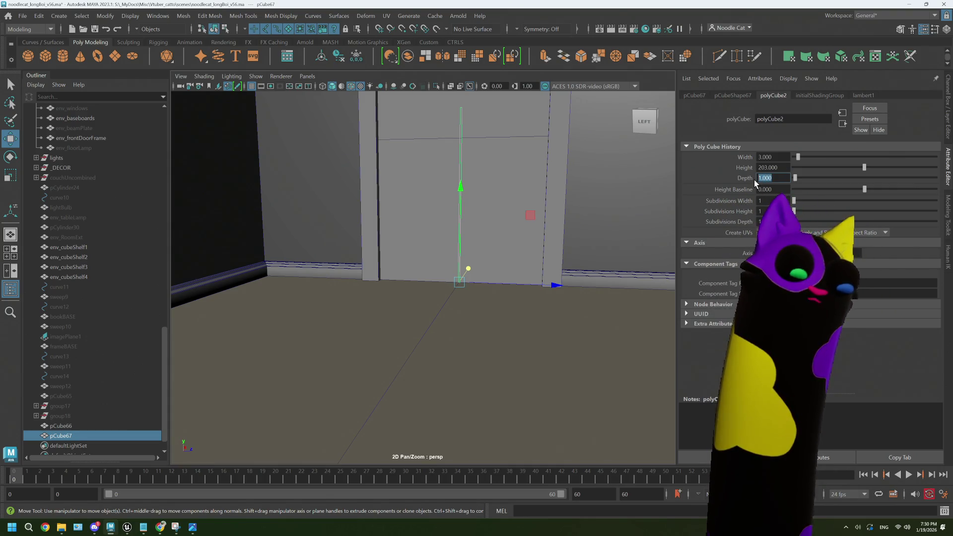
type("91")
key("Tab")
- Raise the door slab up into the frame and check it from several angles
mouse_move(440, 142)
right_mouse_down("alt")
mouse_move(453, 166)
mouse_move(427, 199)
right_mouse_up("alt")
mouse_move(434, 184)
left_mouse_down()
mouse_move(436, 100)
mouse_move(439, 112)
left_mouse_up()
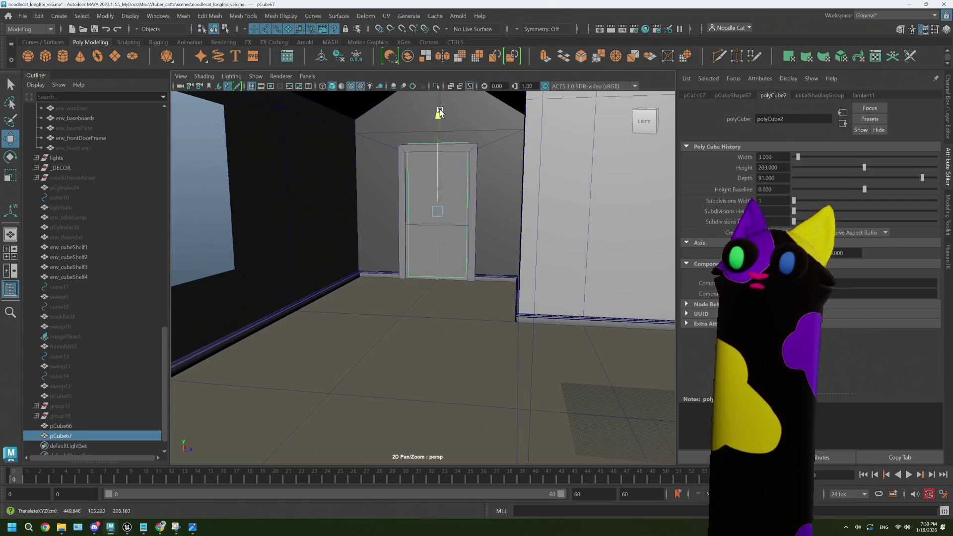
key("f")
mouse_move(447, 174)
left_mouse_down("alt")
mouse_move(451, 207)
mouse_move(456, 193)
mouse_move(427, 166)
mouse_move(421, 136)
left_mouse_up("alt")
left_click_drag(449, 198, 454, 259, "alt")
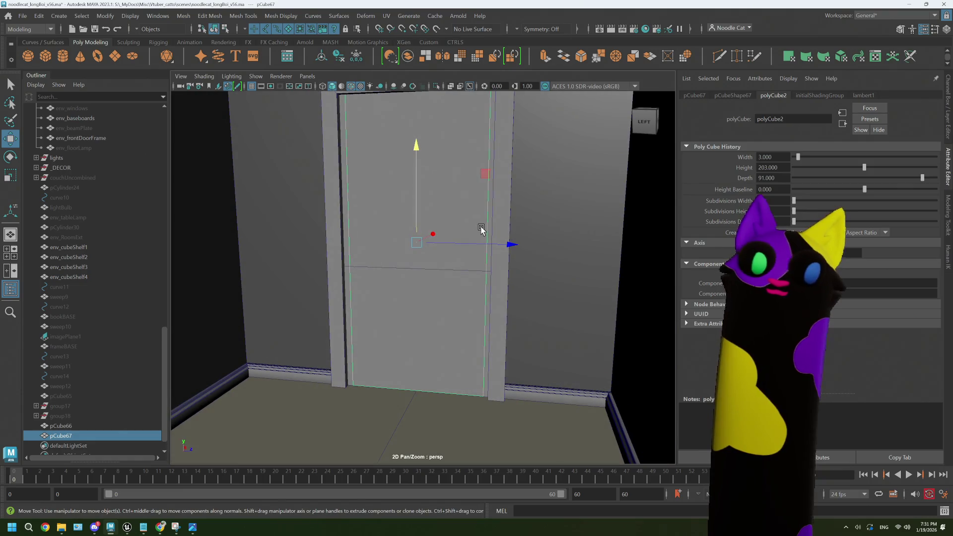
left_click(73, 425)
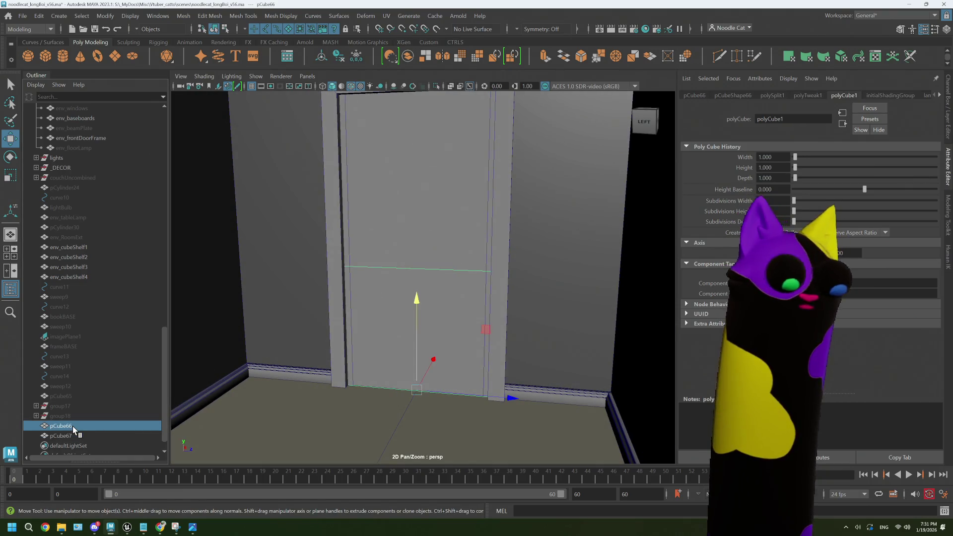
- Delete the old door panel pCube66
key("Delete")
left_click_drag(478, 297, 476, 317, "alt")
scroll(474, 313, "up", 5)
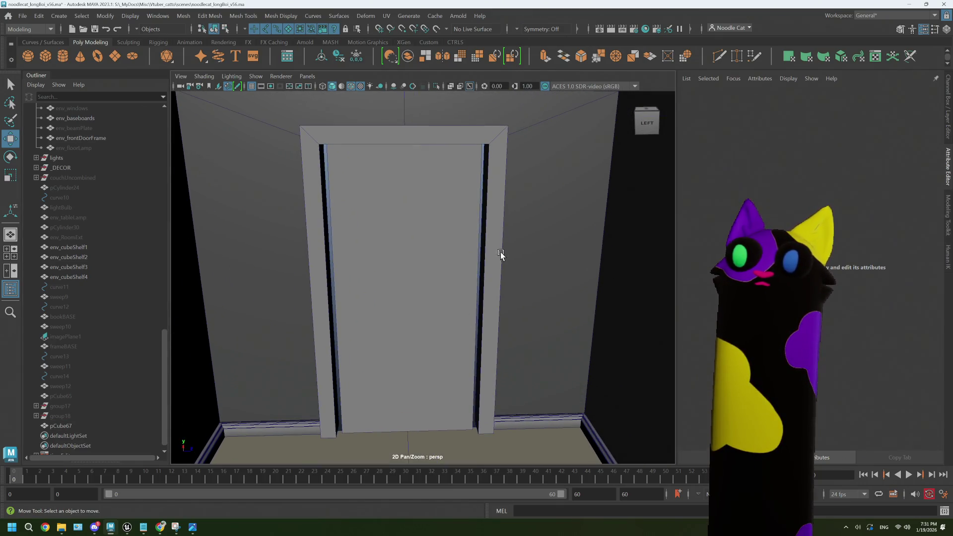
- Select the old env_frontDoorFrame mesh and delete it
left_click(498, 252)
scroll(488, 258, "up", 6)
mouse_move(532, 244)
right_mouse_down()
mouse_move(531, 228)
mouse_move(557, 232)
right_mouse_up()
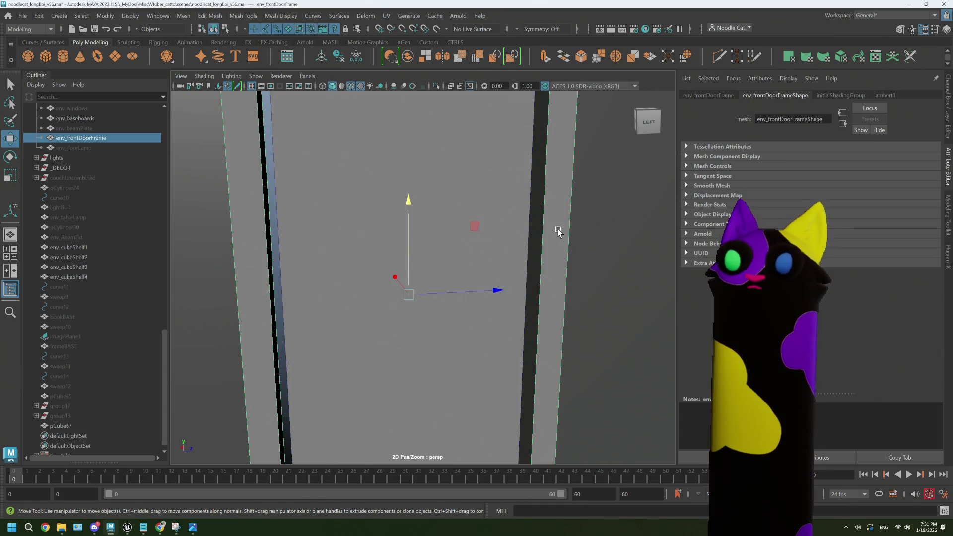
scroll(504, 278, "down", 5)
scroll(443, 343, "down", 3)
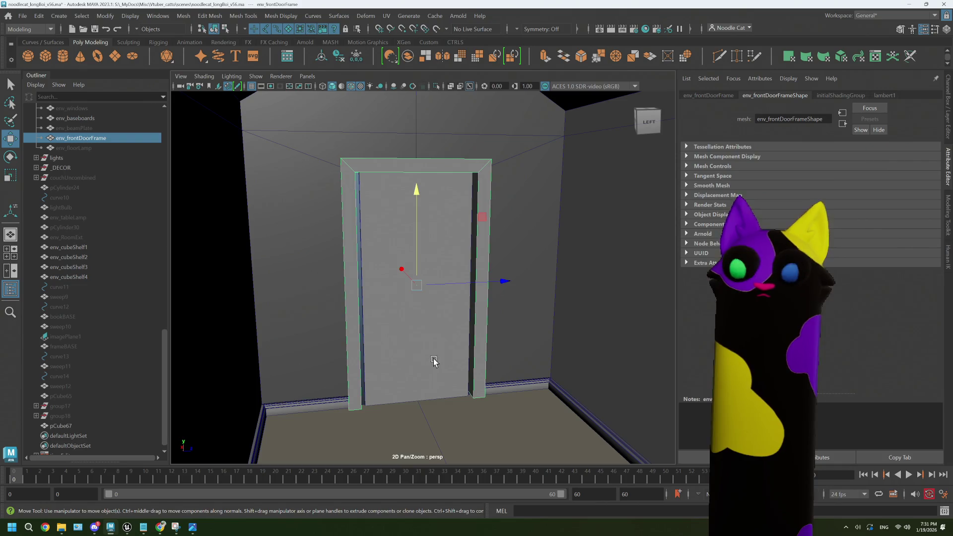
key("r")
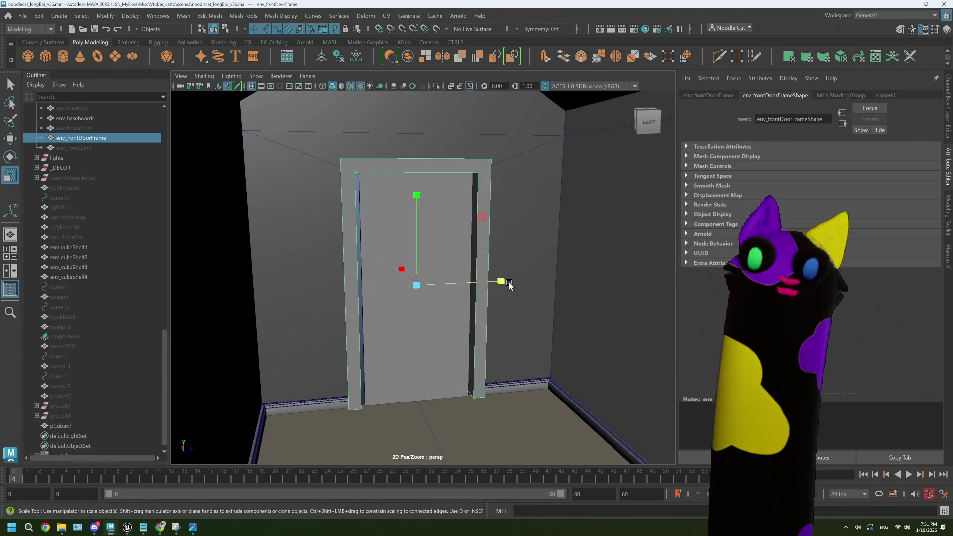
scroll(489, 255, "up", 3)
left_click_drag(489, 255, 495, 247, "alt")
key("Delete")
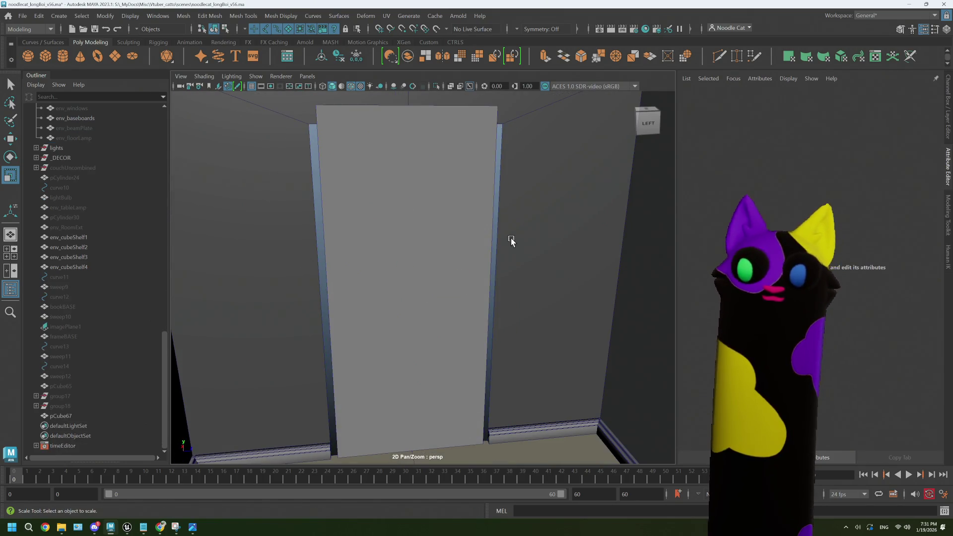
- Select env_Room's doorway top vertices and move them up to the door's height
scroll(511, 242, "down", 5)
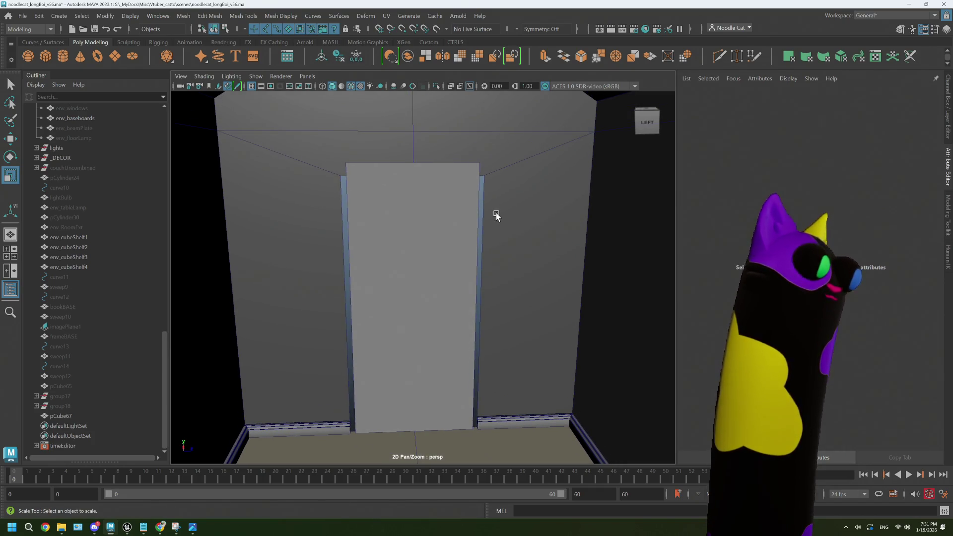
left_click(496, 215)
scroll(498, 194, "up", 2)
right_click_drag(506, 192, 453, 192)
left_click_drag(287, 122, 521, 186)
scroll(440, 152, "down", 2)
key("w")
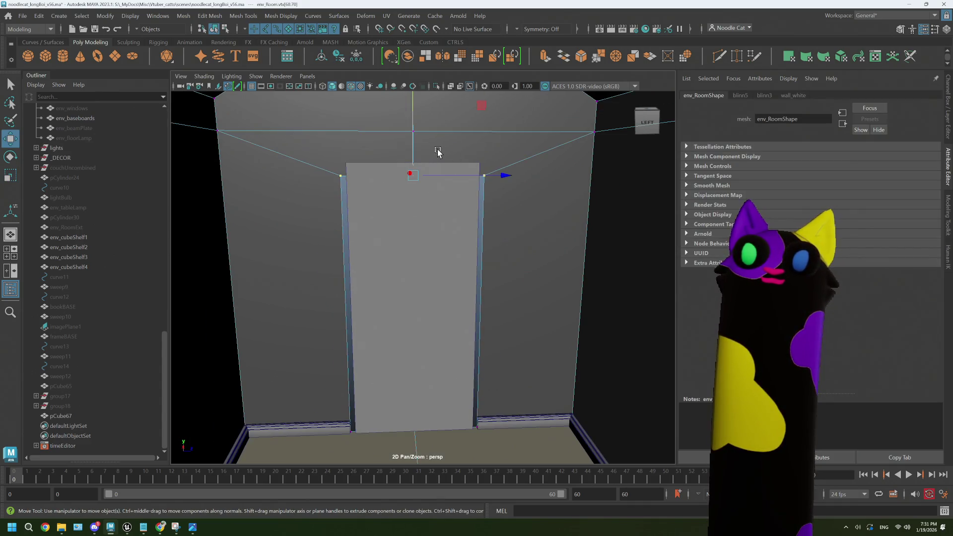
left_click_drag(411, 145, 411, 133)
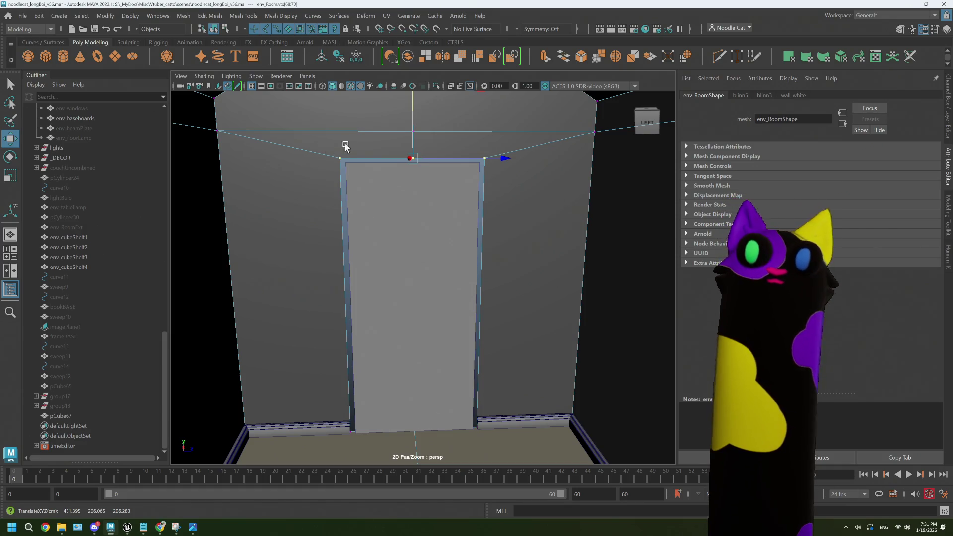
left_click_drag(411, 124, 412, 127)
- Scale the doorway's left and right side vertices slightly inward to fit the door
mouse_move(323, 150)
left_mouse_down()
mouse_move(326, 277)
mouse_move(353, 447)
left_mouse_up()
left_click_drag(497, 417, 459, 143, "shift")
key("r")
left_click_drag(501, 304, 416, 346)
left_click(381, 257)
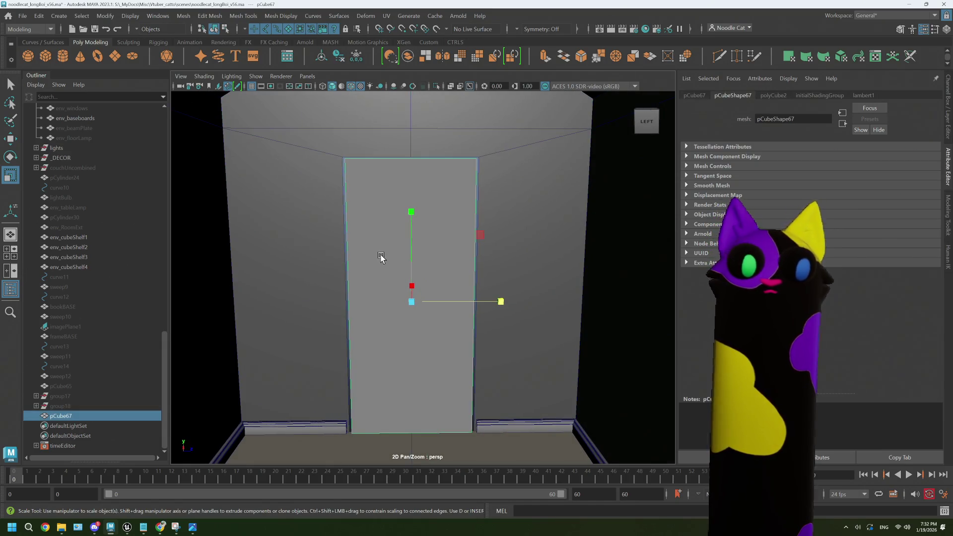
- Rename pCube67 to env_frontDoor, duplicate it, and hide the original
double_click(61, 416)
type("env_frontDoor")
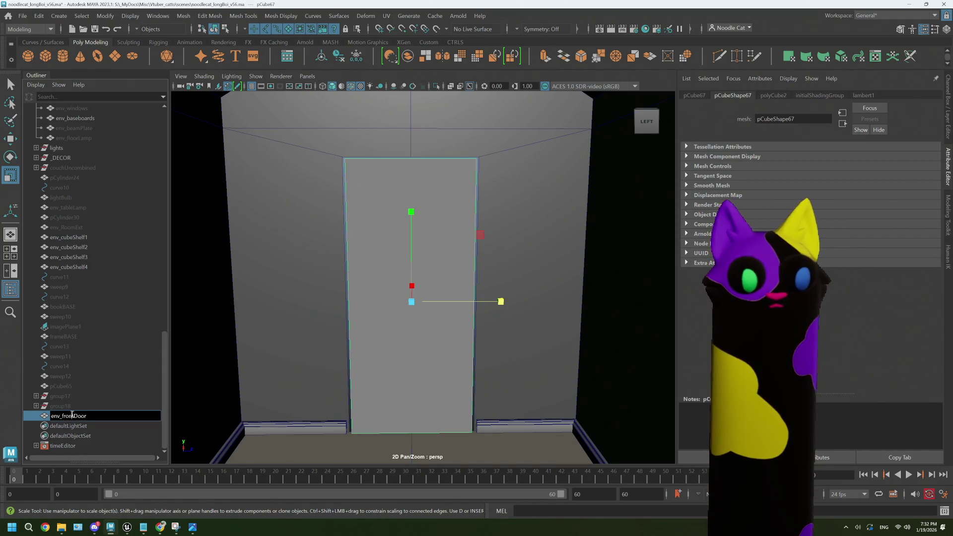
key("Return")
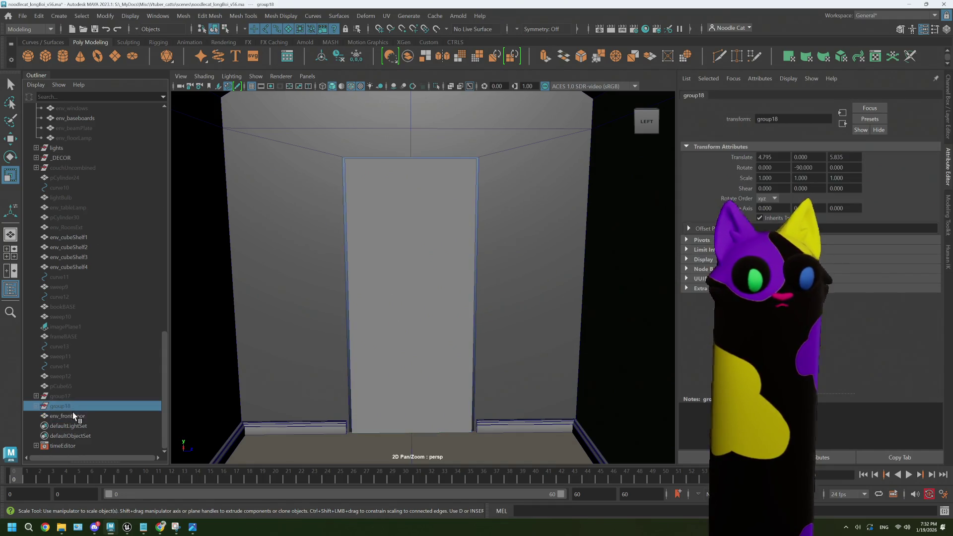
key("ctrl+d")
left_click(73, 413)
key("h")
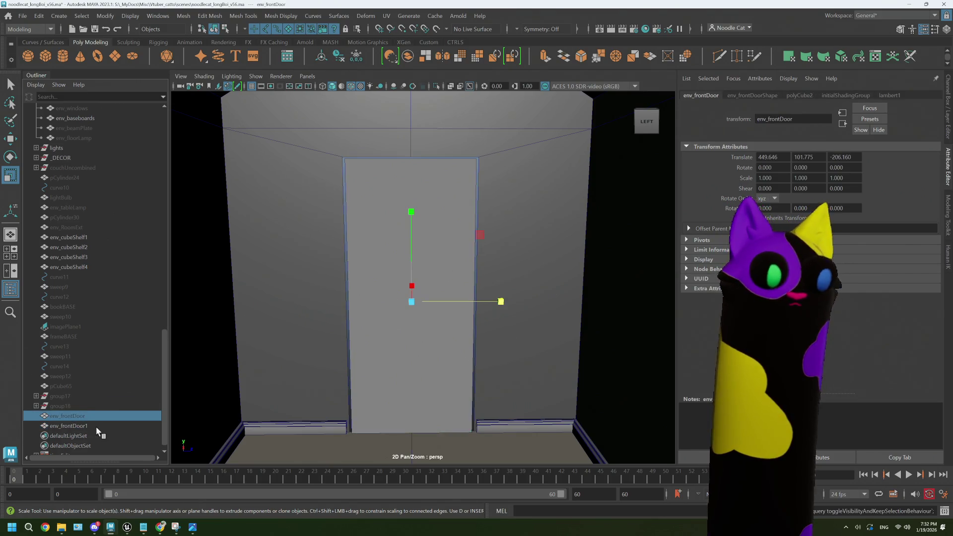
- Rename the duplicate env_frontDoorFrame and switch it to face editing
double_click(99, 425)
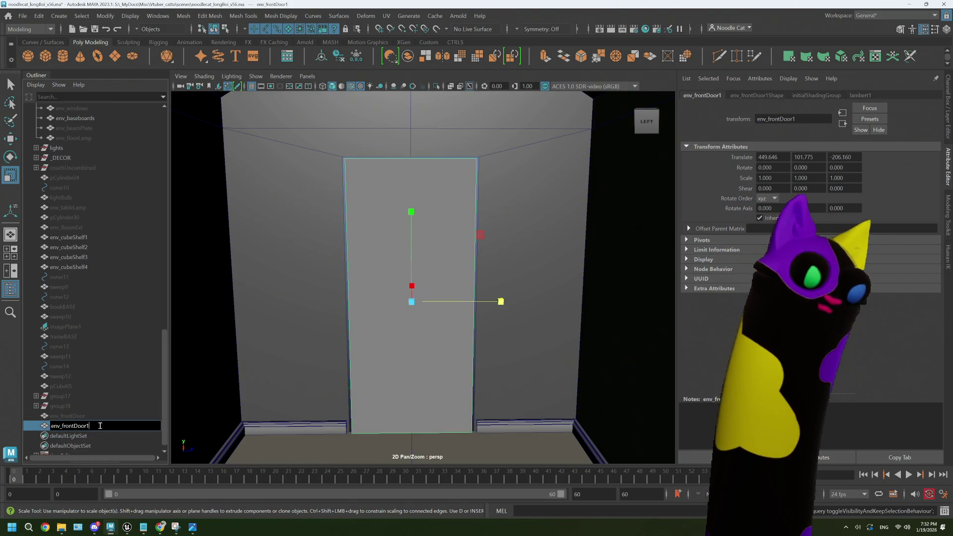
type("Frame")
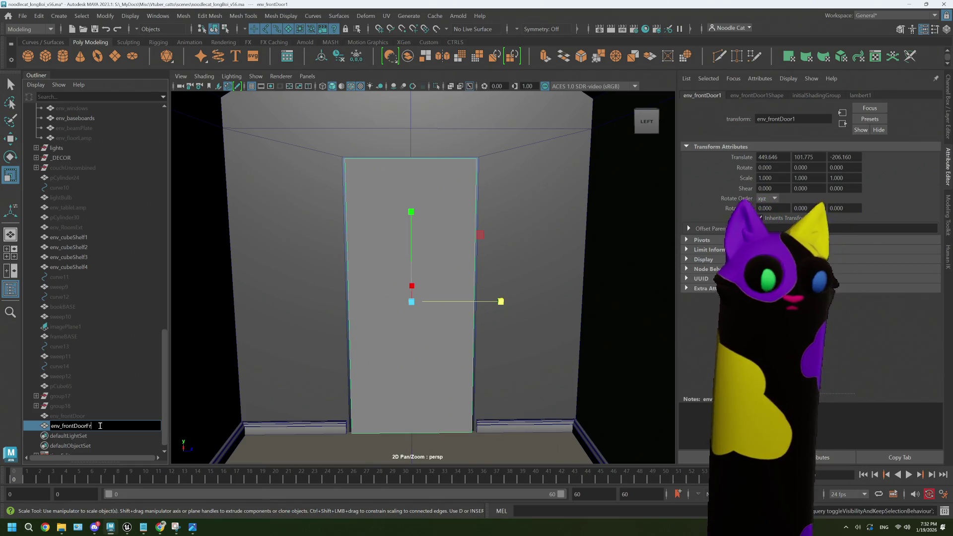
key("Return")
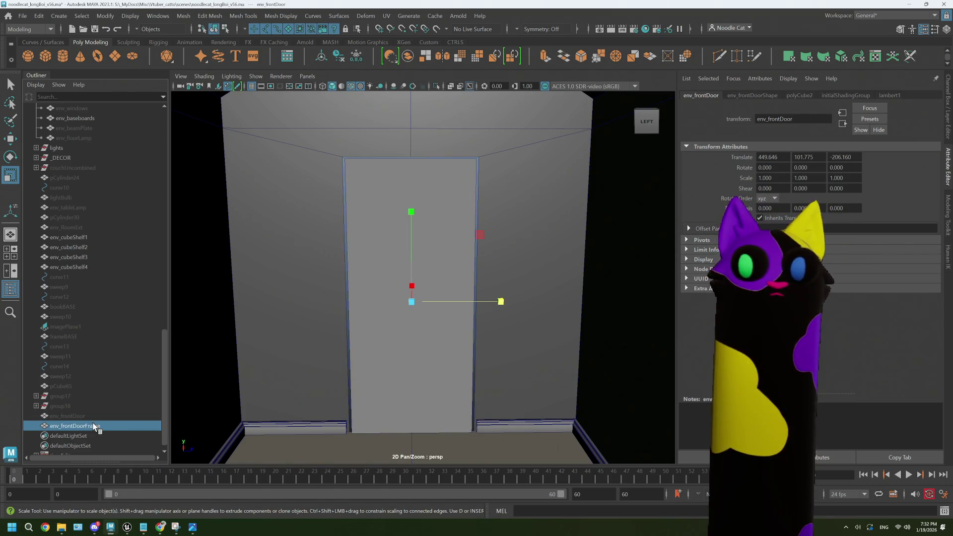
scroll(410, 304, "up", 4)
right_click(373, 213)
right_click_drag(373, 228, 374, 240)
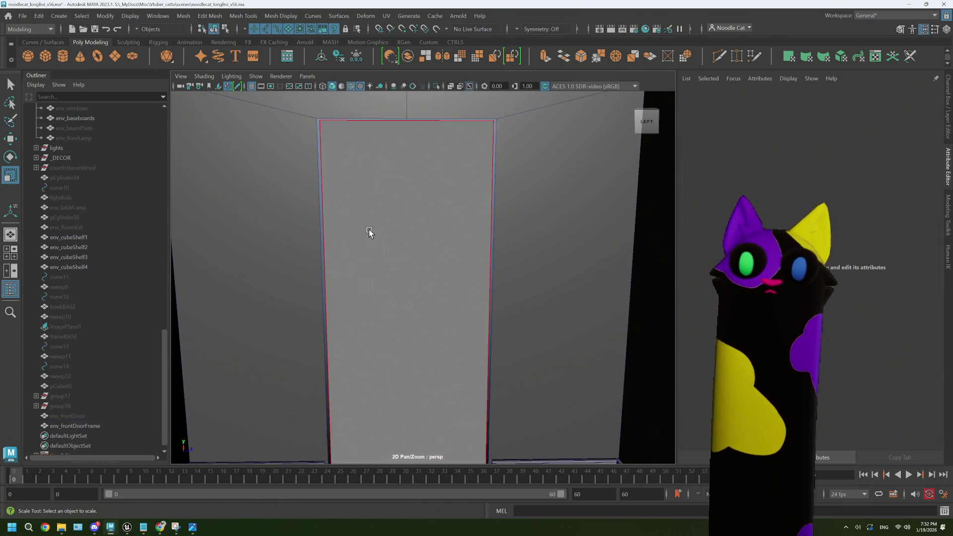
- Select the three frame faces and extrude them with a thickness of 5.4
scroll(370, 232, "down", 3)
left_click_drag(392, 321, 397, 421)
left_click(397, 421)
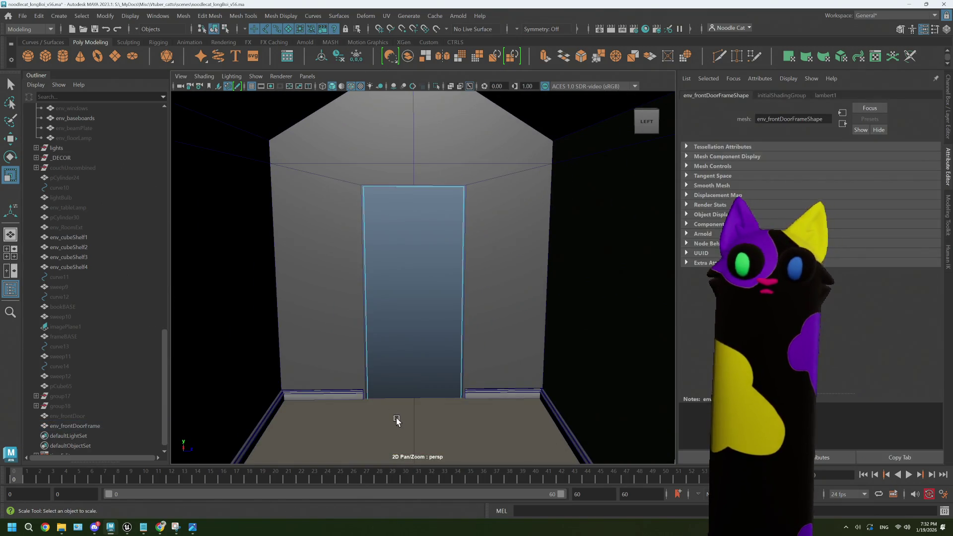
left_click_drag(431, 148, 390, 208, "alt")
scroll(355, 190, "up", 2)
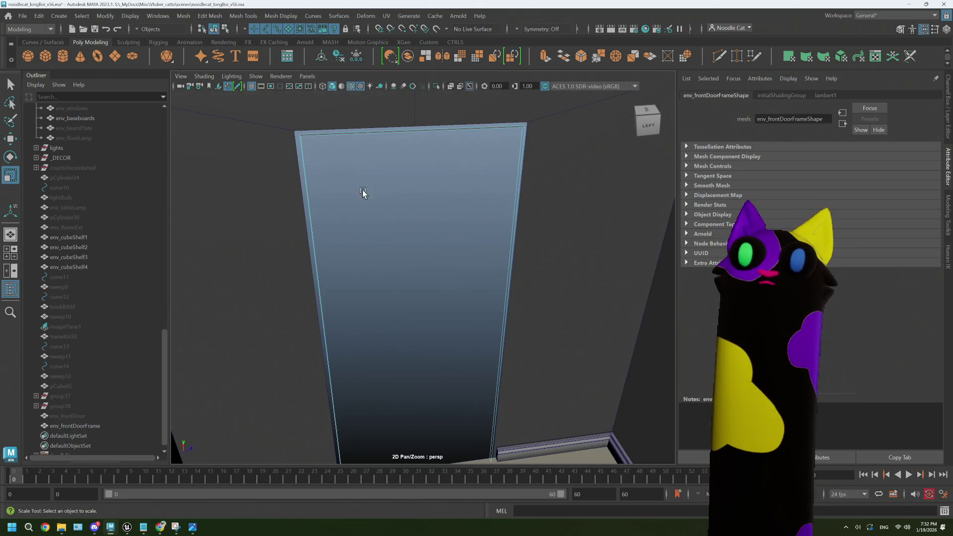
left_click(317, 134)
scroll(372, 223, "down", 3)
scroll(372, 224, "down", 1)
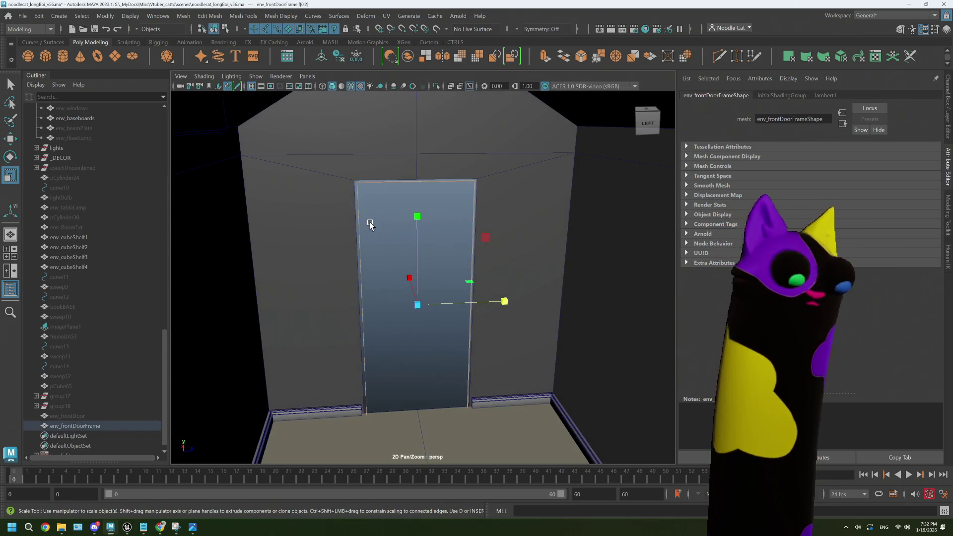
key("ctrl+e")
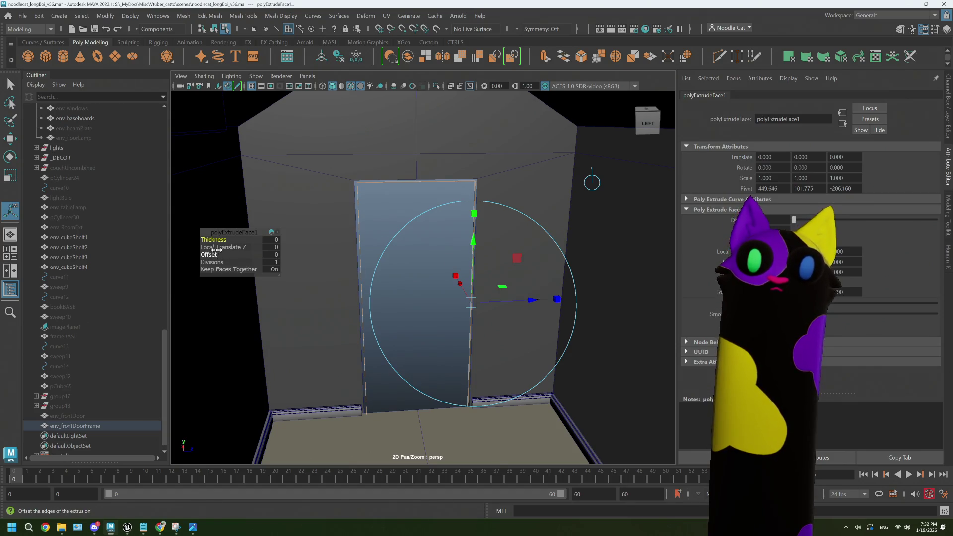
middle_click_drag(218, 240, 239, 239)
- Nudge the frame slightly along X, then freeze its transforms and center its pivot
mouse_move(311, 238)
left_mouse_down("alt")
mouse_move(355, 244)
mouse_move(389, 234)
left_mouse_up("alt")
right_click_drag(441, 170, 491, 153)
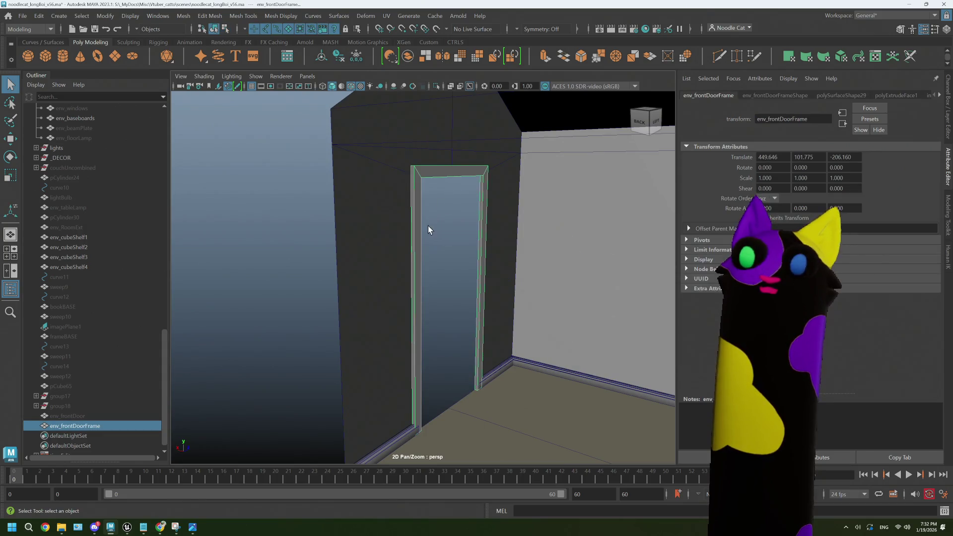
key("r")
mouse_move(431, 233)
left_mouse_down("alt")
mouse_move(447, 294)
mouse_move(431, 296)
left_mouse_up("alt")
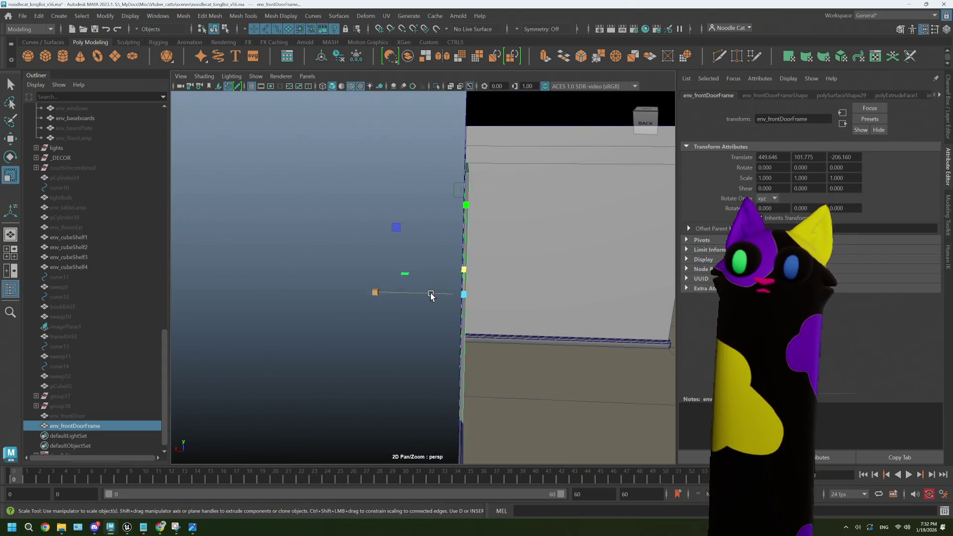
left_click(374, 293)
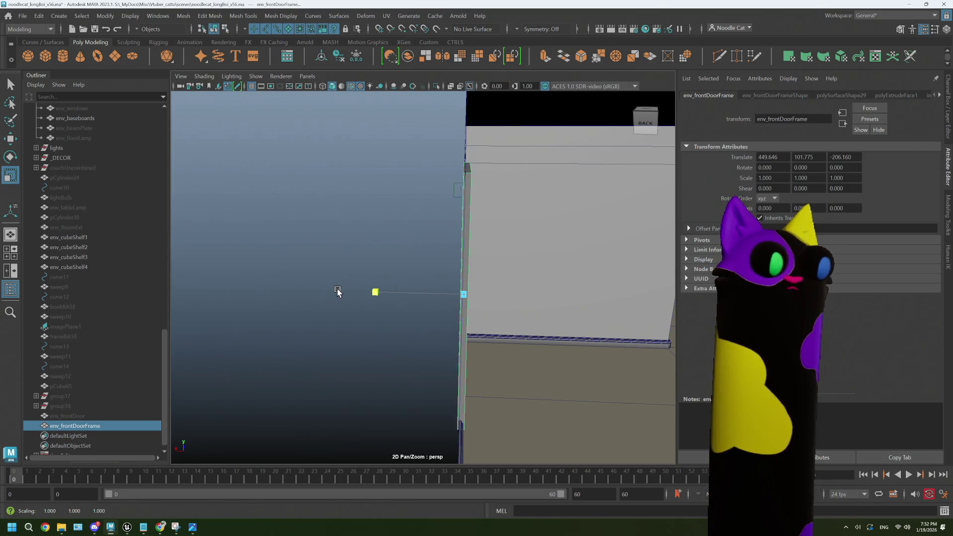
mouse_move(317, 285)
left_mouse_down("alt")
mouse_move(411, 287)
mouse_move(425, 300)
mouse_move(366, 294)
mouse_move(443, 309)
mouse_move(403, 310)
left_mouse_up("alt")
left_click(375, 291)
key("w")
mouse_move(442, 227)
left_mouse_down("alt")
mouse_move(413, 230)
mouse_move(453, 200)
left_mouse_up("alt")
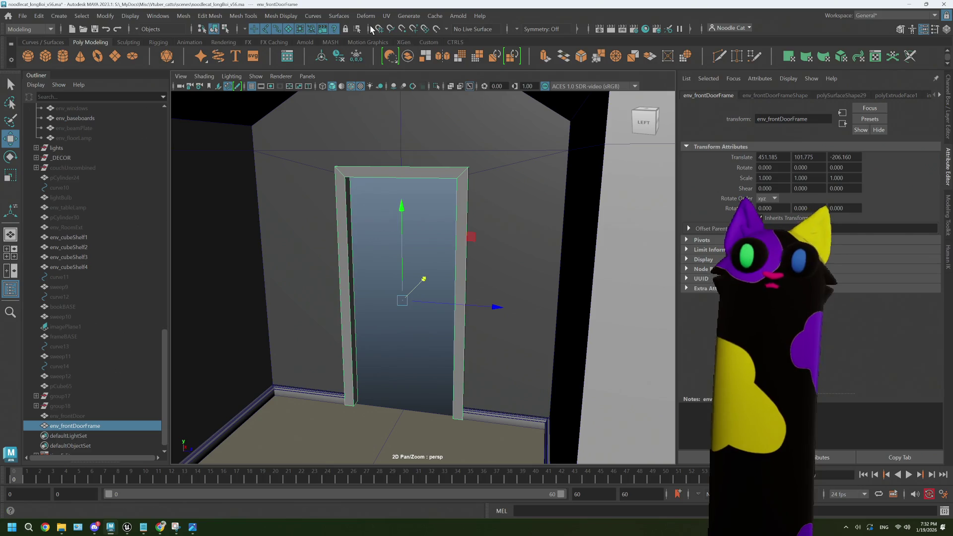
left_click(356, 56)
left_click(321, 59)
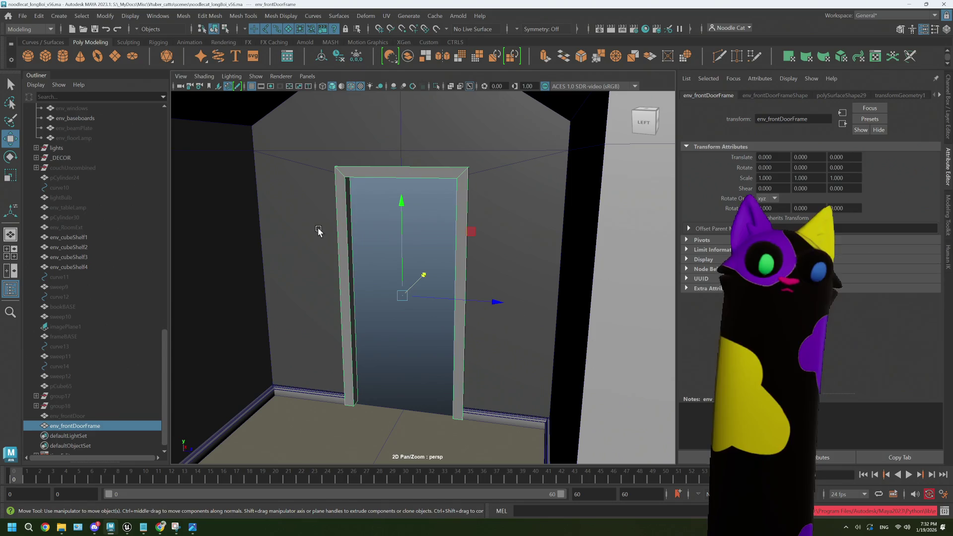
left_click(22, 15)
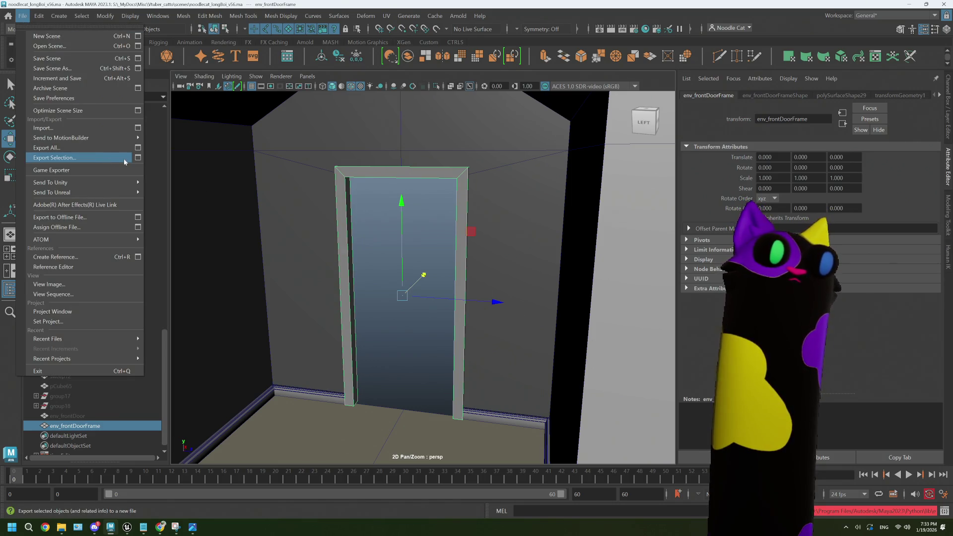
- Export the selection as FBX over noodlecat_env_frontDoorFrame.fbx in scenes/_ENV, confirming the replace
left_click(138, 158)
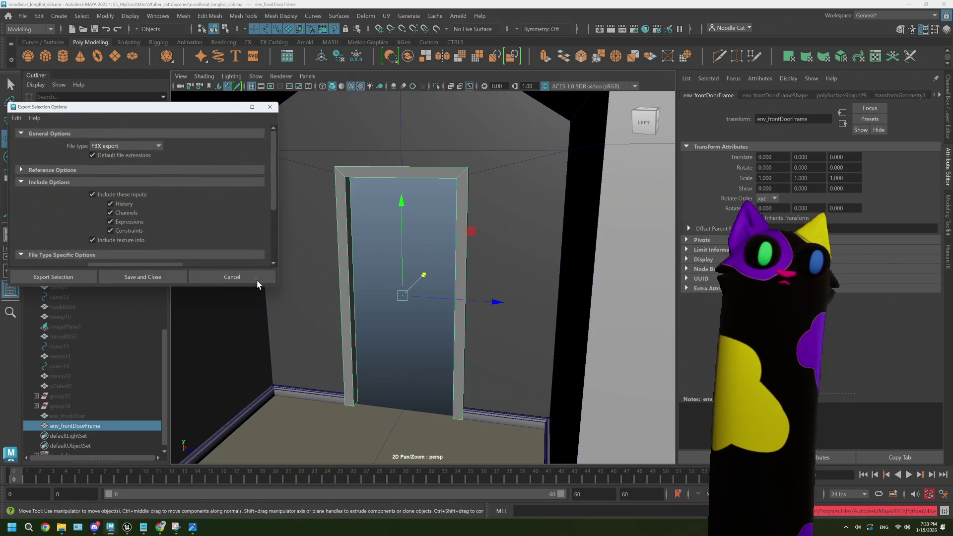
left_click(53, 277)
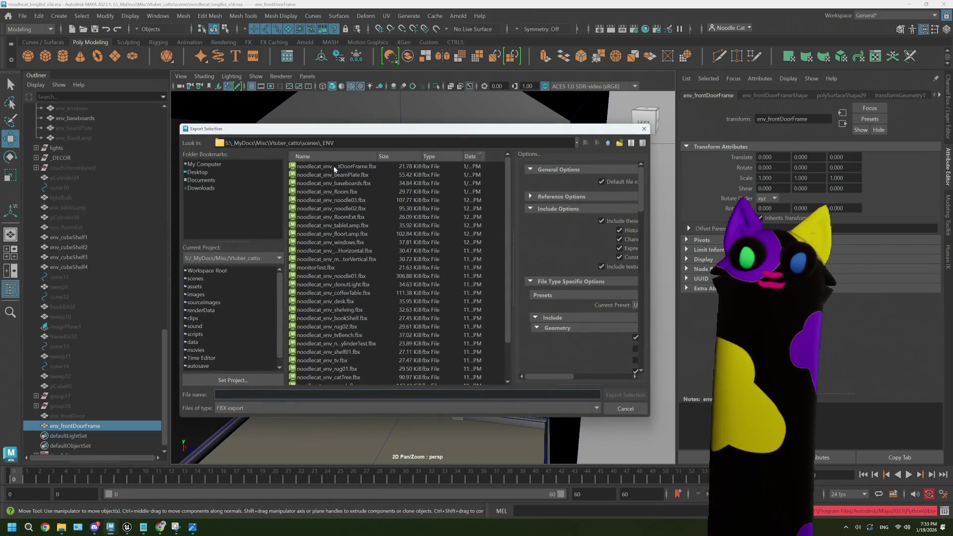
left_click(334, 167)
left_click(625, 394)
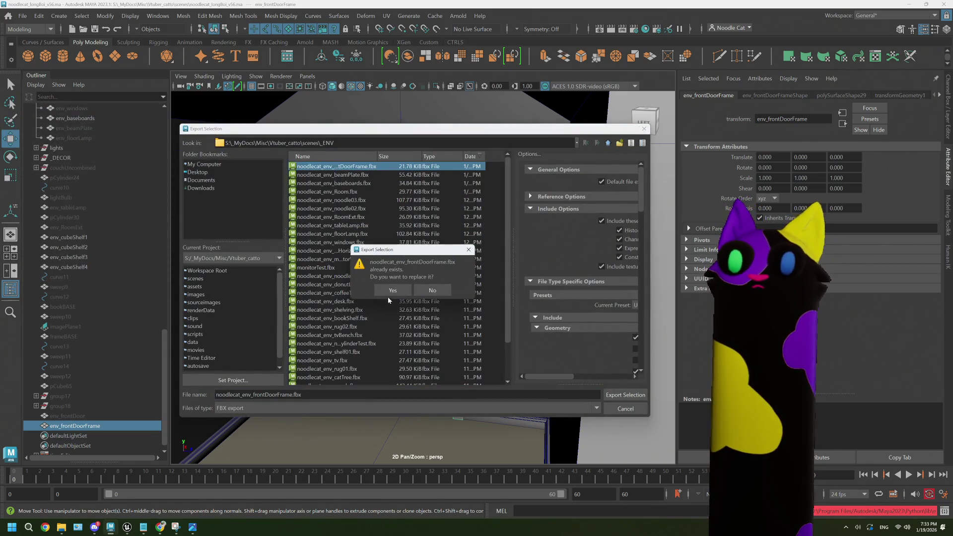
left_click(393, 290)
mouse_move(127, 528)
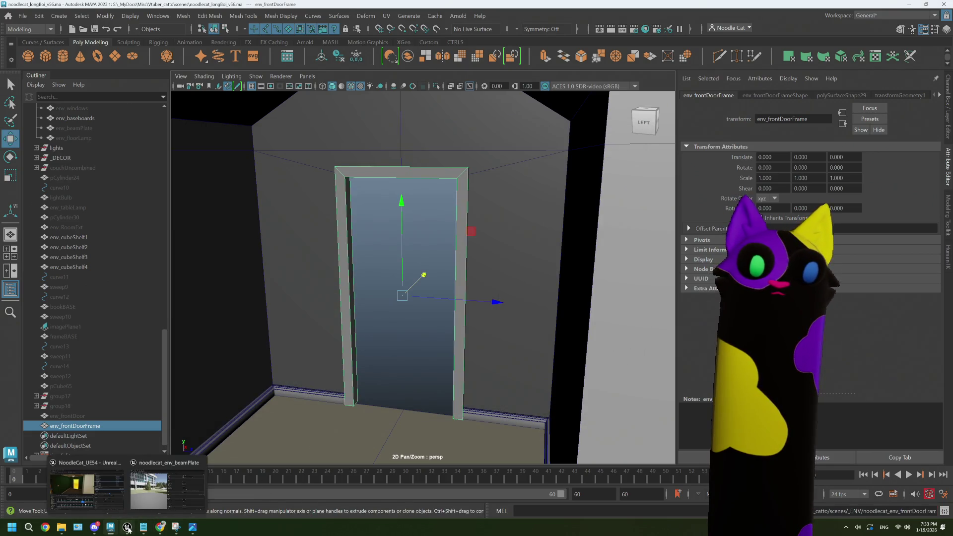